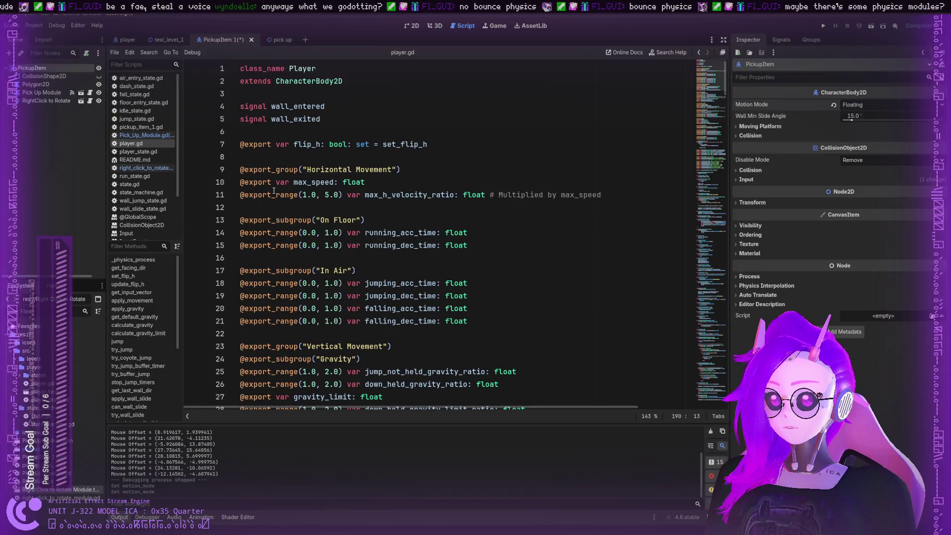
In player.gd, inspect the CharacterBody2D base class and the falling_gravity, shape, state_machine and collision_shape variables
{"action": "scroll", "coordinate": [274, 190], "scroll_direction": "down", "scroll_amount": 5}
{"action": "scroll", "coordinate": [267, 196], "scroll_direction": "up", "scroll_amount": 5}
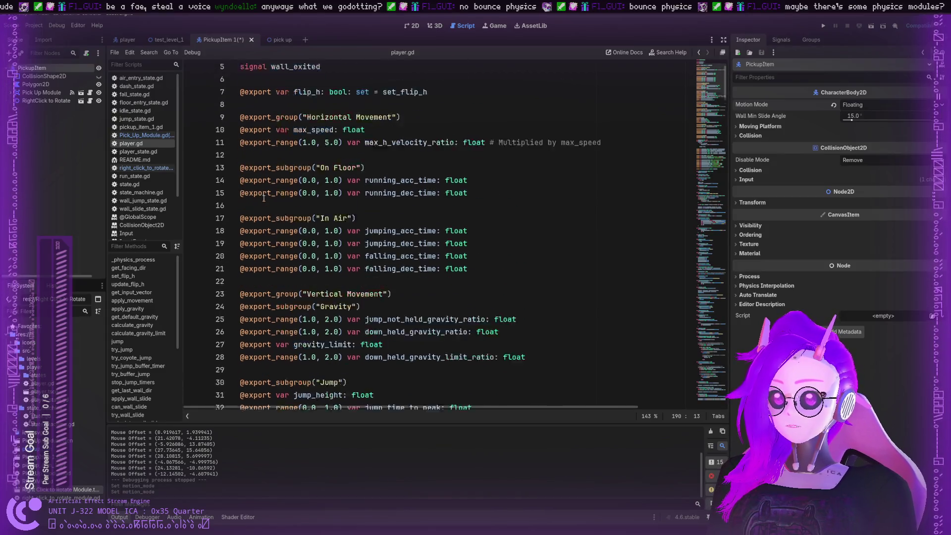
{"action": "double_click", "coordinate": [310, 82]}
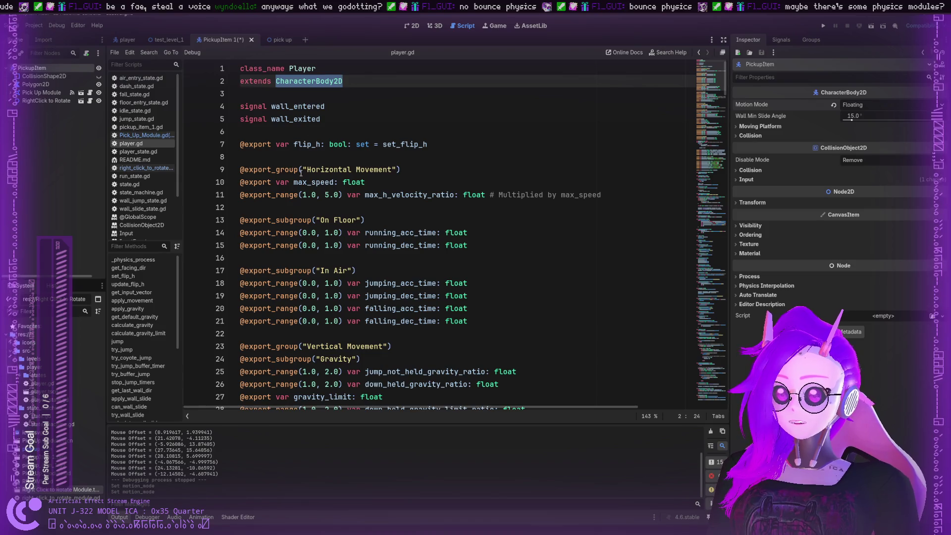
{"action": "scroll", "coordinate": [292, 182], "scroll_direction": "down", "scroll_amount": 17}
{"action": "scroll", "coordinate": [292, 183], "scroll_direction": "down", "scroll_amount": 8}
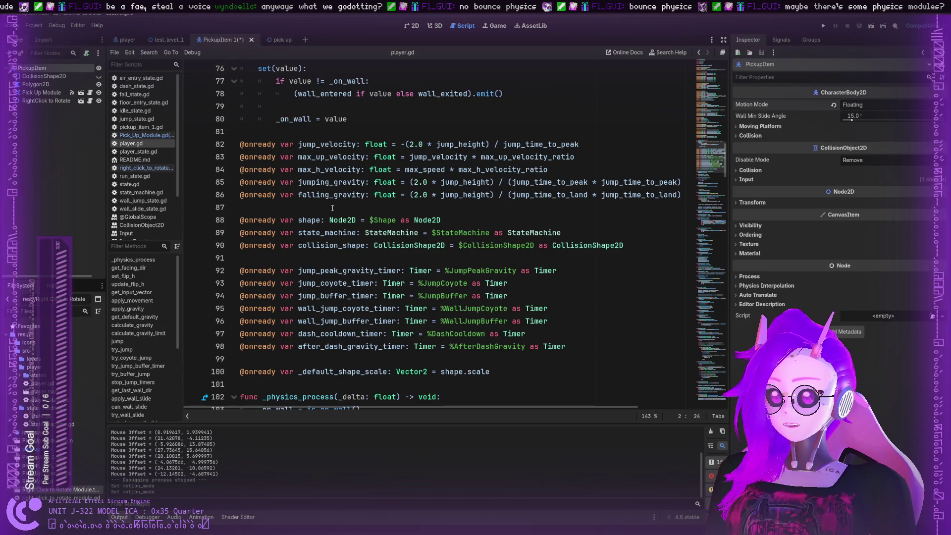
{"action": "double_click", "coordinate": [347, 194]}
{"action": "double_click", "coordinate": [311, 220]}
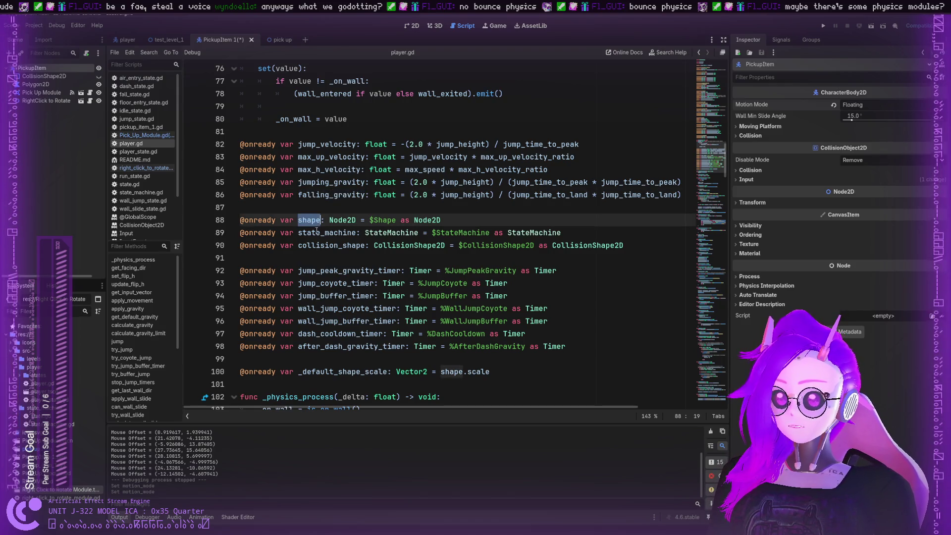
{"action": "double_click", "coordinate": [322, 233]}
{"action": "double_click", "coordinate": [329, 245]}
Review player.gd's jump, wall-jump, dash and after-dash gravity timers, plus _default_shape_scale
{"action": "scroll", "coordinate": [330, 237], "scroll_direction": "down", "scroll_amount": 1}
{"action": "double_click", "coordinate": [330, 232]}
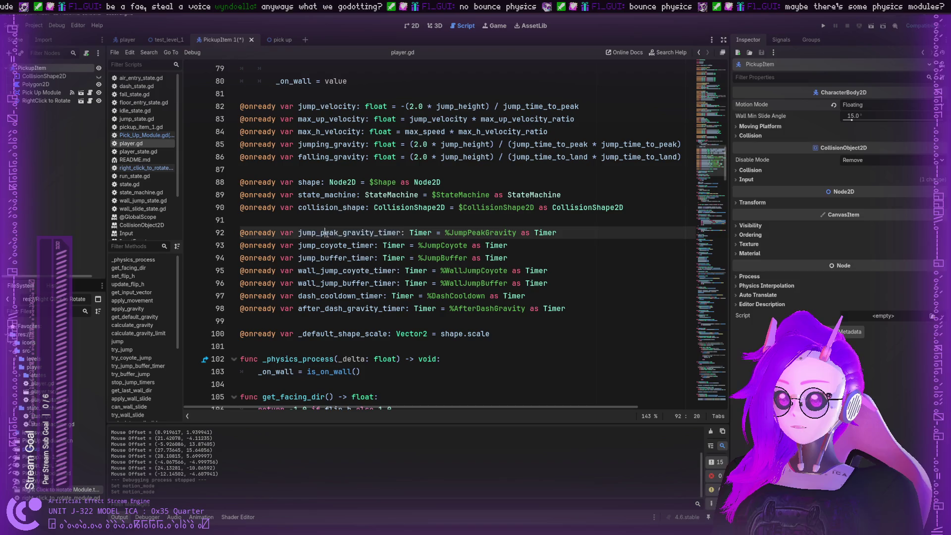
{"action": "double_click", "coordinate": [330, 245]}
{"action": "double_click", "coordinate": [330, 258]}
{"action": "left_click", "coordinate": [331, 271]}
{"action": "double_click", "coordinate": [331, 270]}
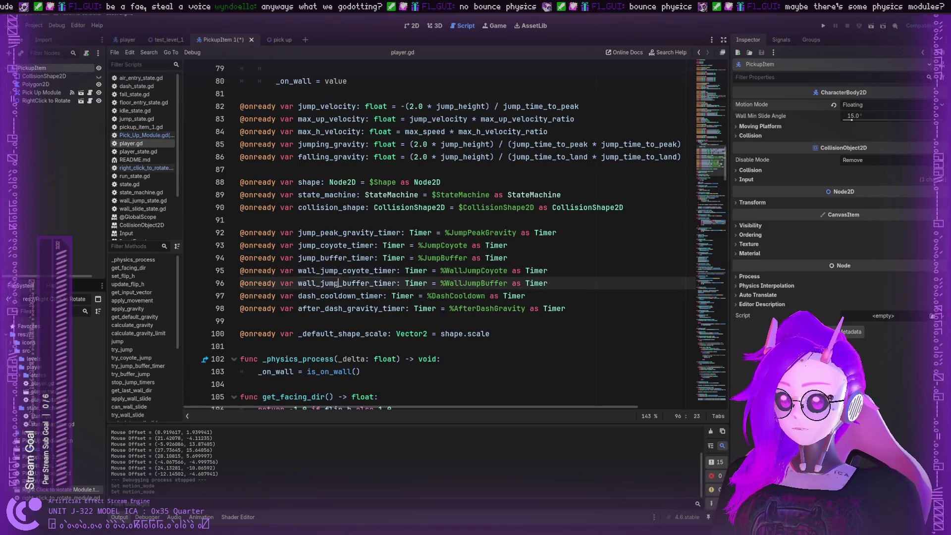
{"action": "double_click", "coordinate": [331, 283]}
{"action": "double_click", "coordinate": [331, 296]}
{"action": "double_click", "coordinate": [330, 308]}
{"action": "scroll", "coordinate": [339, 305], "scroll_direction": "down", "scroll_amount": 2}
{"action": "double_click", "coordinate": [339, 258]}
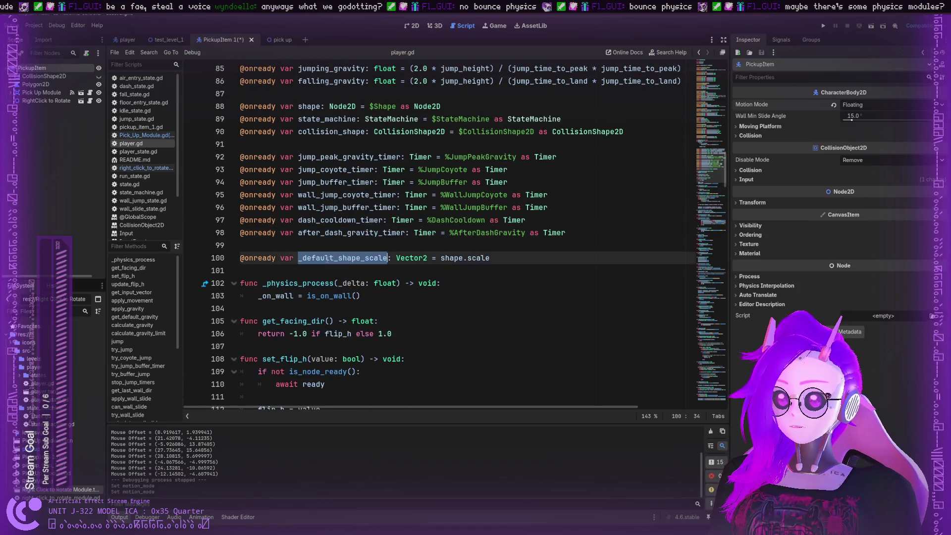
Open Pick_Up_Module.gd and insert a blank line above the impulse code at line 41
{"action": "left_click", "coordinate": [144, 168]}
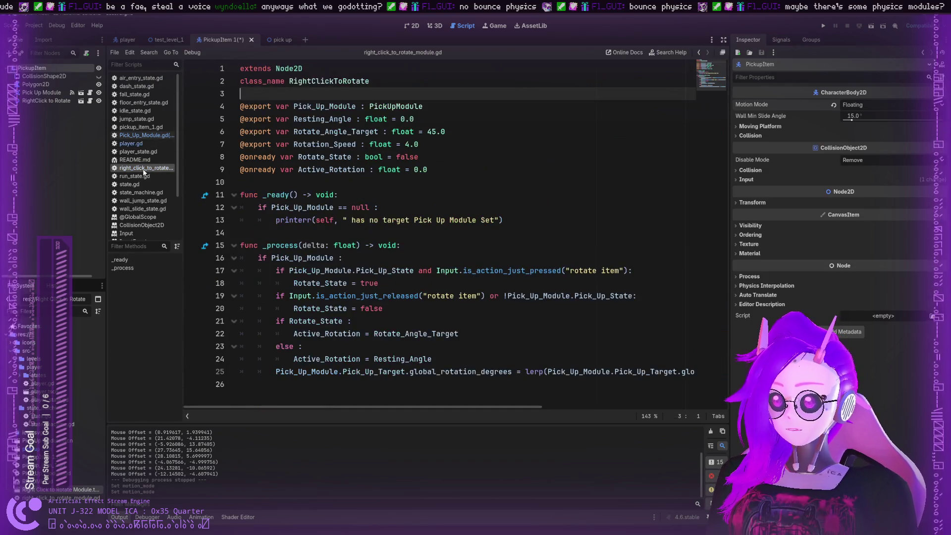
{"action": "left_click", "coordinate": [143, 135]}
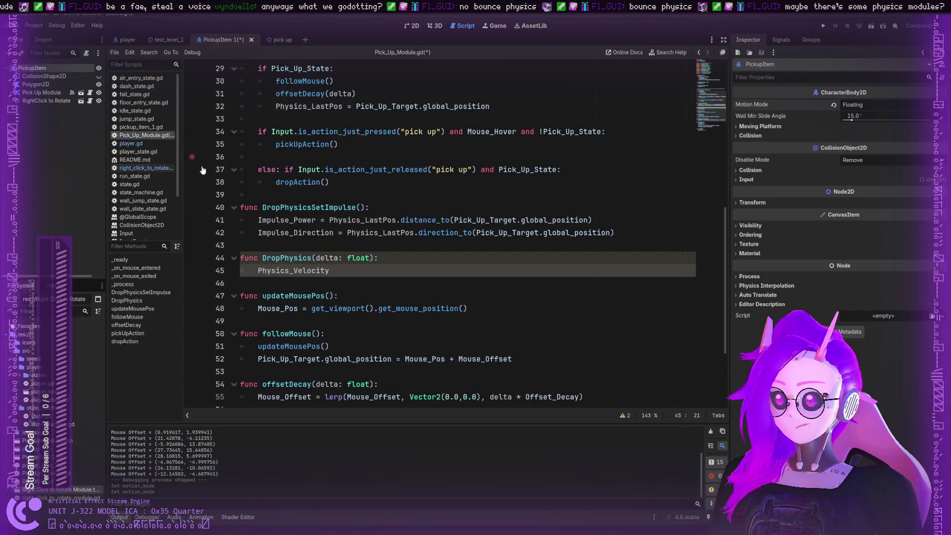
{"action": "left_click", "coordinate": [289, 195]}
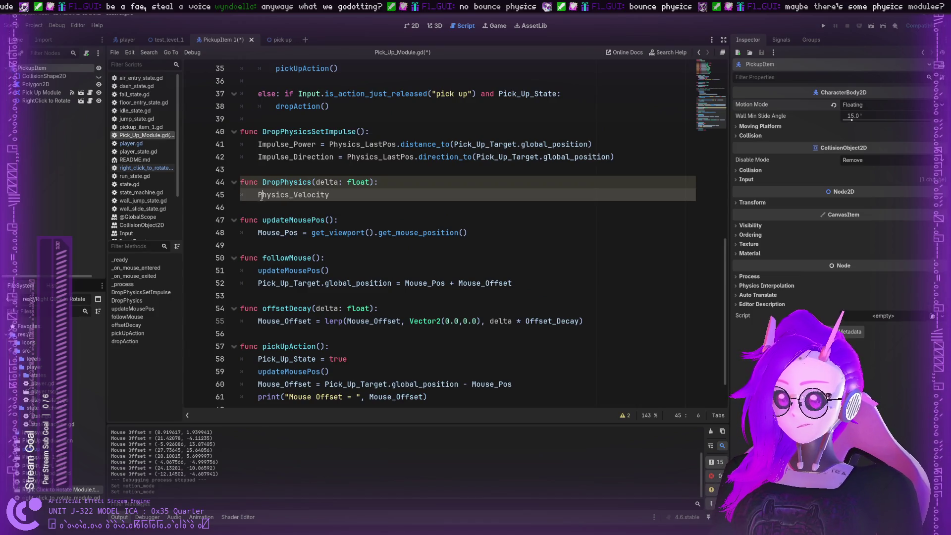
{"action": "left_click", "coordinate": [256, 144]}
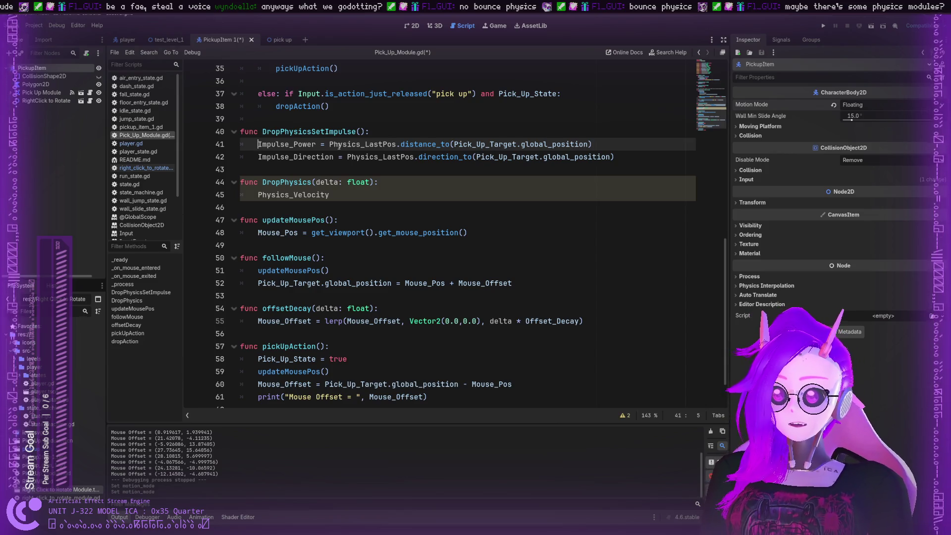
{"action": "key", "text": "Return"}
{"action": "key", "text": "Up"}
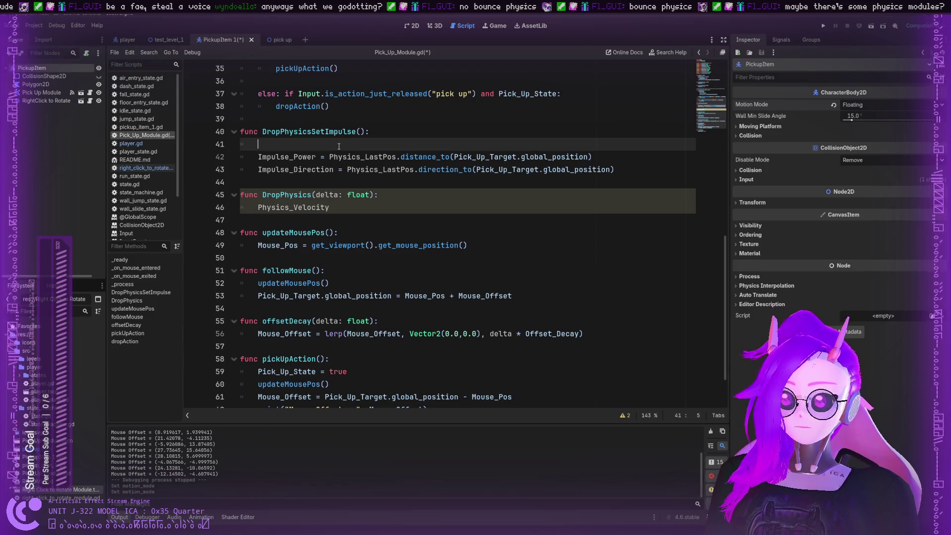
Write the condition 'if Pick_Up_Target == CharacterBody2D:' on the blank line
{"action": "type", "text": "if "}
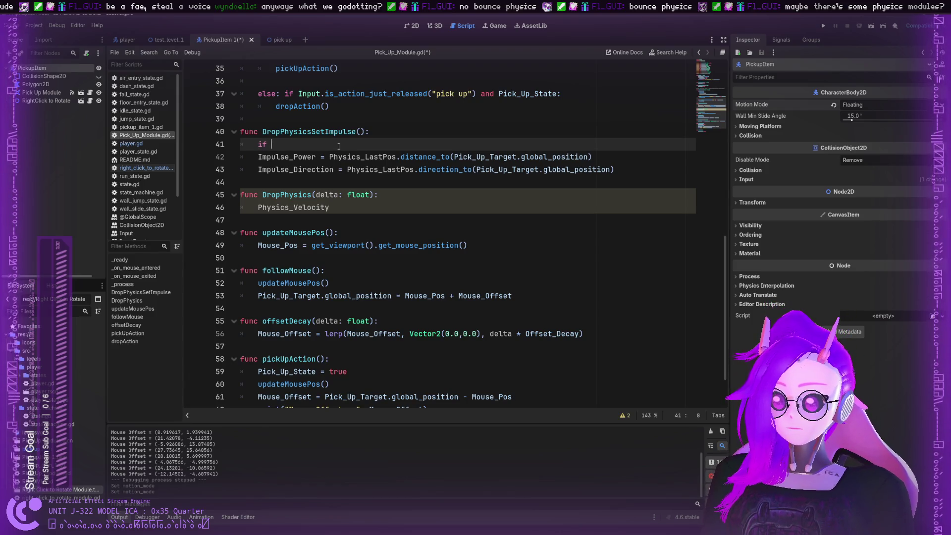
{"action": "type", "text": "Pi"}
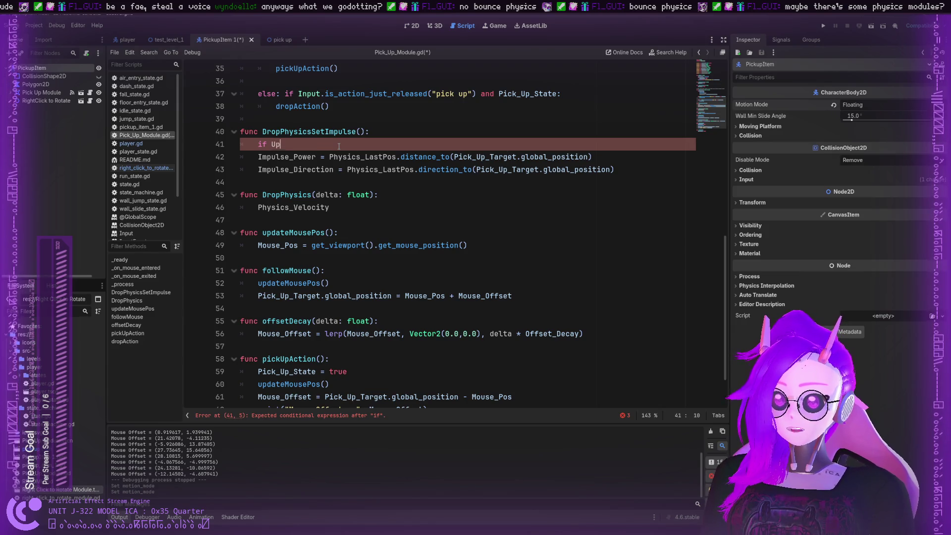
{"action": "type", "text": "ck"}
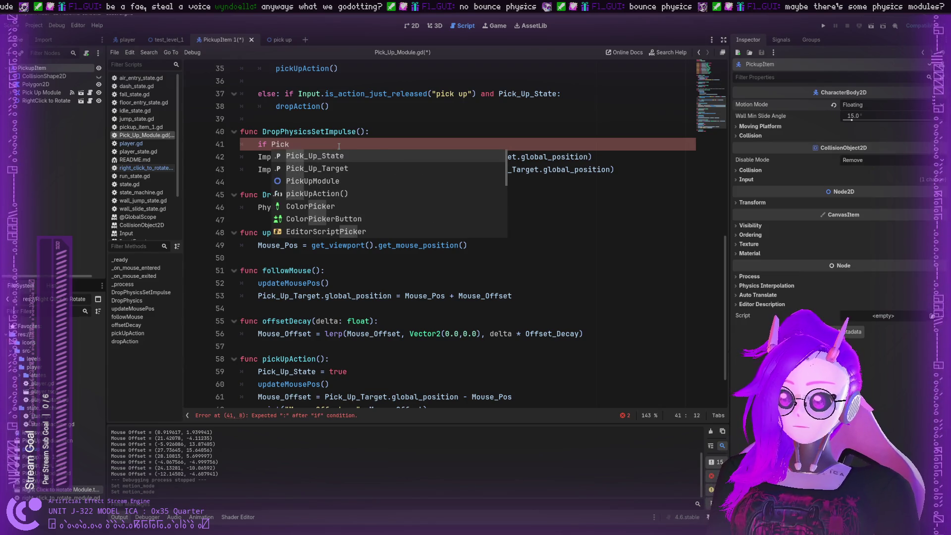
{"action": "key", "text": "Down"}
{"action": "key", "text": "Return"}
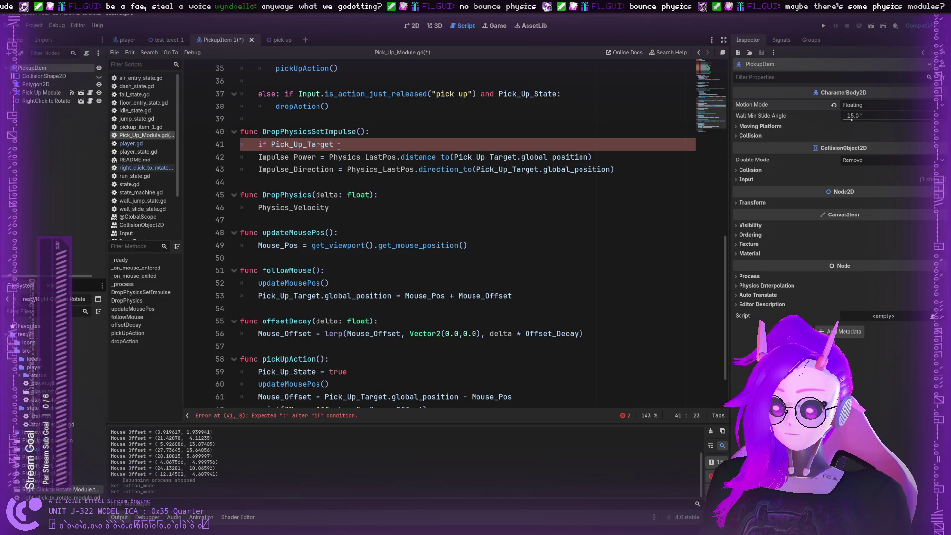
{"action": "type", "text": "== Charac"}
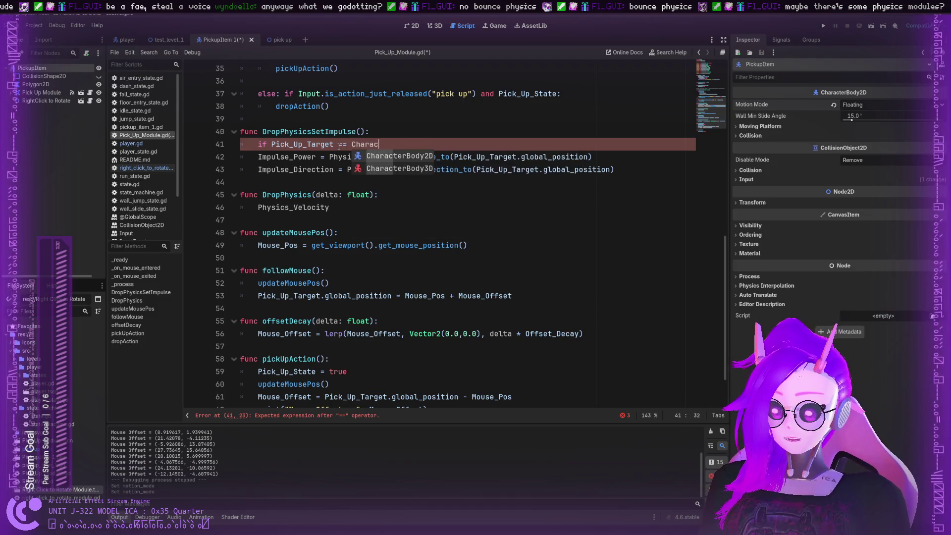
{"action": "type", "text": "ter"}
{"action": "key", "text": "Return"}
{"action": "type", "text": ":"}
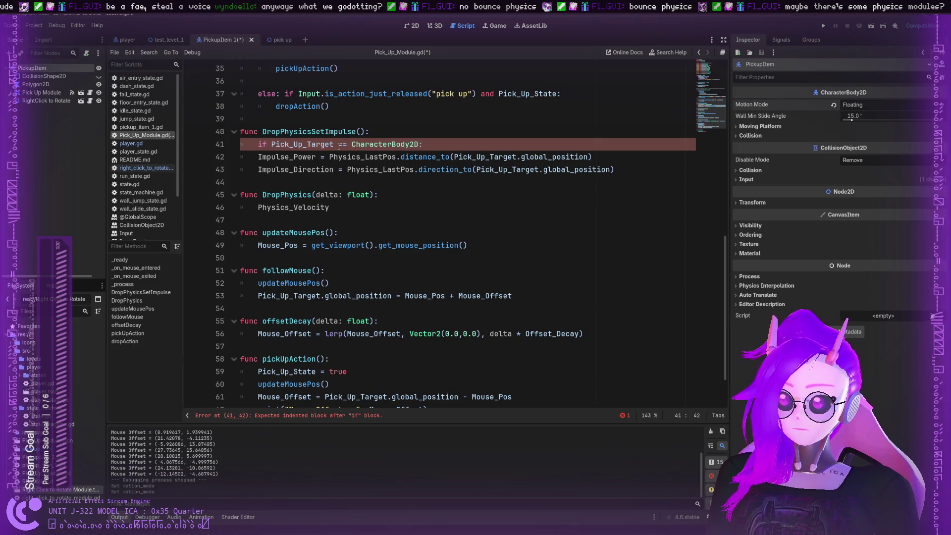
Indent the two impulse lines under the new if check
{"action": "key", "text": "Down"}
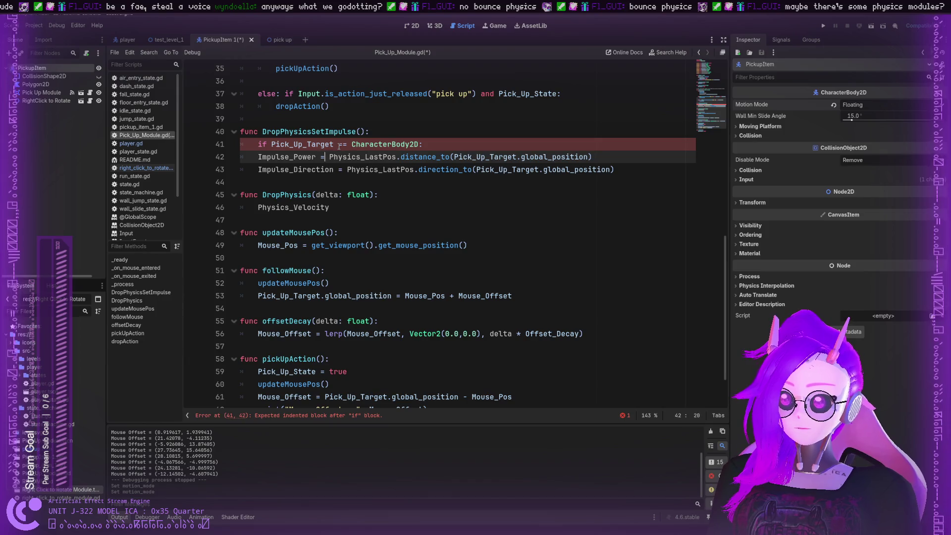
{"action": "key", "text": "Tab"}
{"action": "key", "text": "Down"}
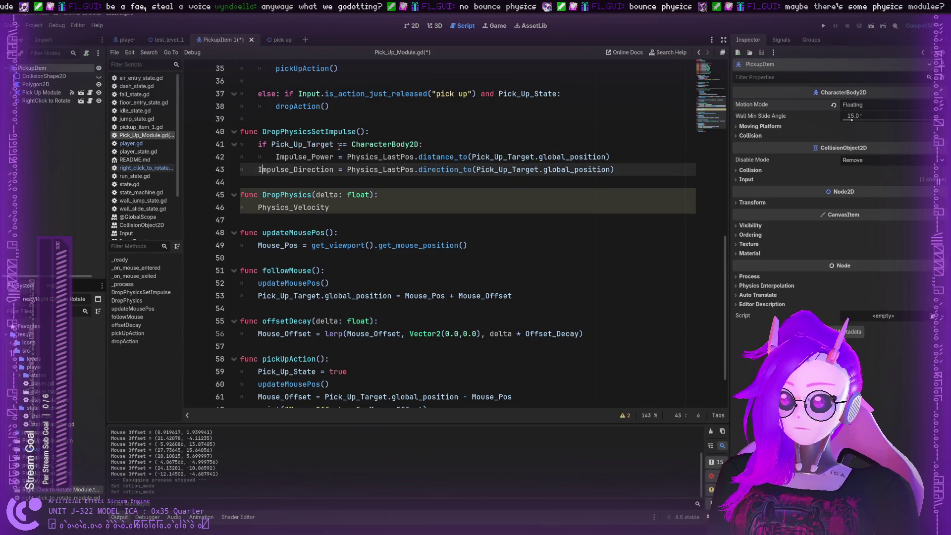
{"action": "key", "text": "Tab"}
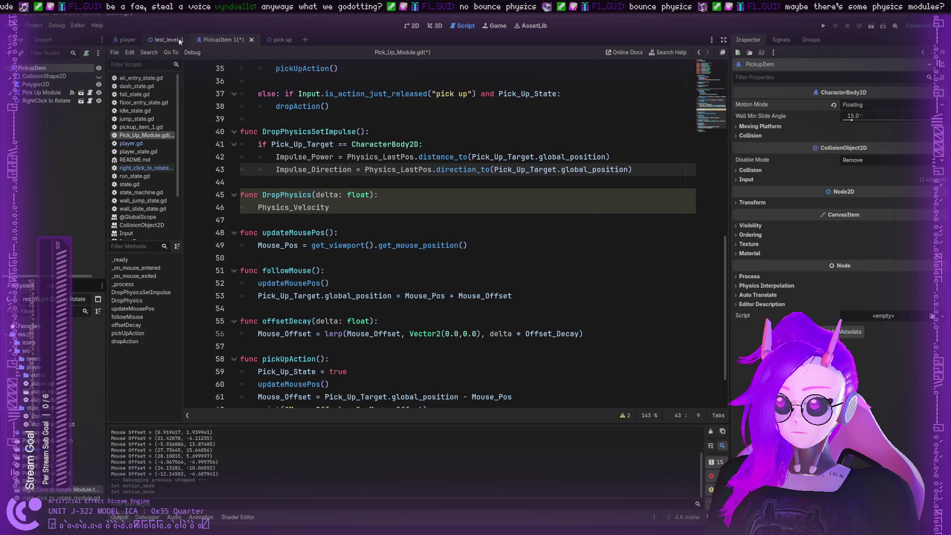
Add a 'Pick_Up_Target.velocity' line below the impulse lines inside the CharacterBody2D check
{"action": "key", "text": "Return"}
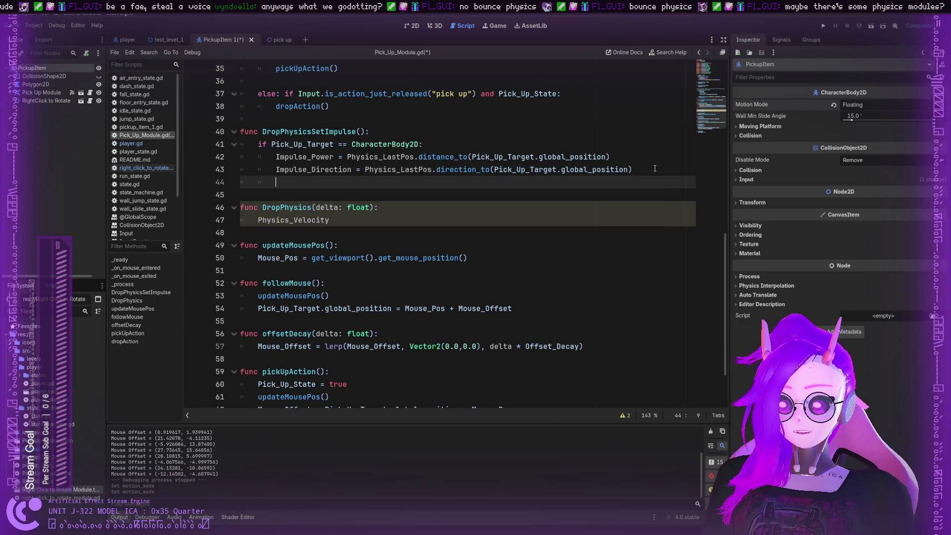
{"action": "type", "text": "Picku"}
{"action": "key", "text": "BackSpace"}
{"action": "type", "text": "_Up_"}
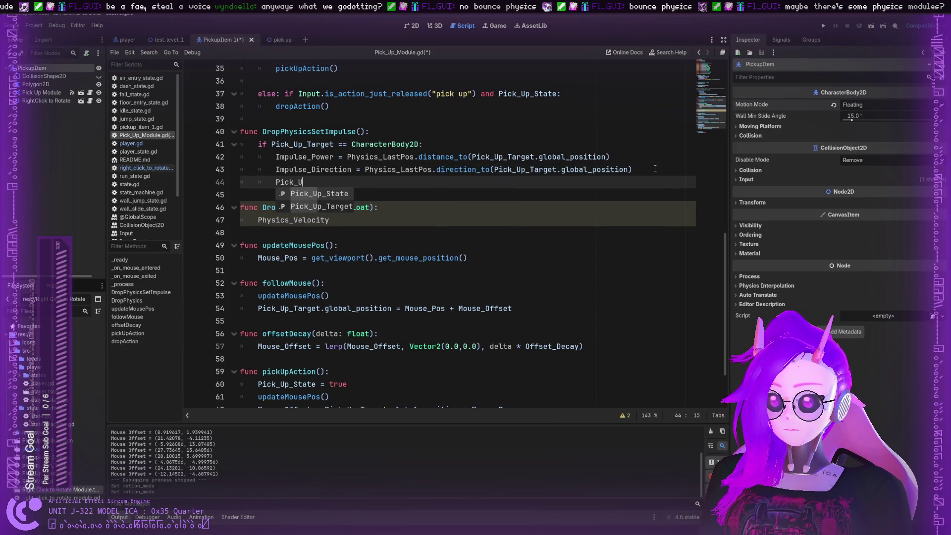
{"action": "type", "text": "Targ"}
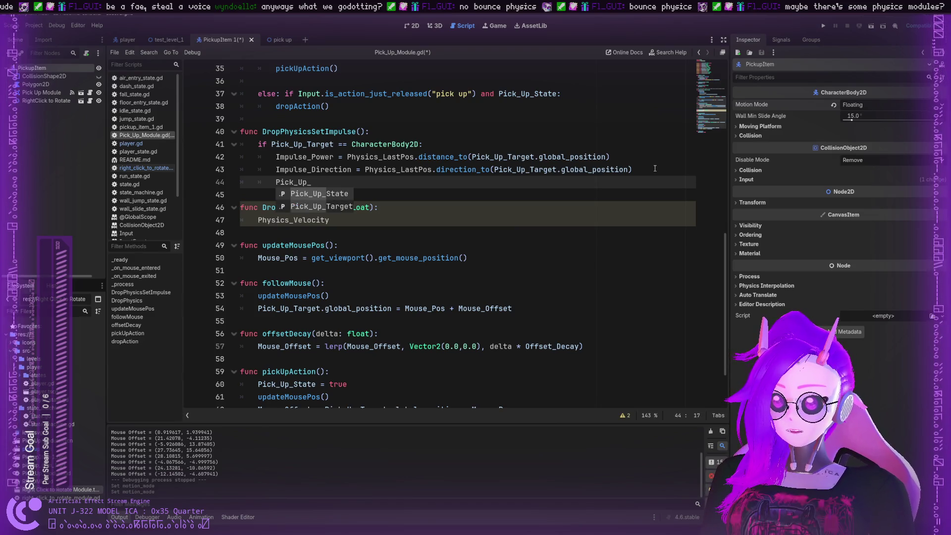
{"action": "key", "text": "Return"}
{"action": "type", "text": ".v"}
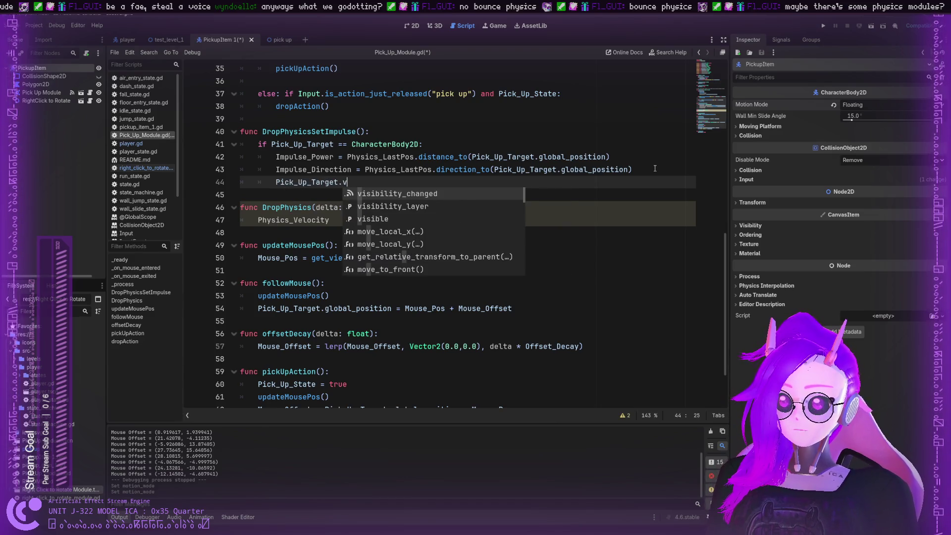
{"action": "type", "text": "eloci"}
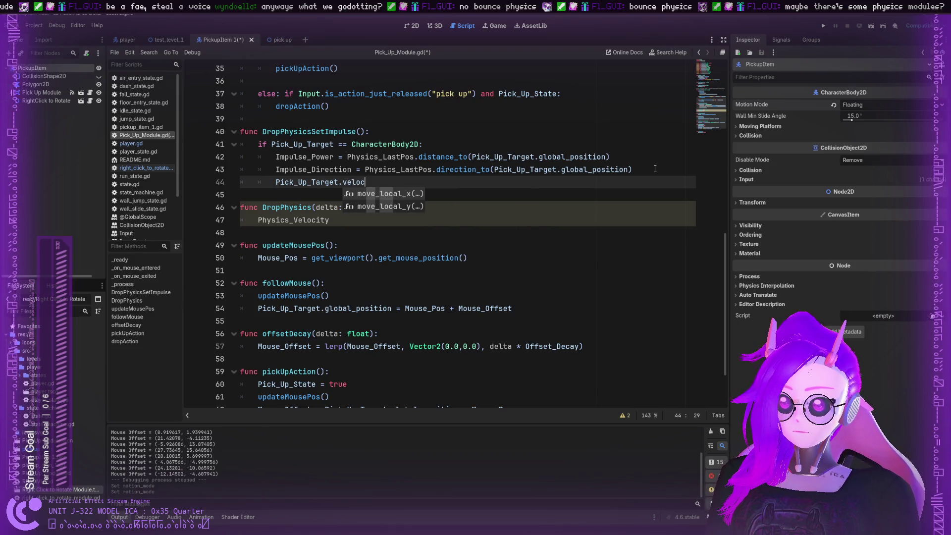
{"action": "type", "text": "ty"}
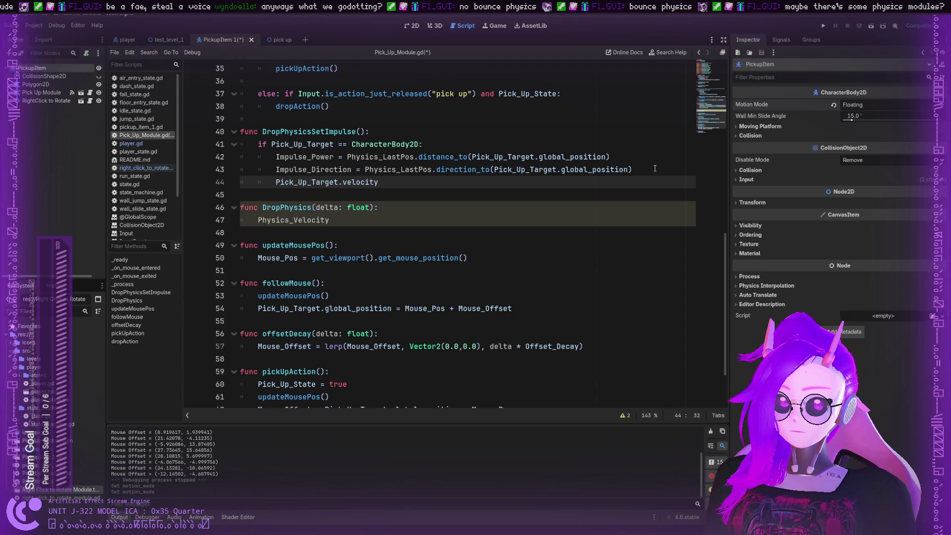
{"action": "scroll", "coordinate": [384, 160], "scroll_direction": "up", "scroll_amount": 10}
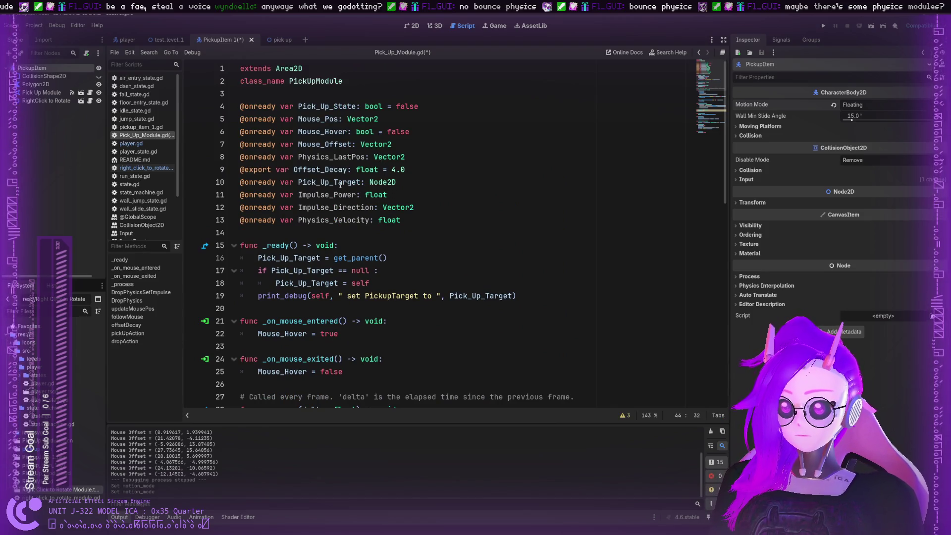
Change Pick_Up_Target's declared type on line 10 from Node2D to CharacterBody2D
{"action": "left_click", "coordinate": [445, 183]}
{"action": "key", "text": "ctrl+shift+Left"}
{"action": "type", "text": "CharacterN"}
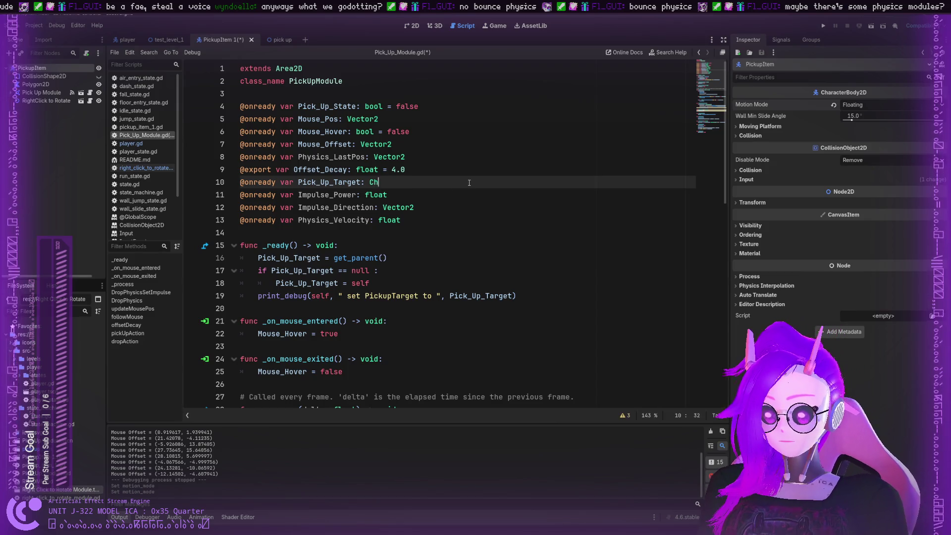
{"action": "key", "text": "BackSpace"}
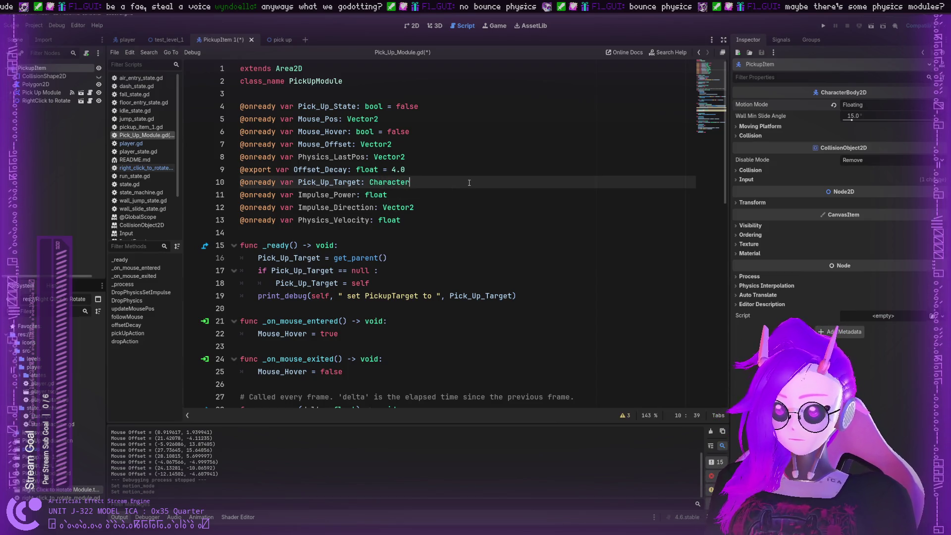
{"action": "type", "text": "Body2D"}
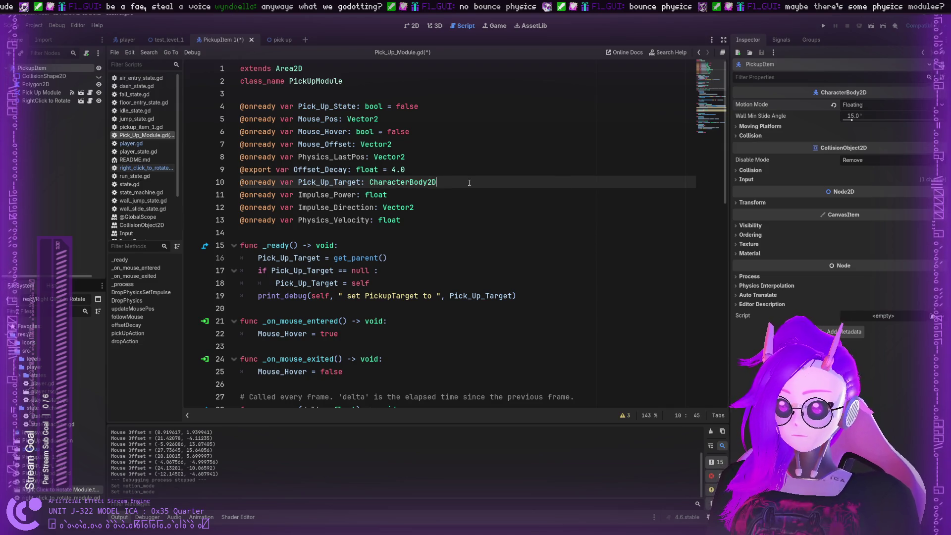
Inspect the new type error on line 18's 'Pick_Up_Target = self' in _ready
{"action": "left_click", "coordinate": [356, 245]}
{"action": "scroll", "coordinate": [358, 198], "scroll_direction": "down", "scroll_amount": 3}
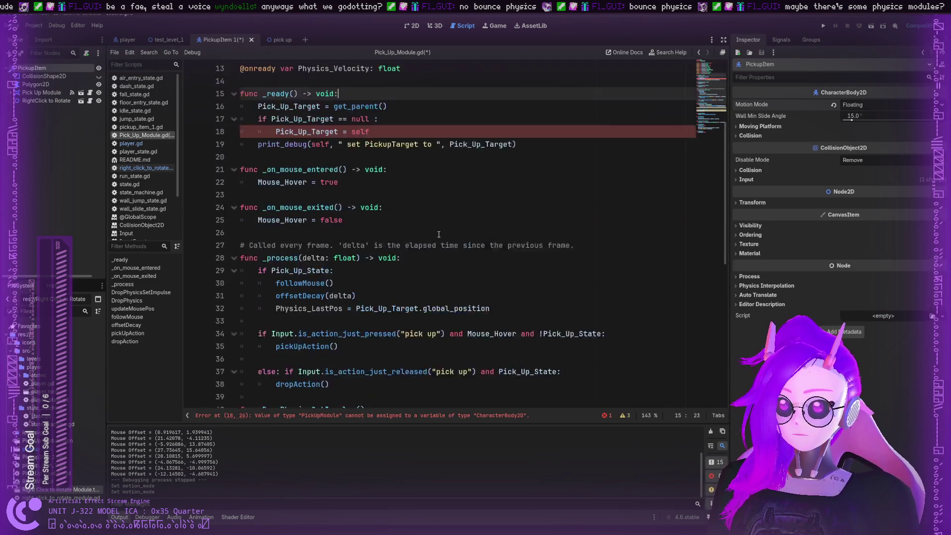
{"action": "left_click", "coordinate": [382, 169]}
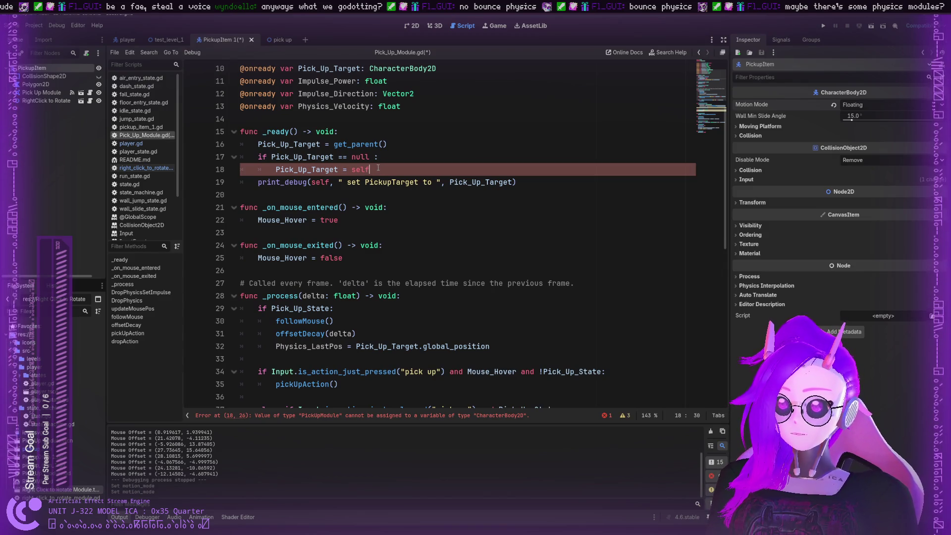
{"action": "scroll", "coordinate": [405, 167], "scroll_direction": "up", "scroll_amount": 1}
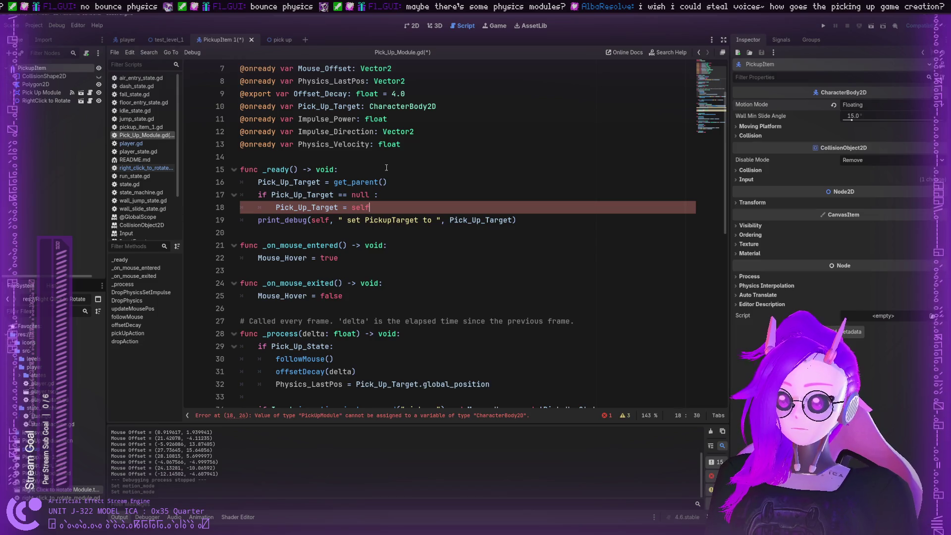
{"action": "scroll", "coordinate": [386, 168], "scroll_direction": "down", "scroll_amount": 4}
{"action": "scroll", "coordinate": [385, 169], "scroll_direction": "up", "scroll_amount": 4}
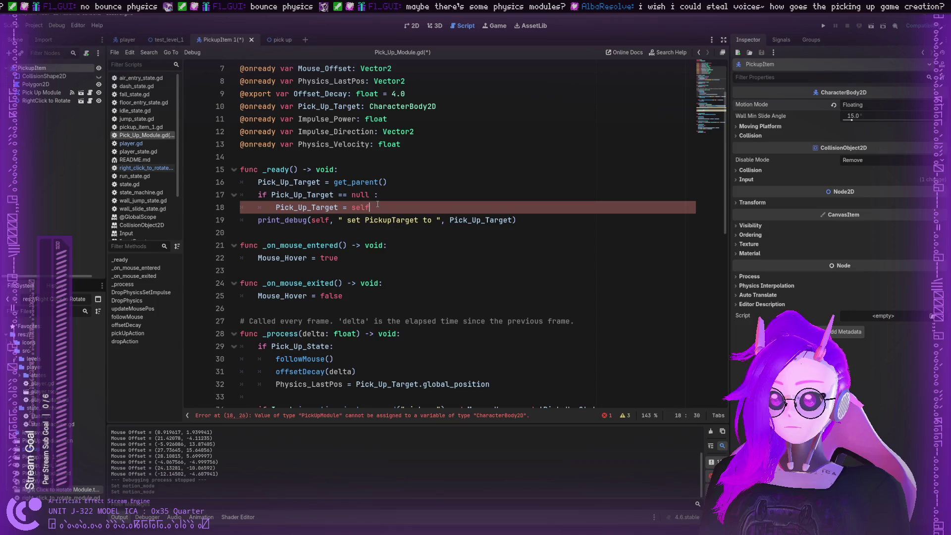
Replace null in the _ready if check with !CharacterBody2D
{"action": "left_click_drag", "start_coordinate": [373, 194], "coordinate": [351, 195]}
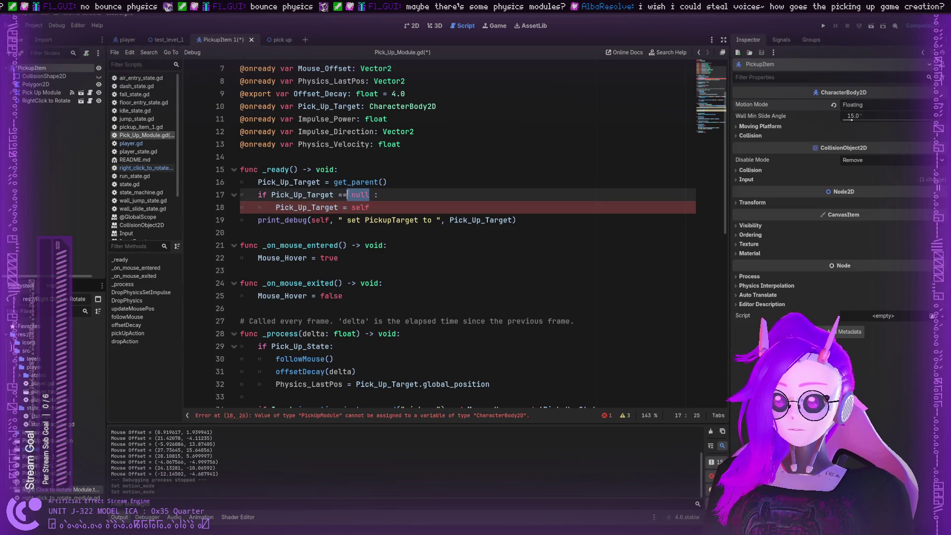
{"action": "type", "text": "Charactern"}
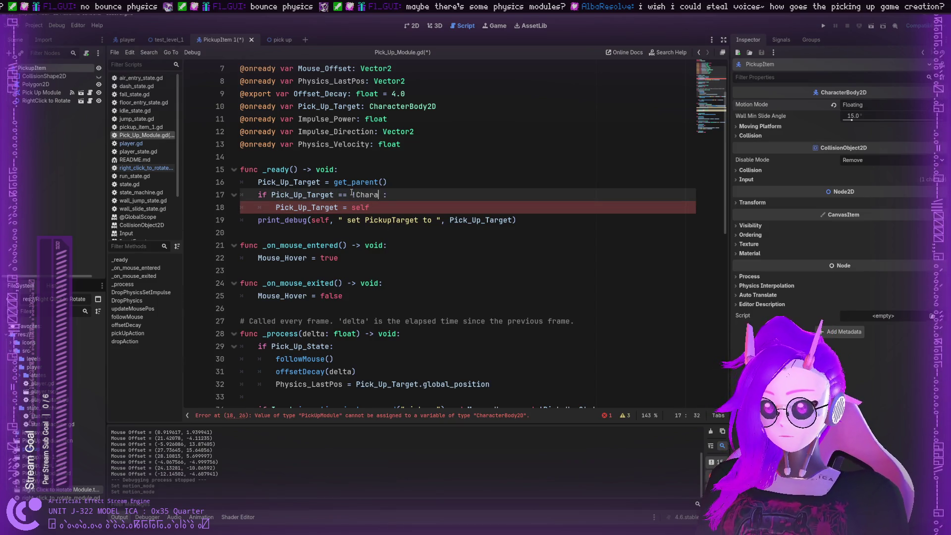
{"action": "type", "text": "Body"}
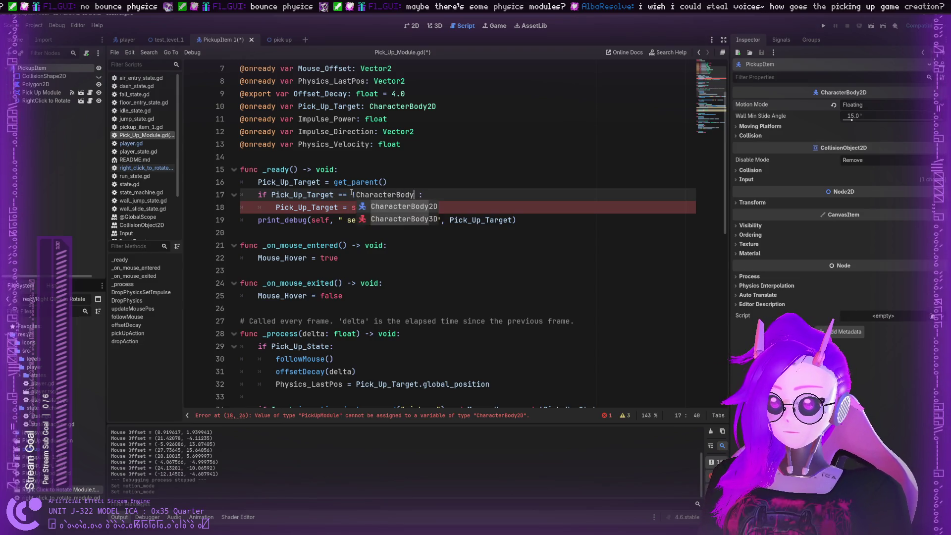
{"action": "key", "text": "Return"}
Delete the 'Pick_Up_Target = self' line, fix indentation, and start a printerr line under the if
{"action": "left_click_drag", "start_coordinate": [369, 207], "coordinate": [272, 204]}
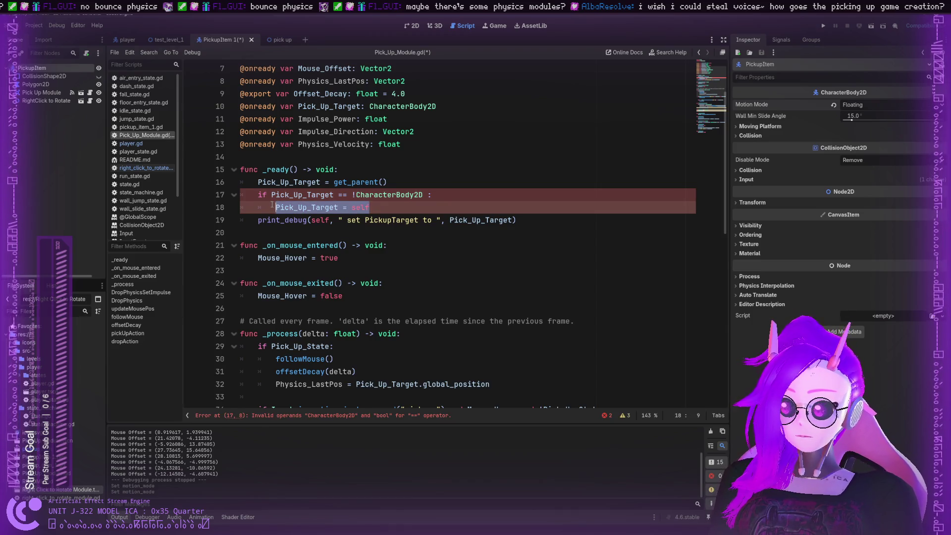
{"action": "key", "text": "BackSpace"}
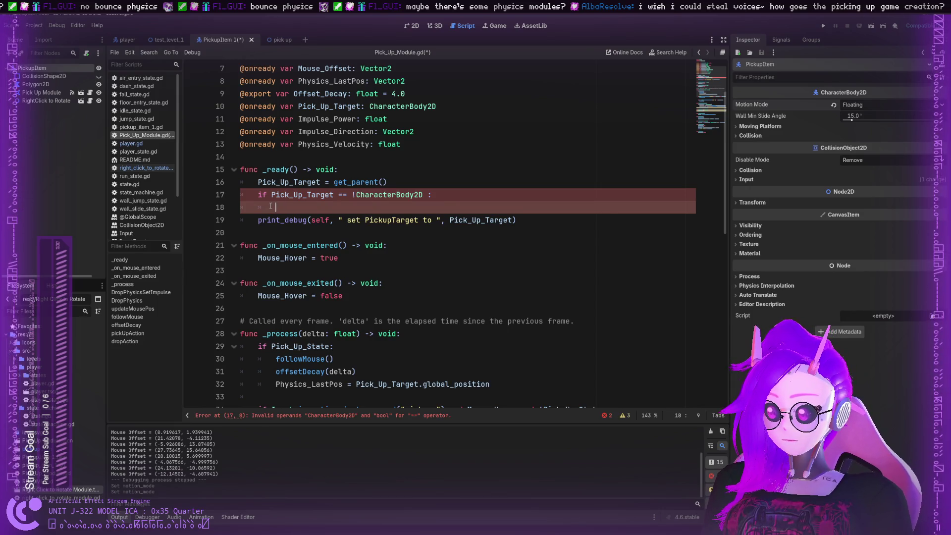
{"action": "key", "text": "Delete"}
{"action": "key", "text": "Tab"}
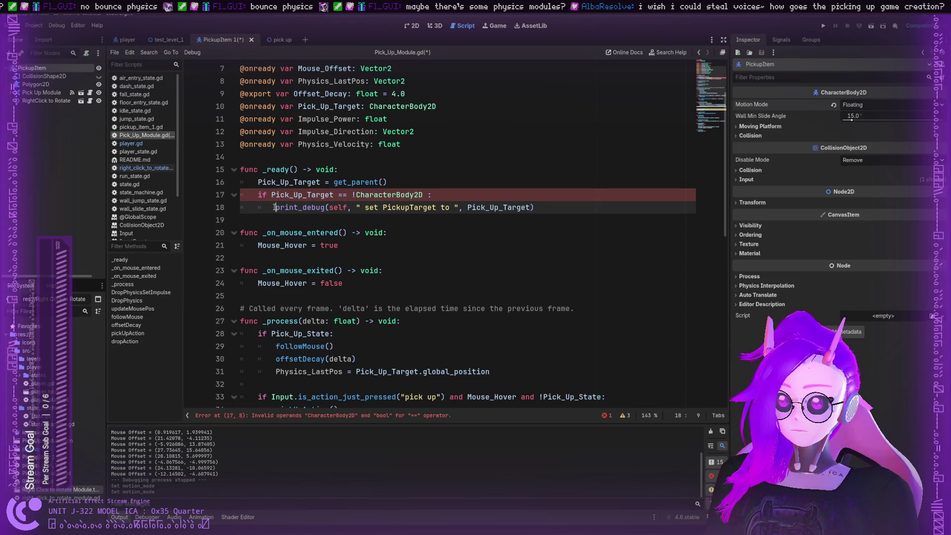
{"action": "key", "text": "shift+Tab"}
{"action": "key", "text": "ctrl+shift+Return"}
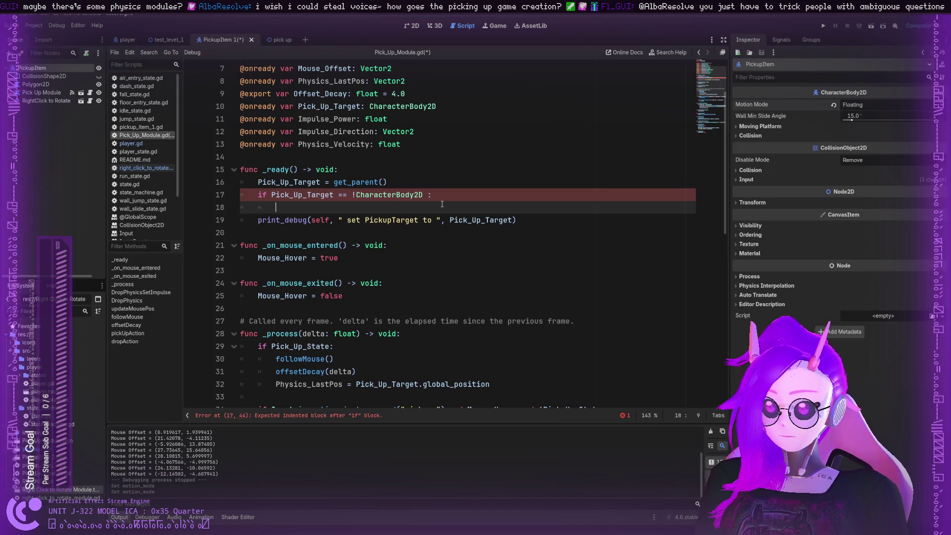
{"action": "type", "text": "print"}
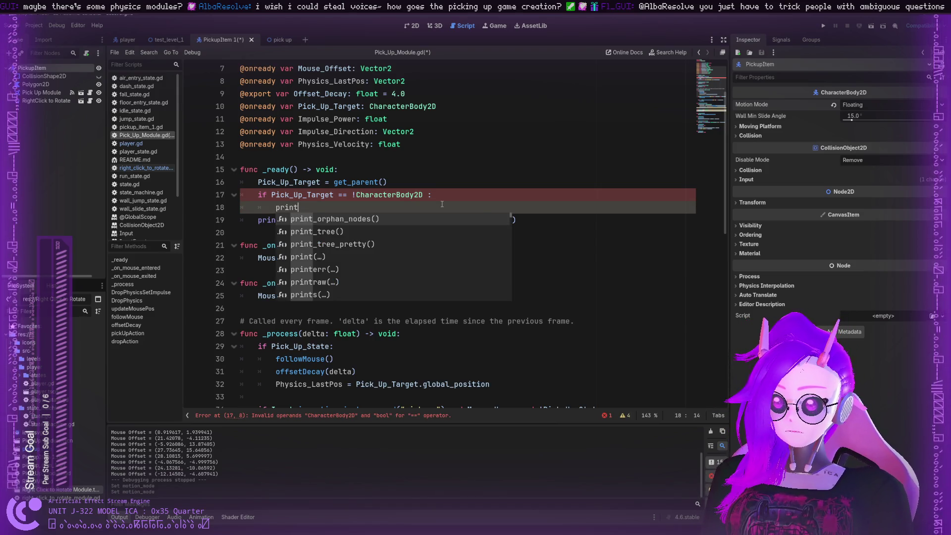
{"action": "type", "text": "err"}
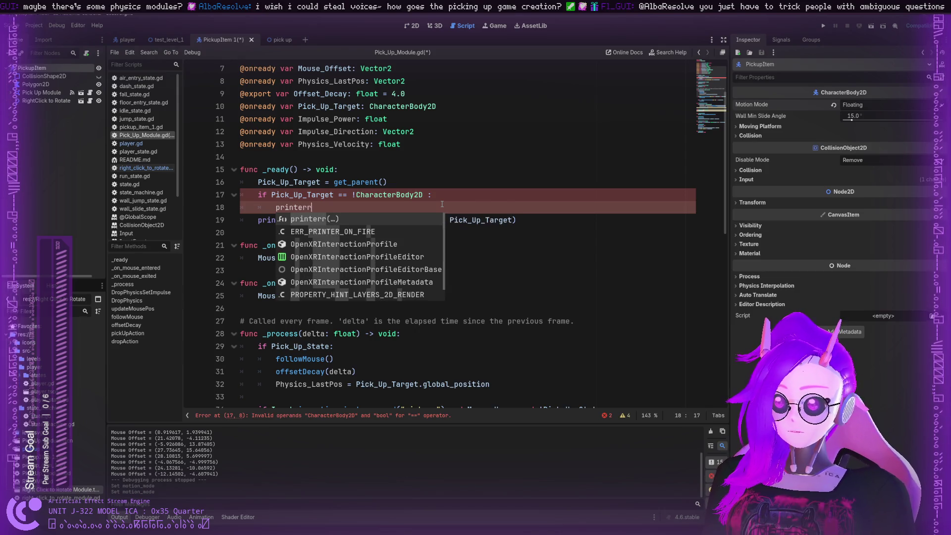
Complete the printerr("") call and change the condition's == to =
{"action": "key", "text": "Return"}
{"action": "type", "text": "\"\""}
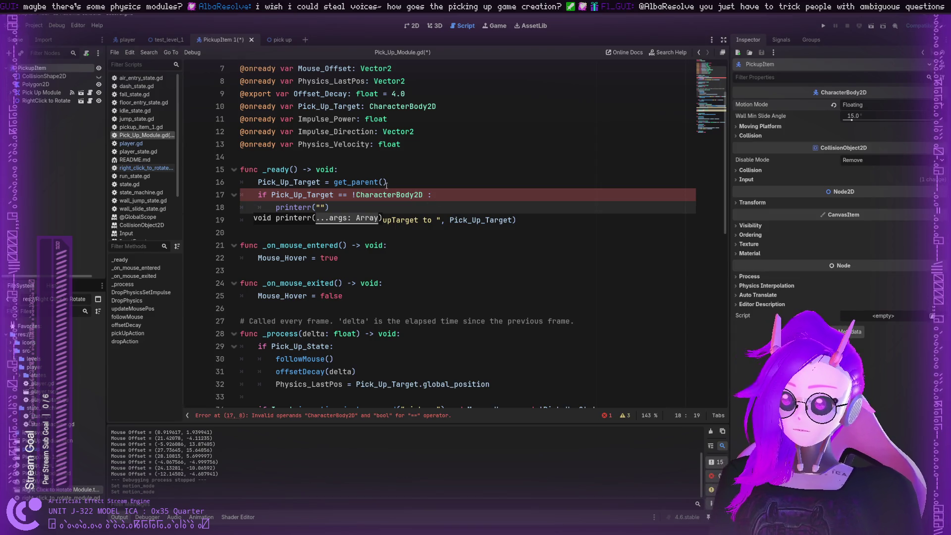
{"action": "left_click", "coordinate": [355, 194]}
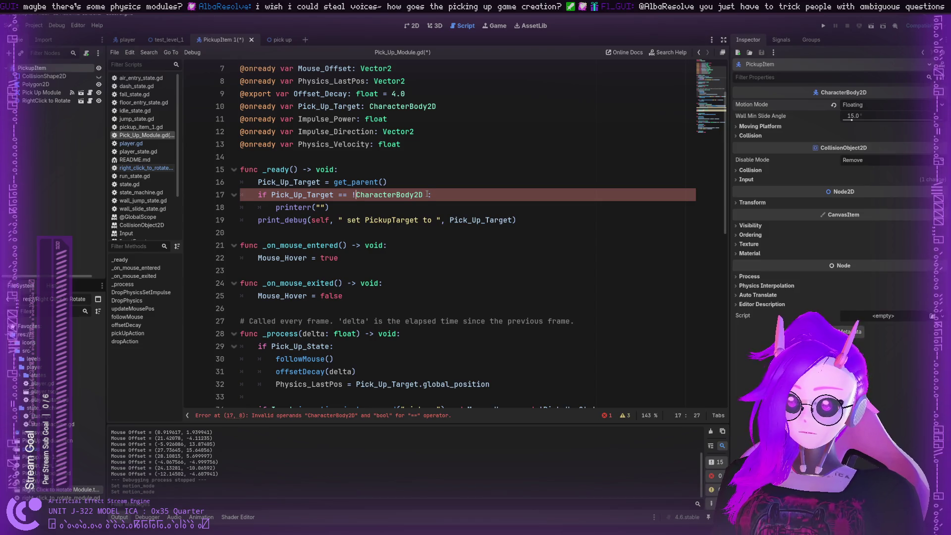
{"action": "key", "text": "Left"}
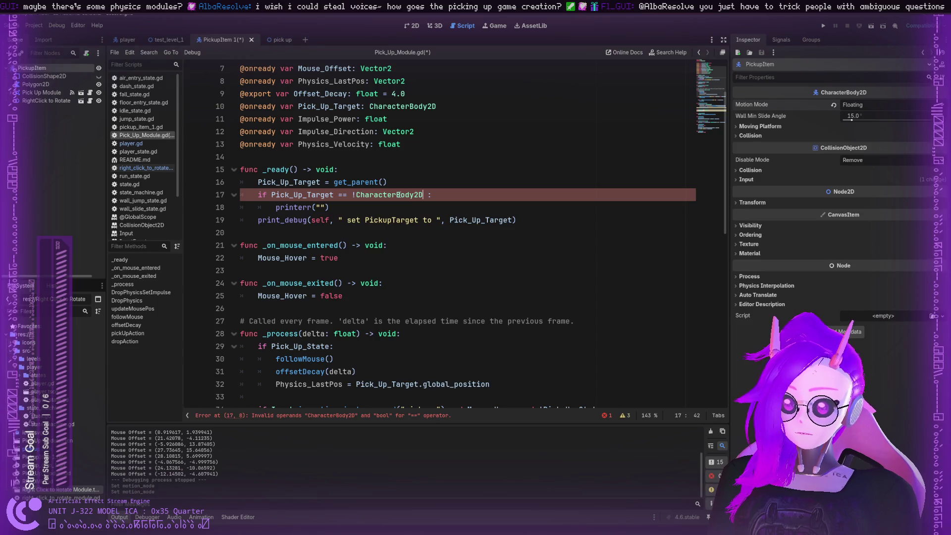
{"action": "key", "text": "Delete"}
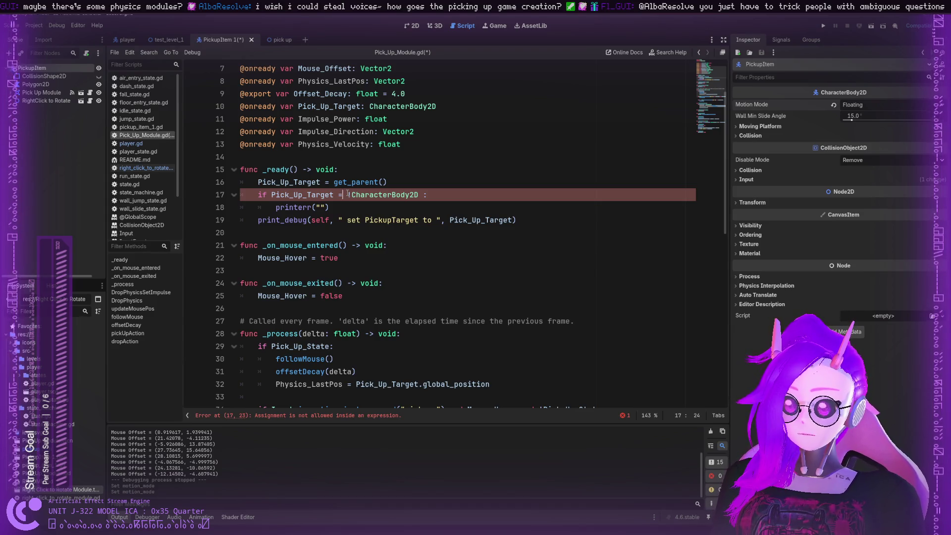
Swap the ! for a typeof() check, then erase the CharacterBody2D comparison
{"action": "left_click", "coordinate": [349, 194]}
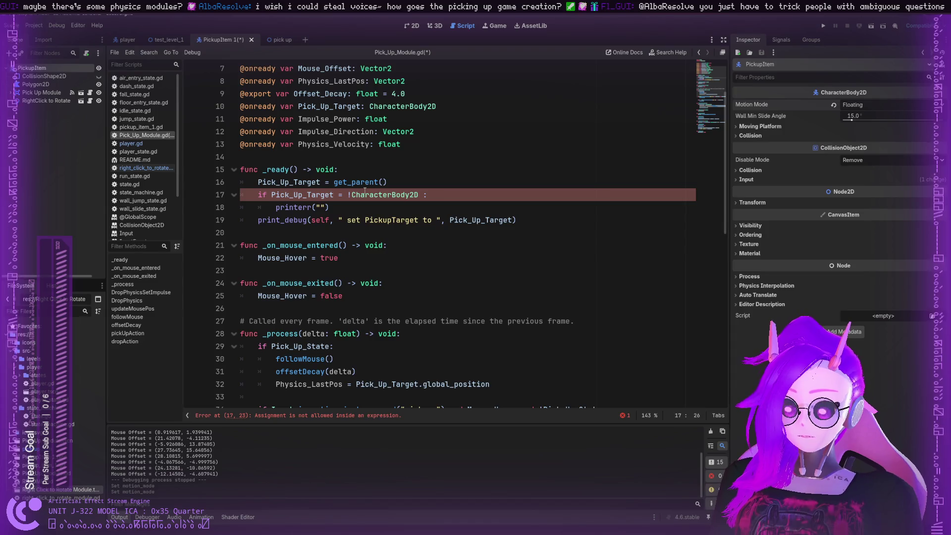
{"action": "key", "text": "BackSpace"}
{"action": "type", "text": "type"}
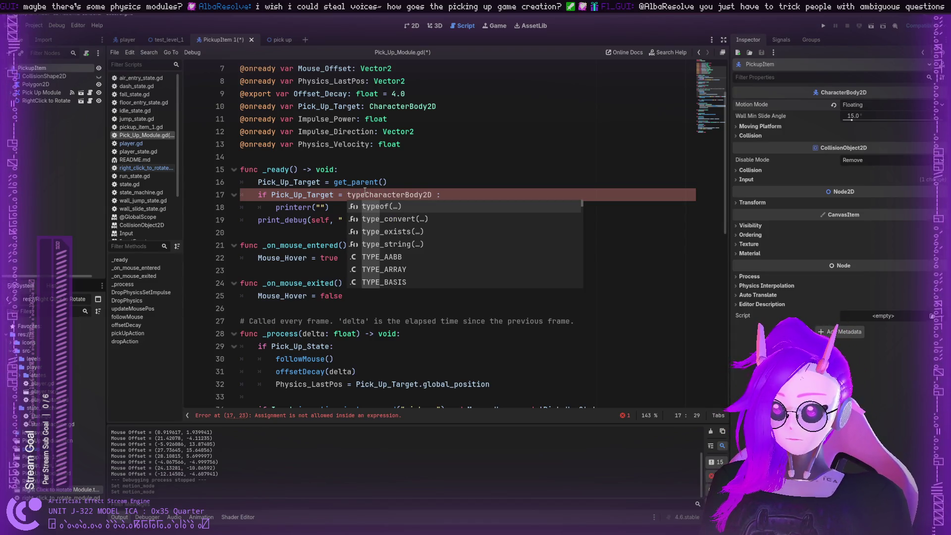
{"action": "type", "text": "of"}
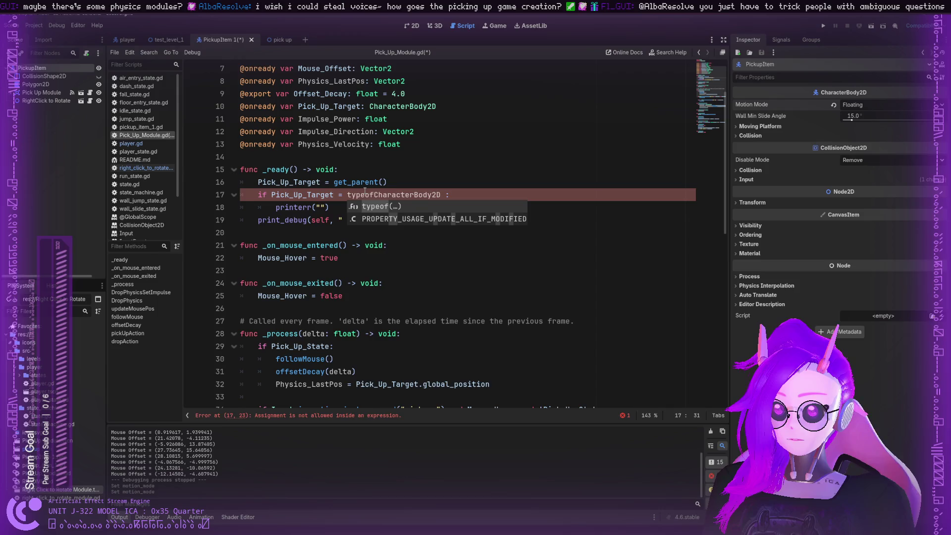
{"action": "type", "text": "("}
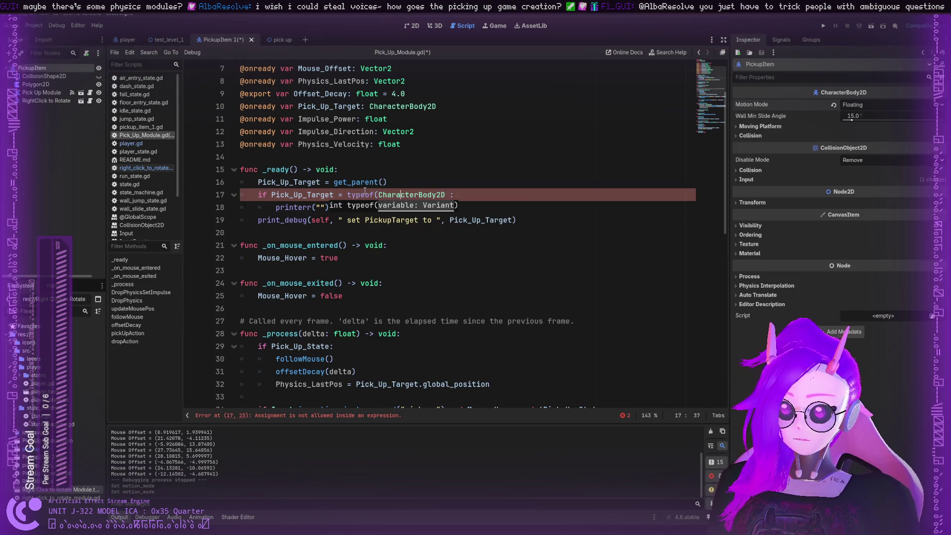
{"action": "type", "text": ")"}
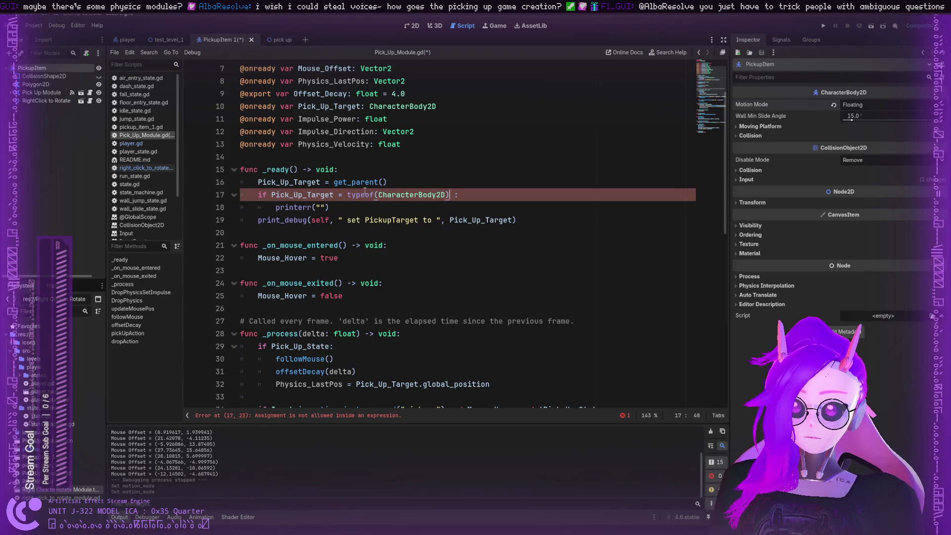
{"action": "key", "text": "BackSpace"}
{"action": "key", "text": "BackSpace"}
{"action": "key", "text": "BackSpace"}
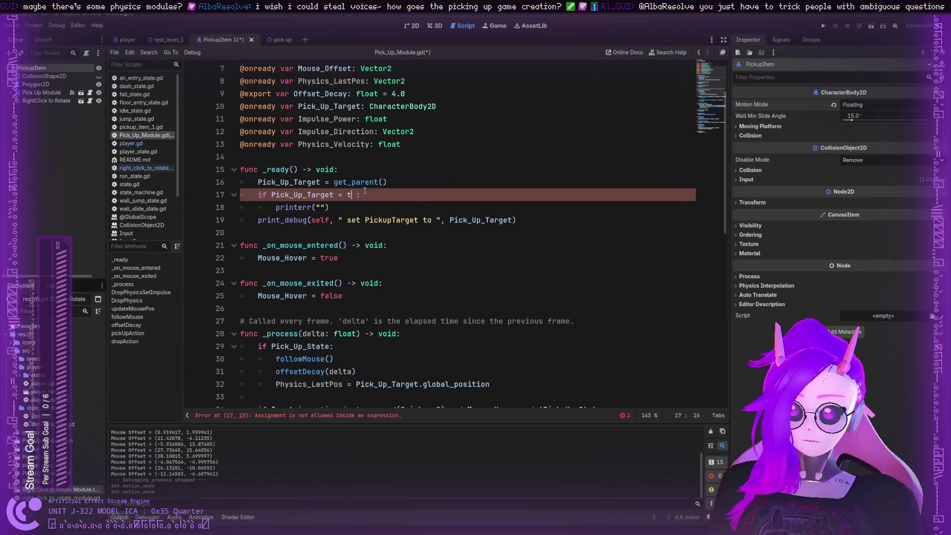
Add an experimental 'var Check_Type' line using typeof() after the get_parent() assignment
{"action": "key", "text": "BackSpace"}
{"action": "key", "text": "Up"}
{"action": "key", "text": "End"}
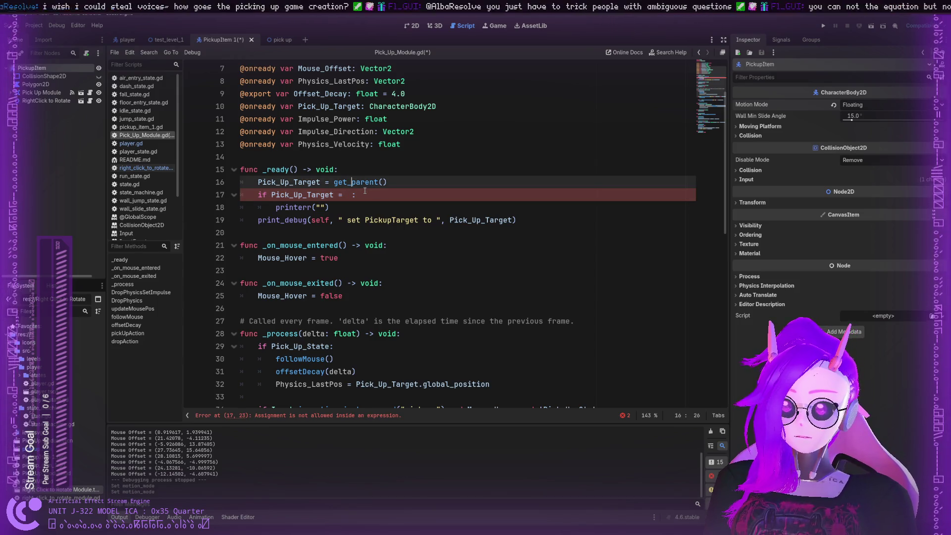
{"action": "key", "text": "Return"}
{"action": "type", "text": "var Chec"}
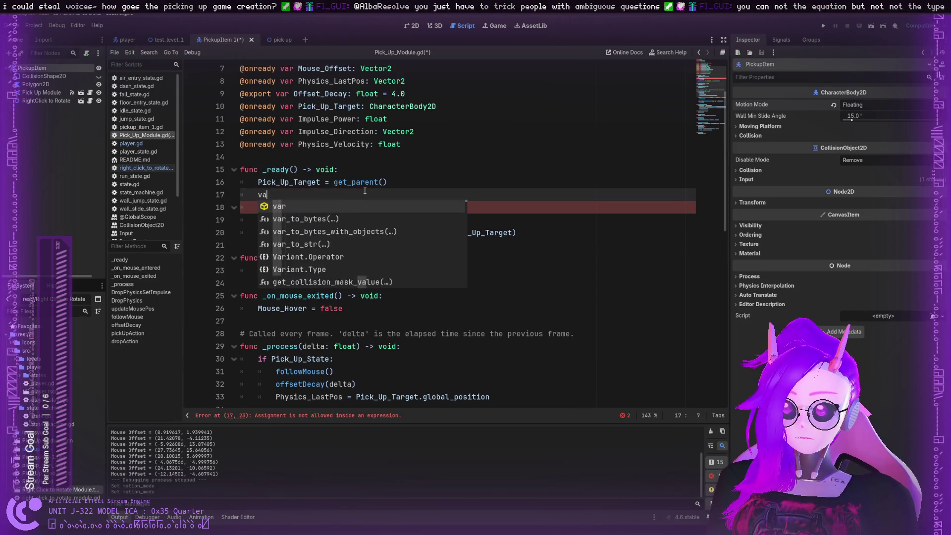
{"action": "type", "text": "k_"}
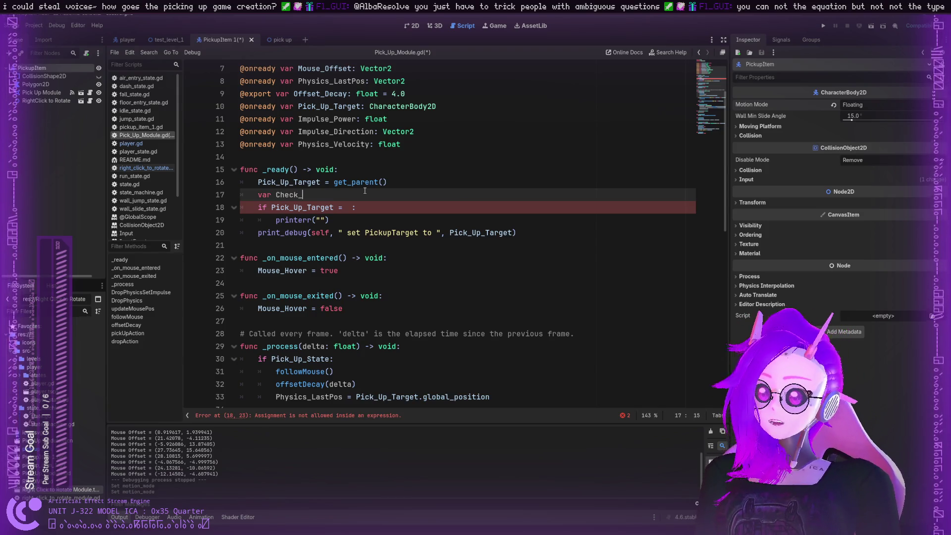
{"action": "type", "text": "Type = Pi"}
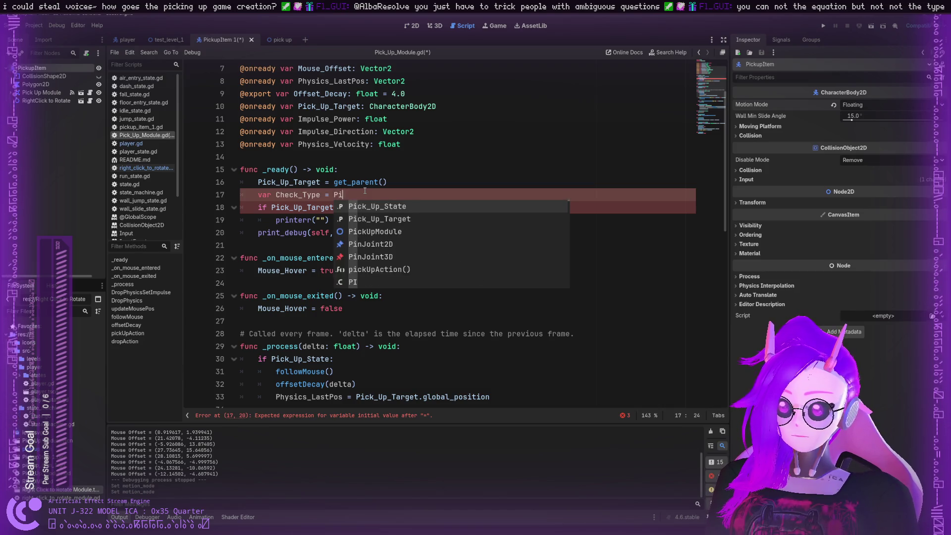
{"action": "type", "text": "typeof("}
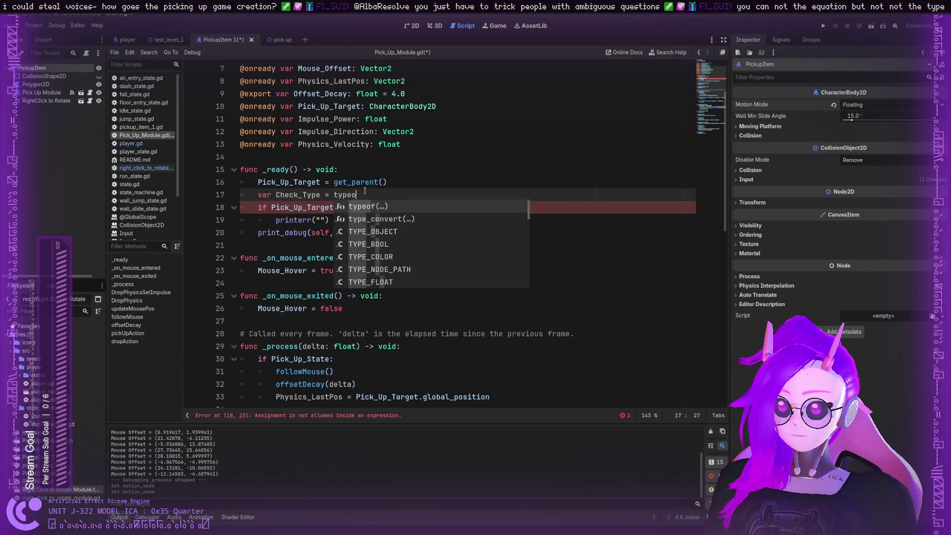
{"action": "key", "text": "Delete"}
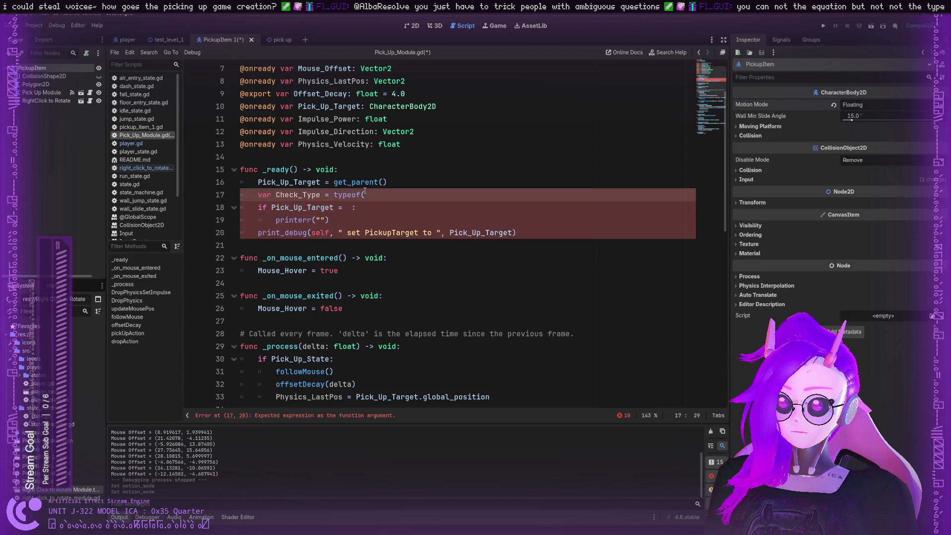
{"action": "type", "text": ")"}
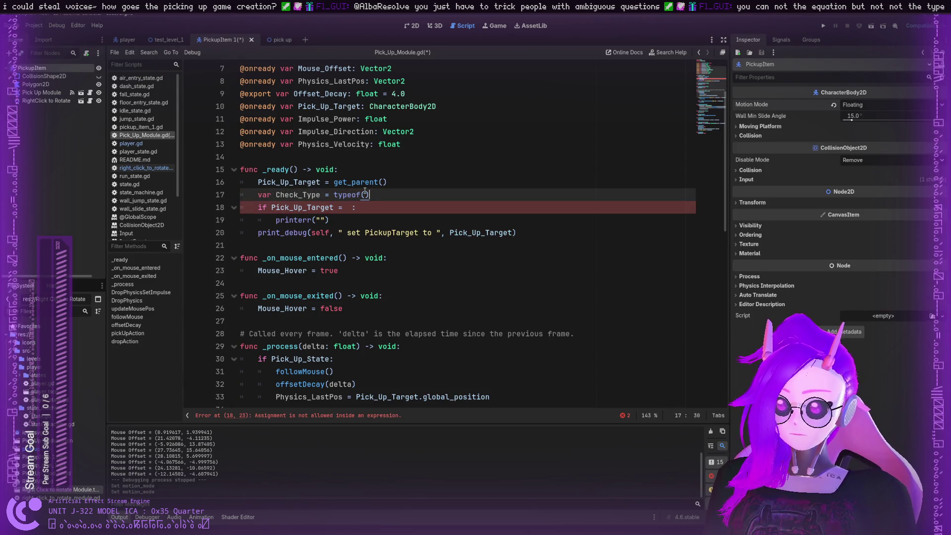
Delete the unfinished Check_Type line so the if check follows get_parent() directly
{"action": "key", "text": "BackSpace"}
{"action": "key", "text": "BackSpace"}
{"action": "key", "text": "BackSpace"}
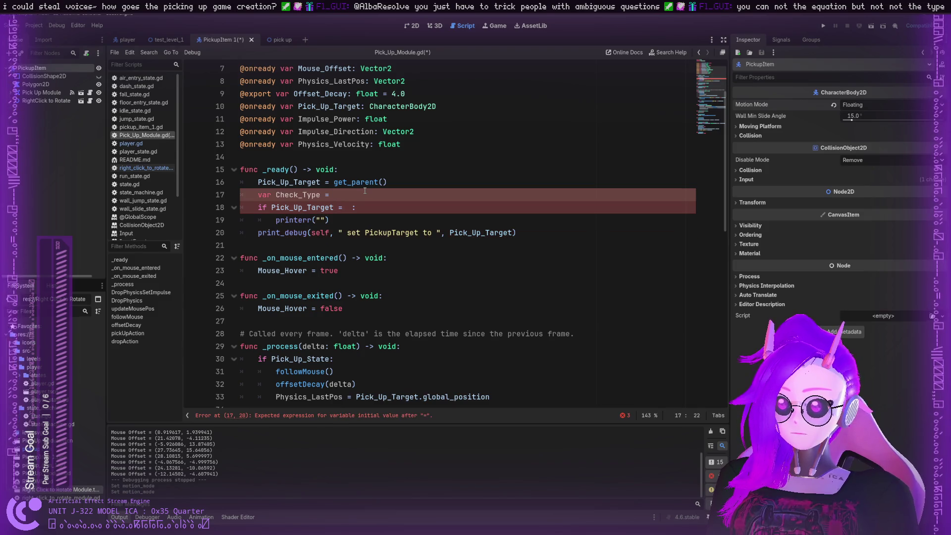
{"action": "type", "text": "get"}
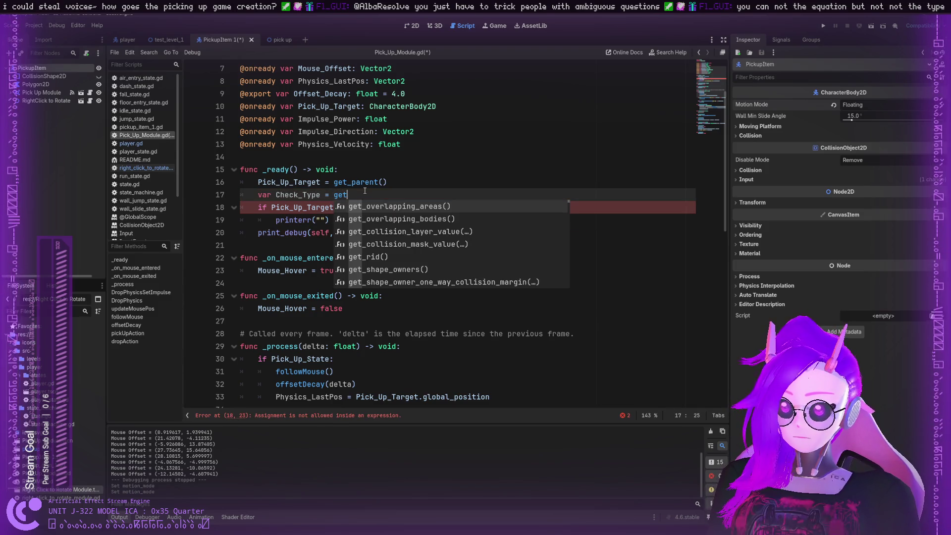
{"action": "key", "text": "BackSpace"}
{"action": "key", "text": "BackSpace"}
{"action": "key", "text": "BackSpace"}
{"action": "key", "text": "BackSpace"}
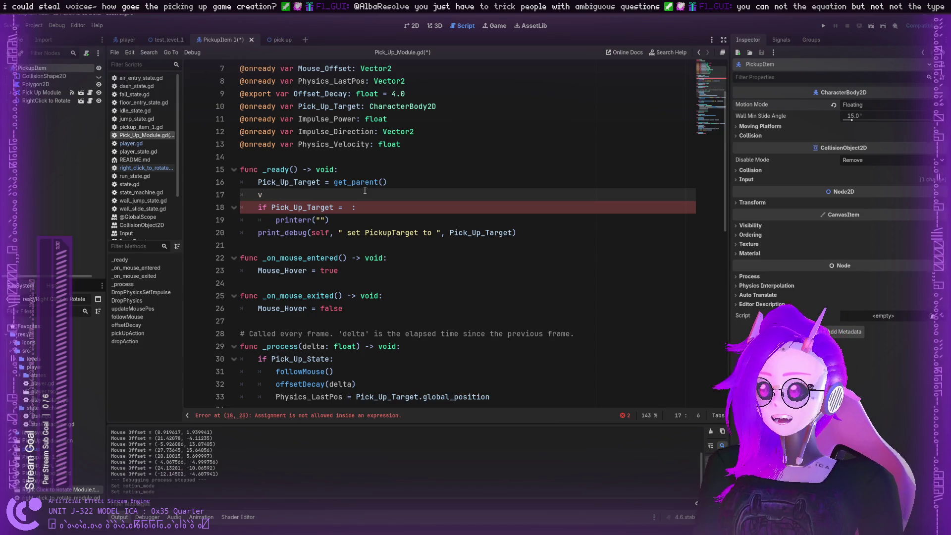
{"action": "key", "text": "BackSpace"}
{"action": "key", "text": "BackSpace"}
{"action": "key", "text": "BackSpace"}
{"action": "key", "text": "Down"}
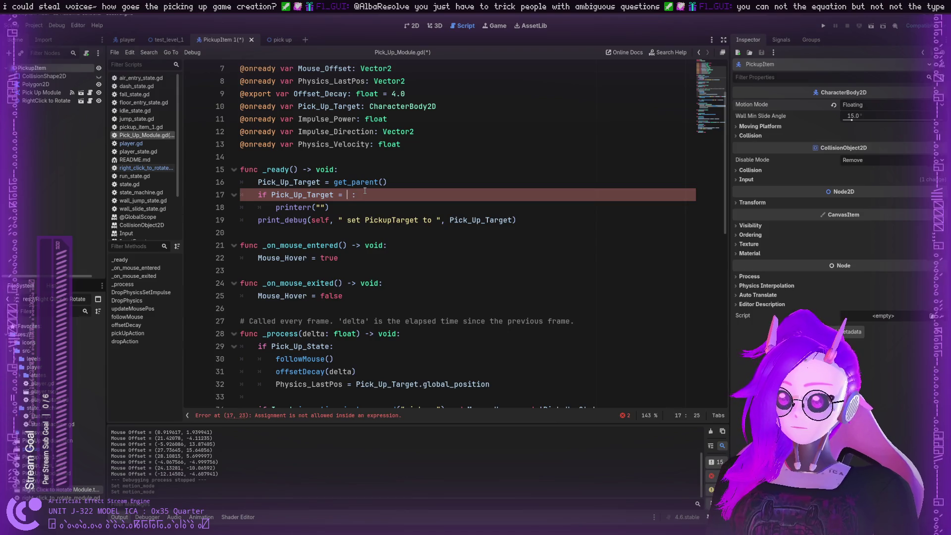
Complete the _ready condition's value as CharacterBody2D after Pick_Up_Target
{"action": "type", "text": "Chara"}
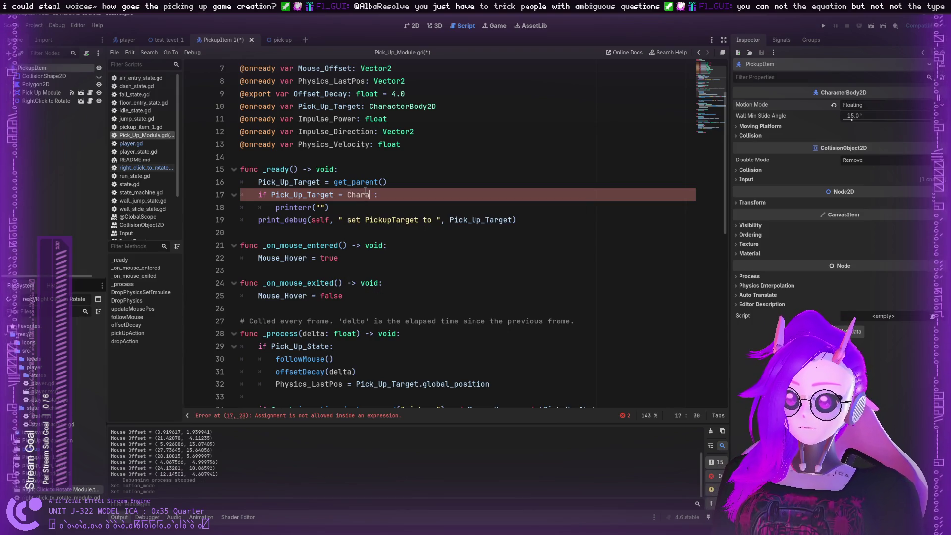
{"action": "type", "text": "cterBody"}
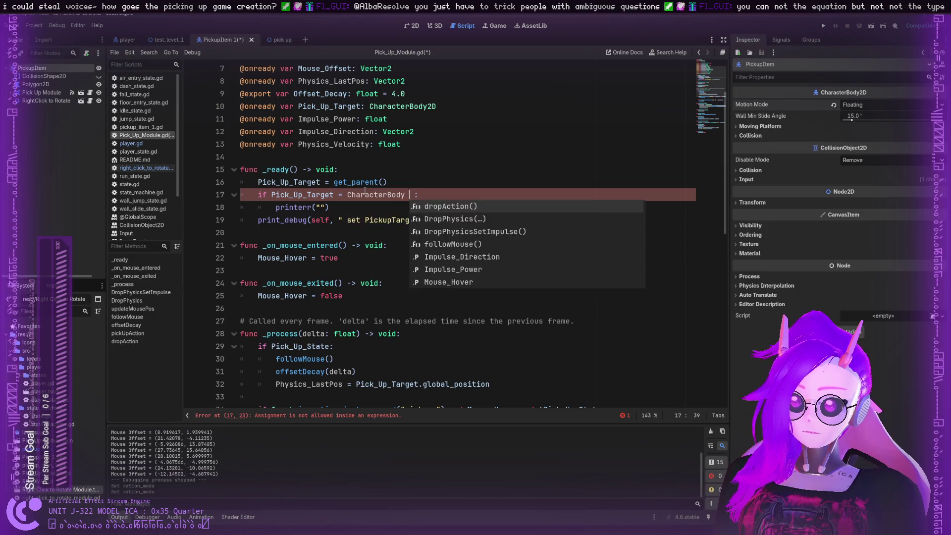
{"action": "key", "text": "BackSpace"}
{"action": "key", "text": "Return"}
{"action": "key", "text": "Down"}
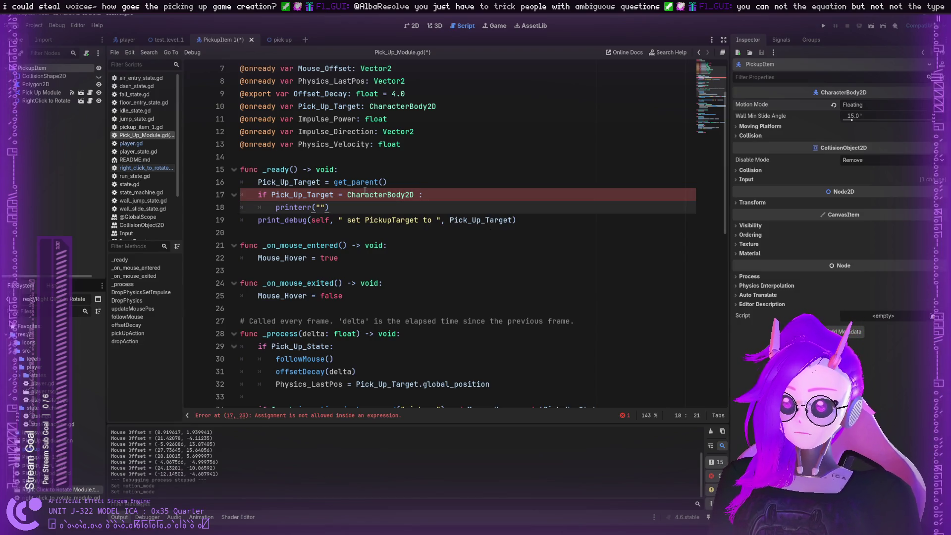
{"action": "key", "text": "Up"}
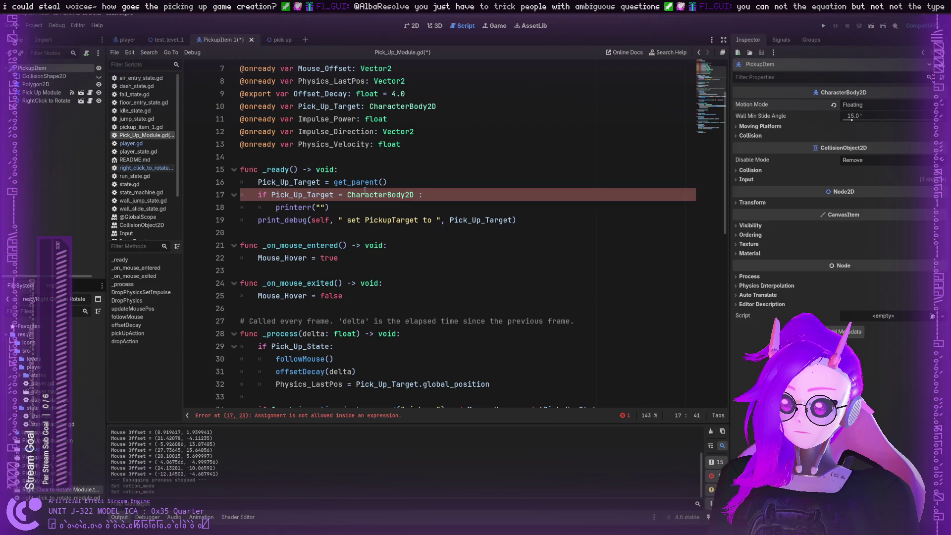
{"action": "key", "text": "Down"}
{"action": "key", "text": "Home"}
{"action": "key", "text": "Right"}
{"action": "key", "text": "Right"}
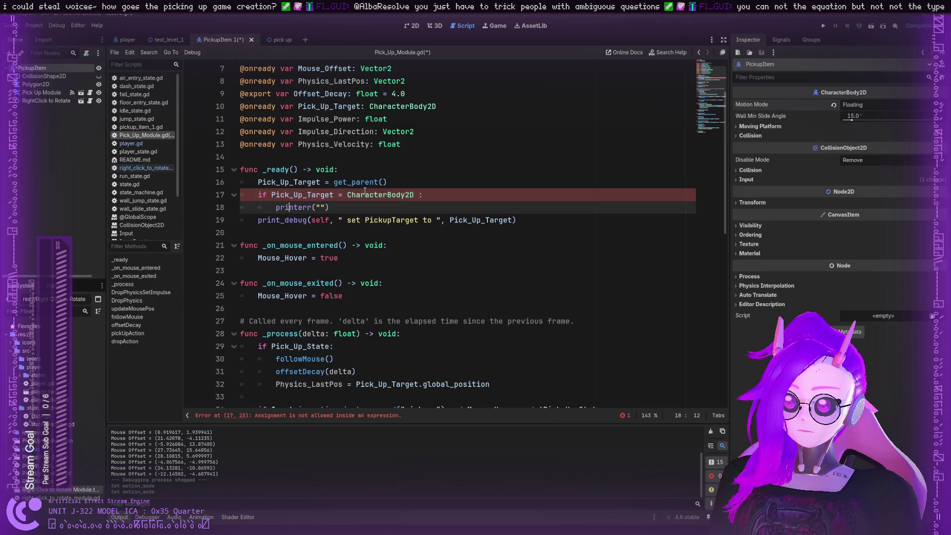
{"action": "key", "text": "Up"}
{"action": "key", "text": "Right"}
{"action": "key", "text": "Right"}
{"action": "key", "text": "Right"}
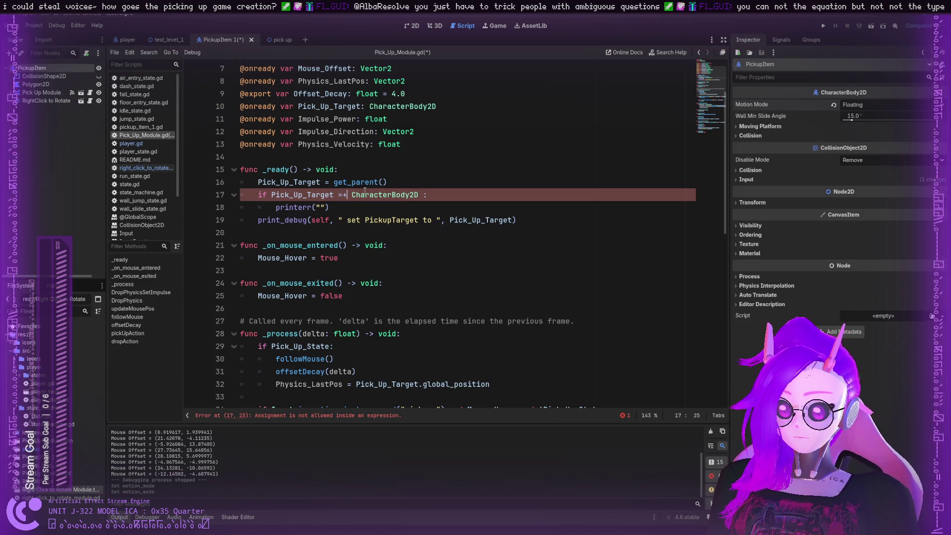
Change the operator so the condition reads 'Pick_Up_Target != CharacterBody2D'
{"action": "type", "text": "="}
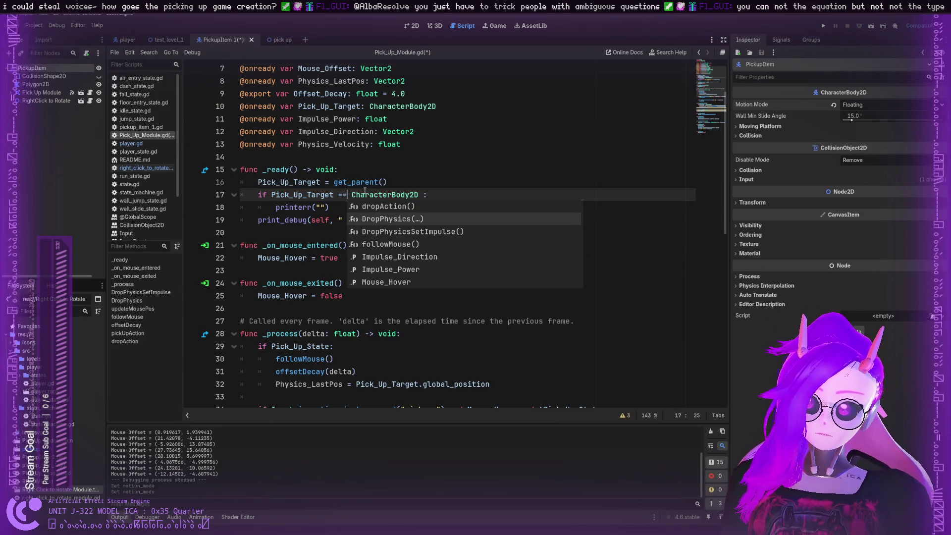
{"action": "key", "text": "Escape"}
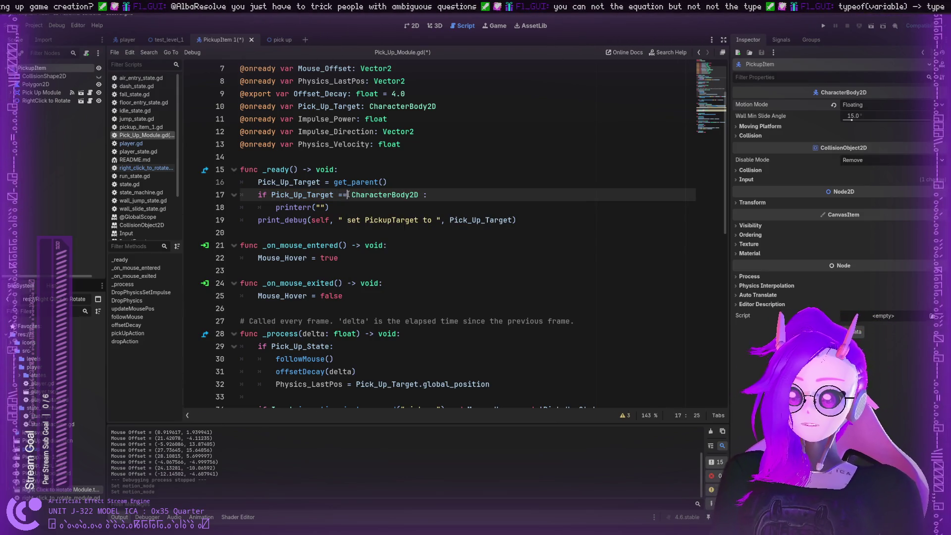
{"action": "left_click", "coordinate": [343, 194]}
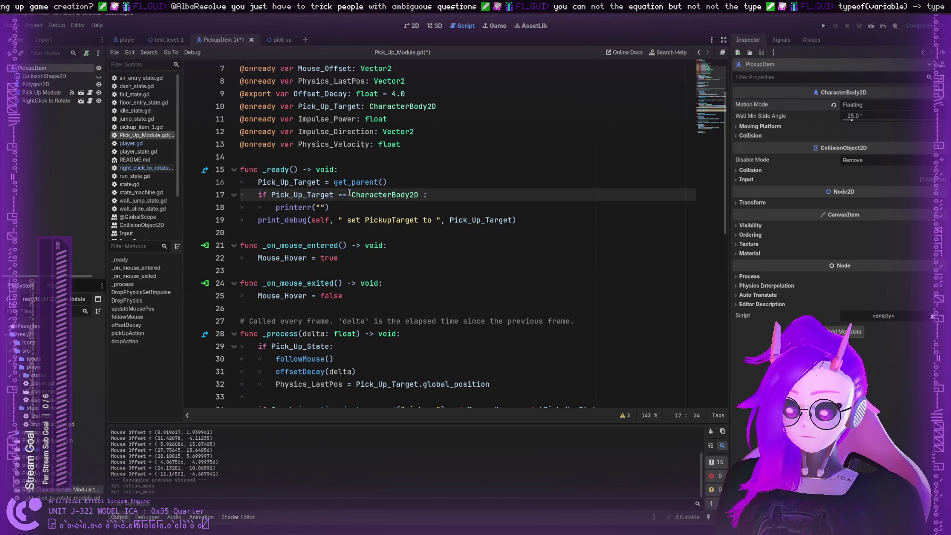
{"action": "type", "text": "/"}
{"action": "key", "text": "Down"}
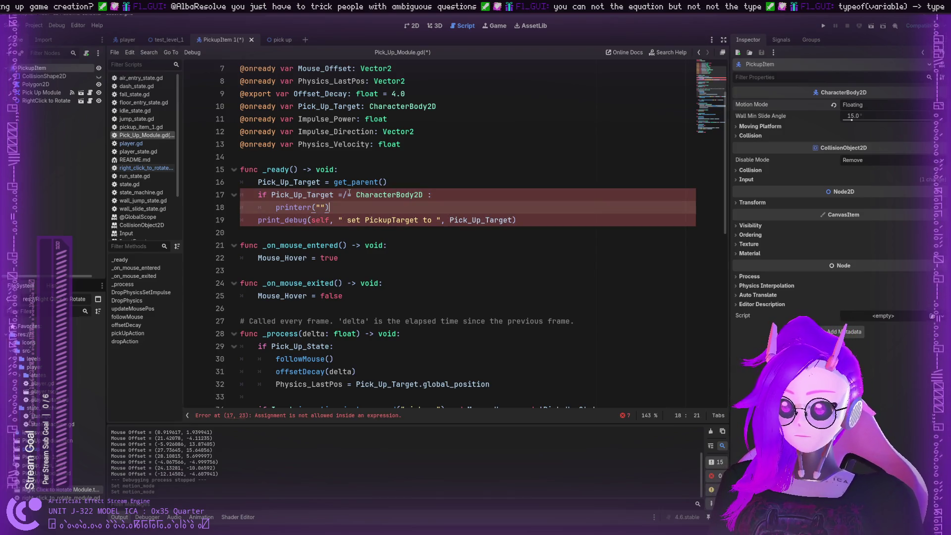
{"action": "left_click", "coordinate": [349, 194]}
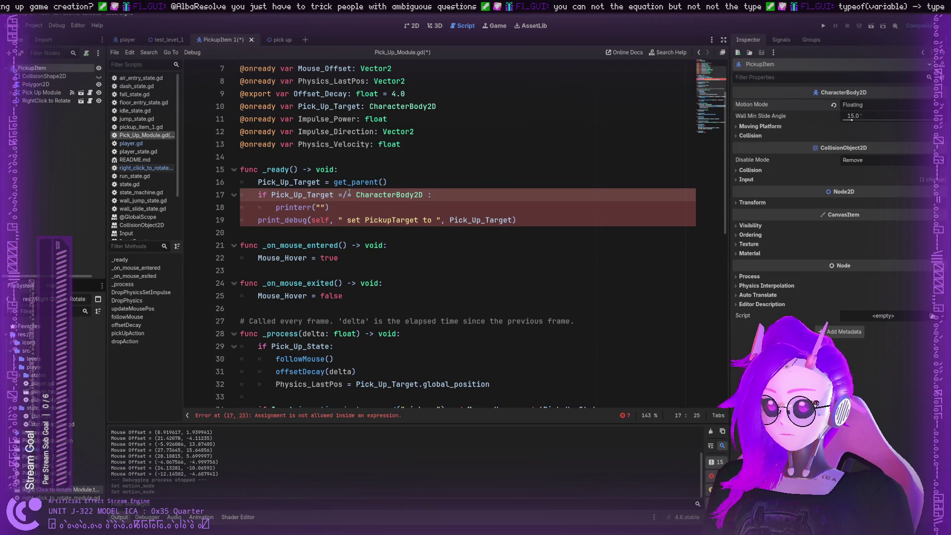
{"action": "key", "text": "BackSpace"}
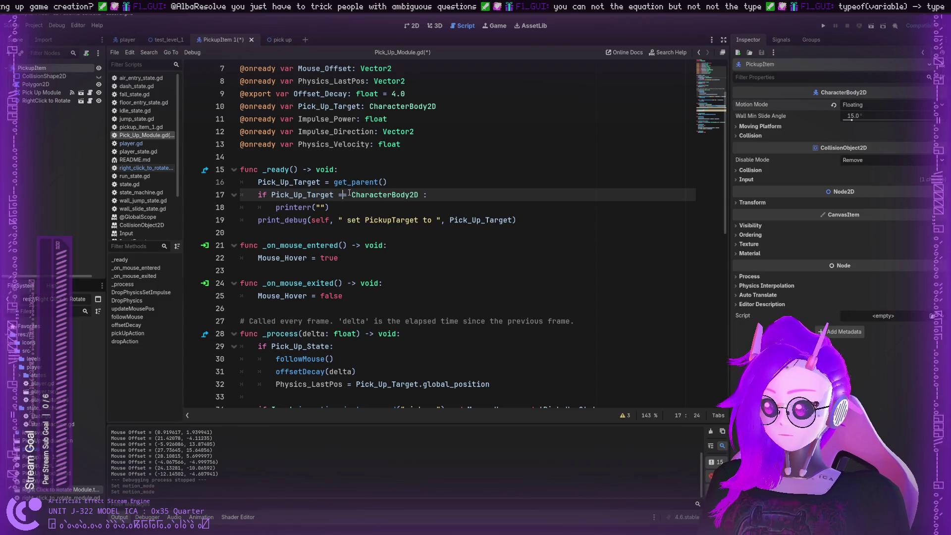
{"action": "key", "text": "BackSpace"}
{"action": "type", "text": "!"}
{"action": "key", "text": "Down"}
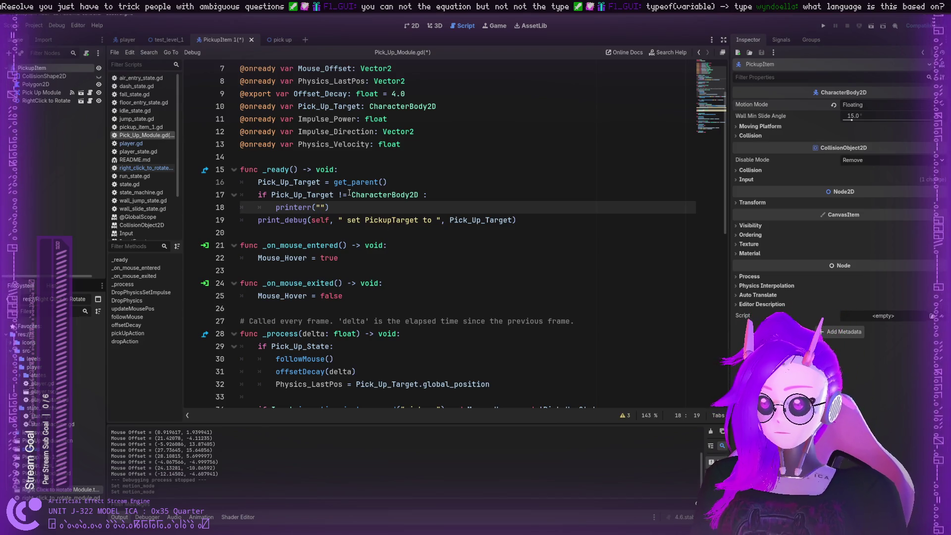
Fill printerr's quotes with the message PICK UP TARGET IS NOT A CHARACTERBODY2D
{"action": "type", "text": "PICK UP D"}
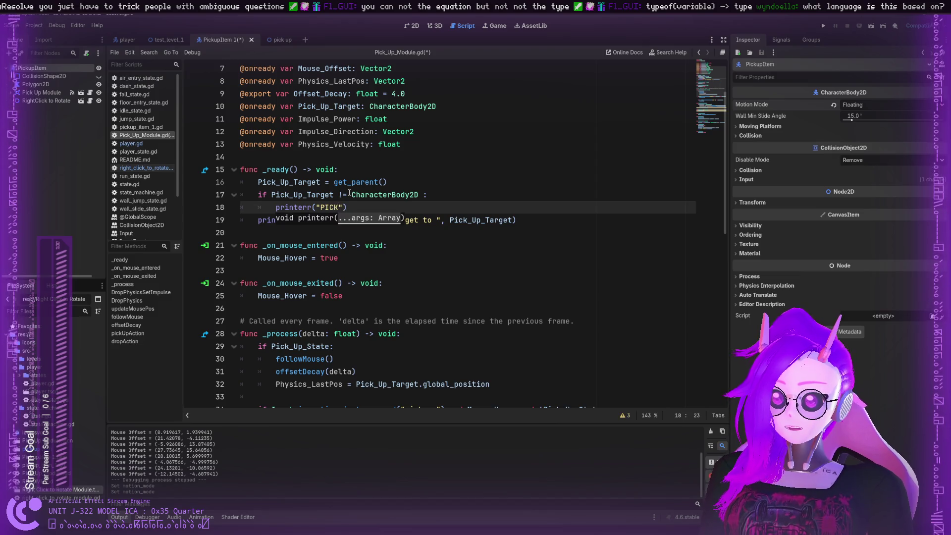
{"action": "key", "text": "BackSpace"}
{"action": "type", "text": "TARGET IS "}
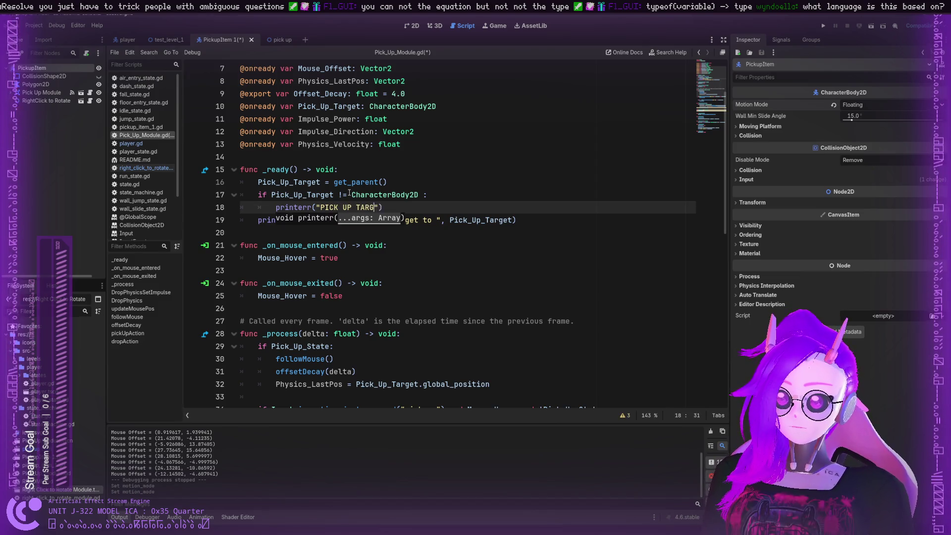
{"action": "type", "text": "NOT "}
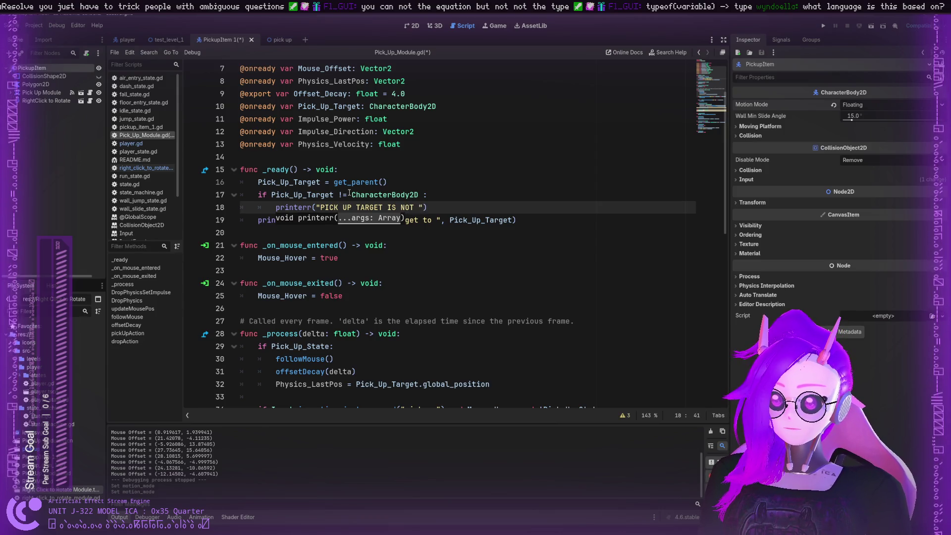
{"action": "type", "text": "A CHARACTER"}
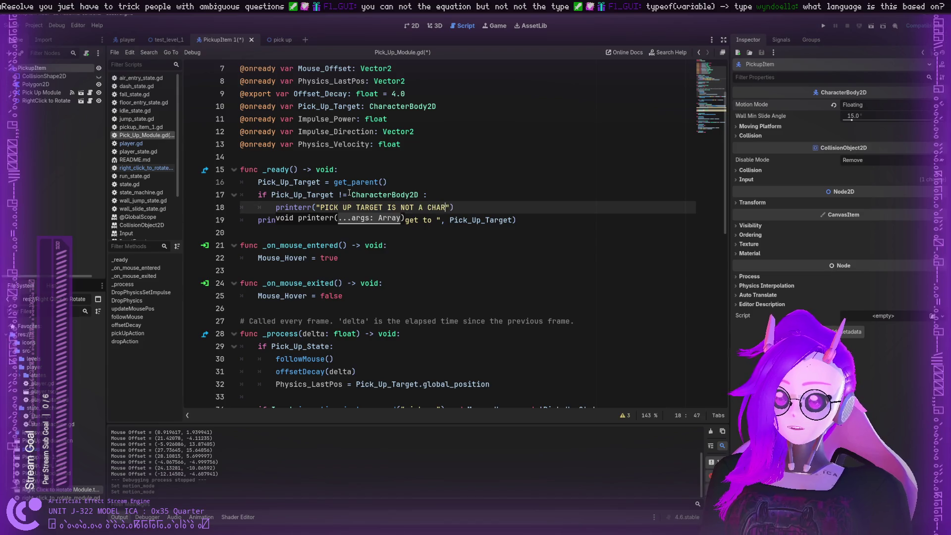
{"action": "key", "text": "BackSpace"}
{"action": "type", "text": "BODY2D"}
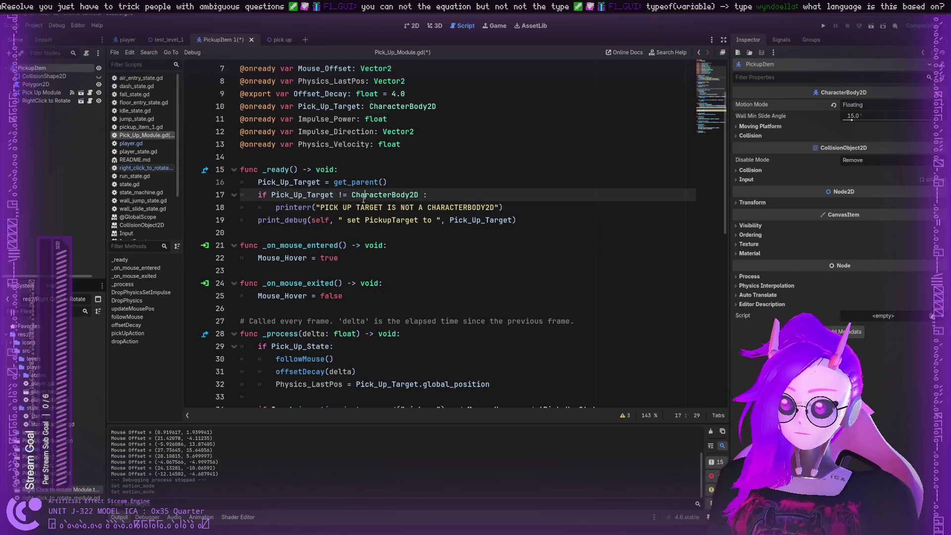
{"action": "double_click", "coordinate": [356, 196]}
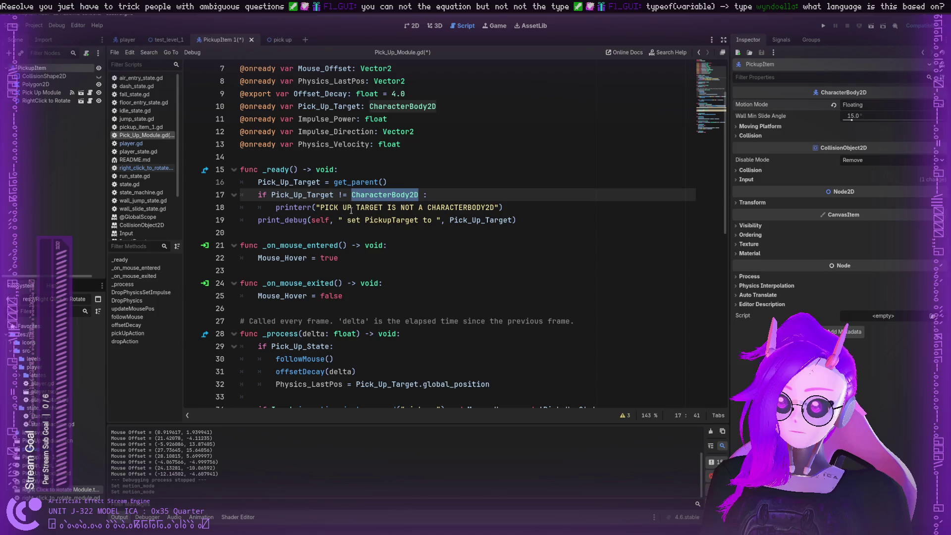
{"action": "left_click", "coordinate": [526, 208]}
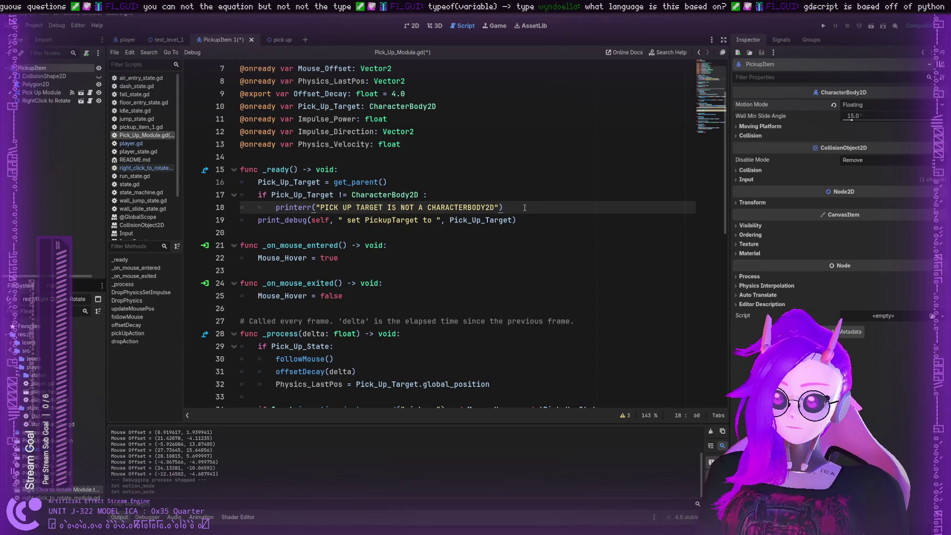
{"action": "key", "text": "Up"}
{"action": "key", "text": "Up"}
{"action": "key", "text": "Down"}
{"action": "key", "text": "Down"}
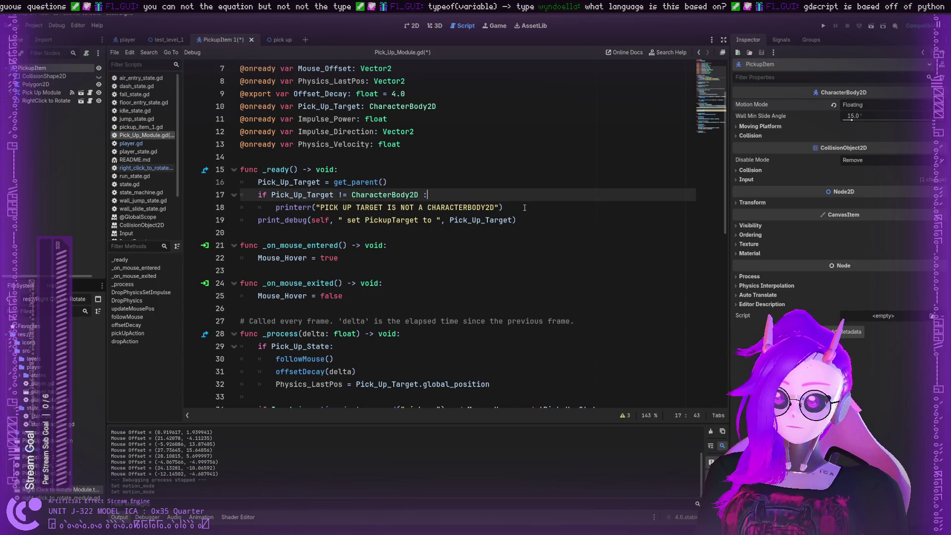
Add 'var TypePass = false' on a new line below the printerr call
{"action": "key", "text": "Return"}
{"action": "type", "text": "var"}
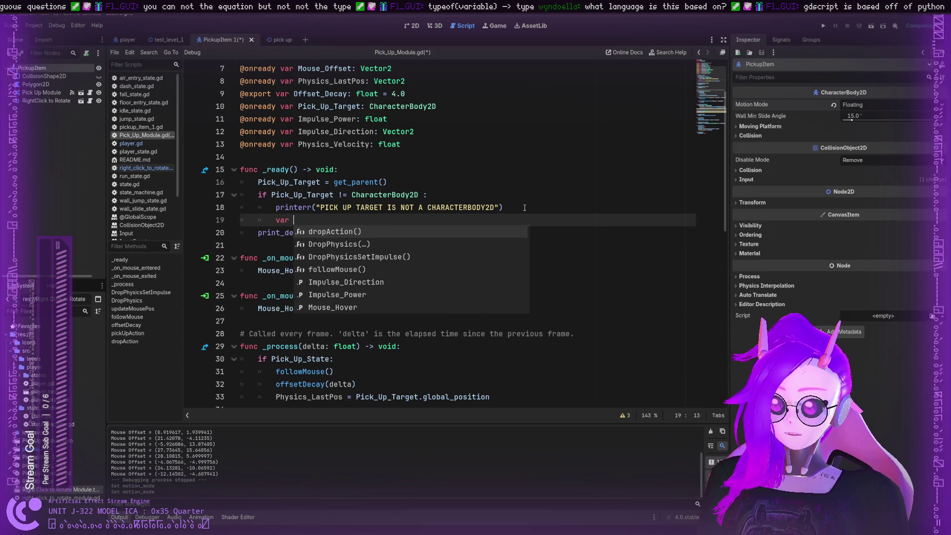
{"action": "key", "text": "BackSpace"}
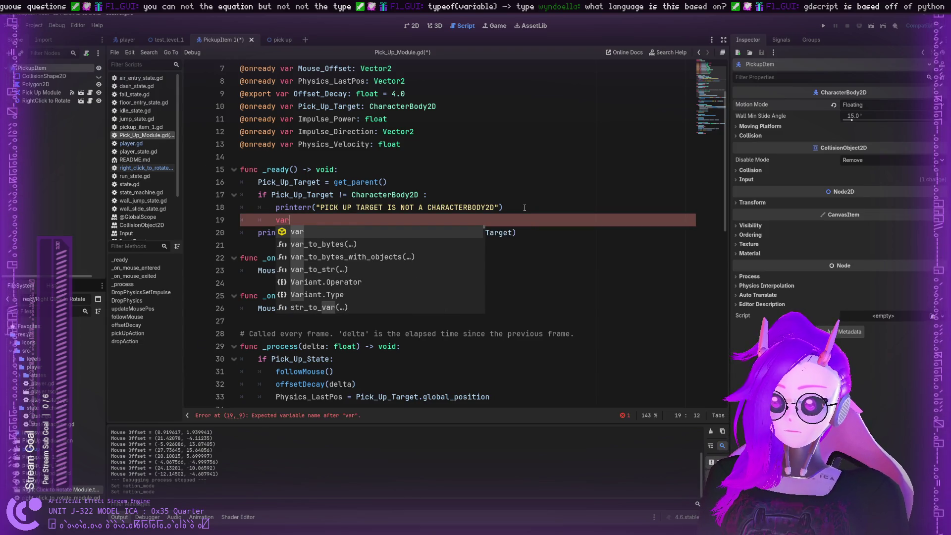
{"action": "type", "text": "Pic"}
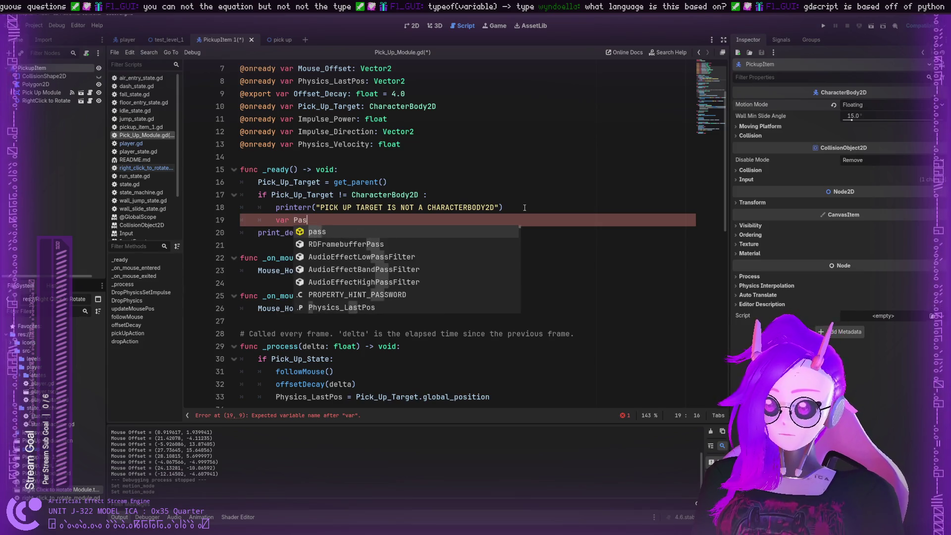
{"action": "key", "text": "BackSpace"}
{"action": "key", "text": "BackSpace"}
{"action": "key", "text": "BackSpace"}
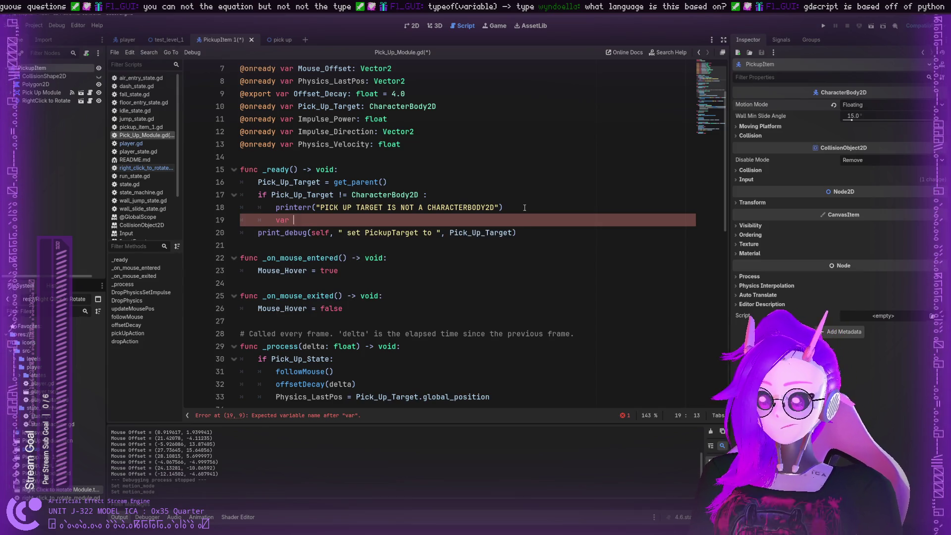
{"action": "type", "text": "S"}
{"action": "type", "text": "ypePass = fl"}
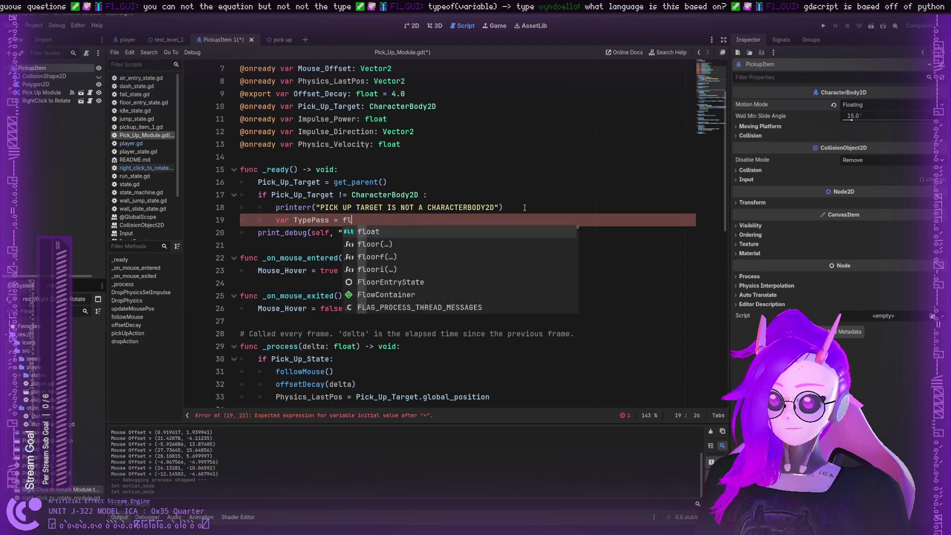
{"action": "type", "text": "gas"}
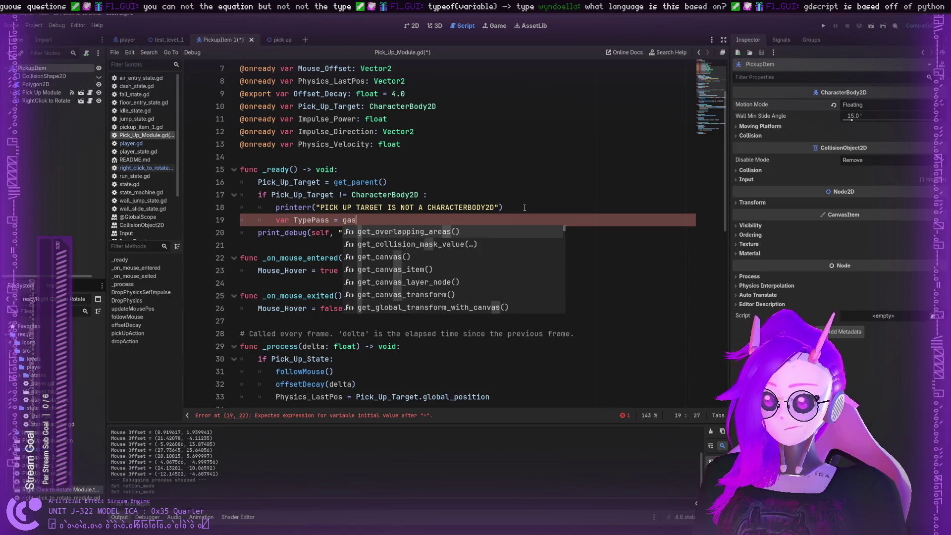
{"action": "key", "text": "BackSpace"}
{"action": "type", "text": "false"}
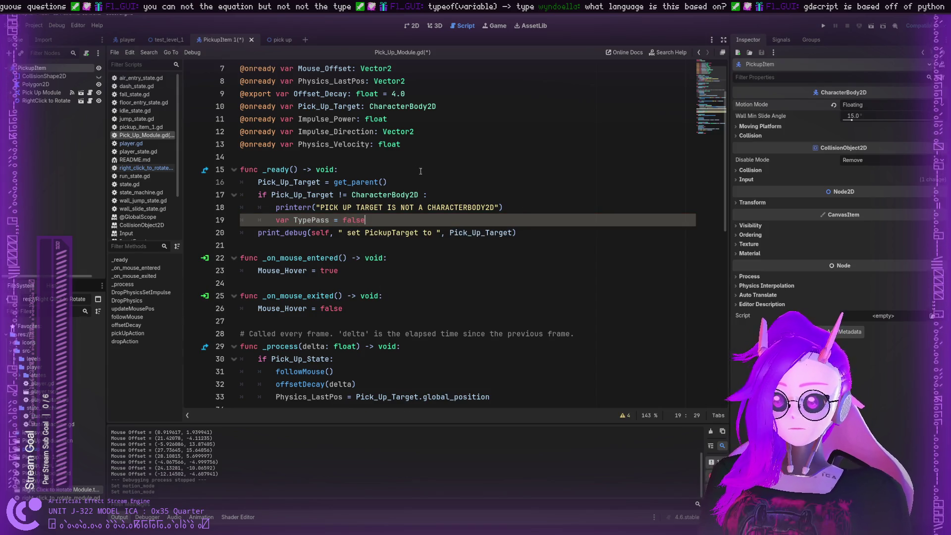
{"action": "left_click", "coordinate": [405, 142]}
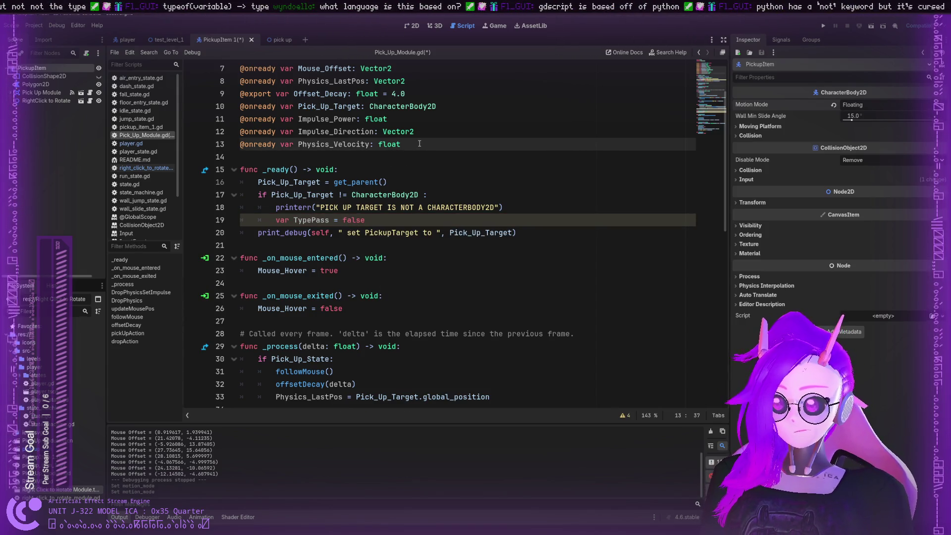
{"action": "key", "text": "Return"}
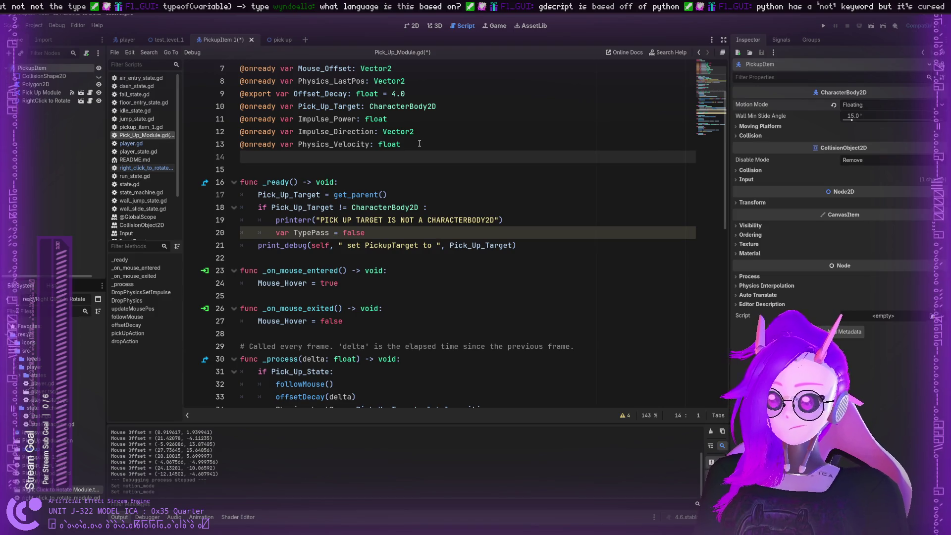
{"action": "type", "text": "@"}
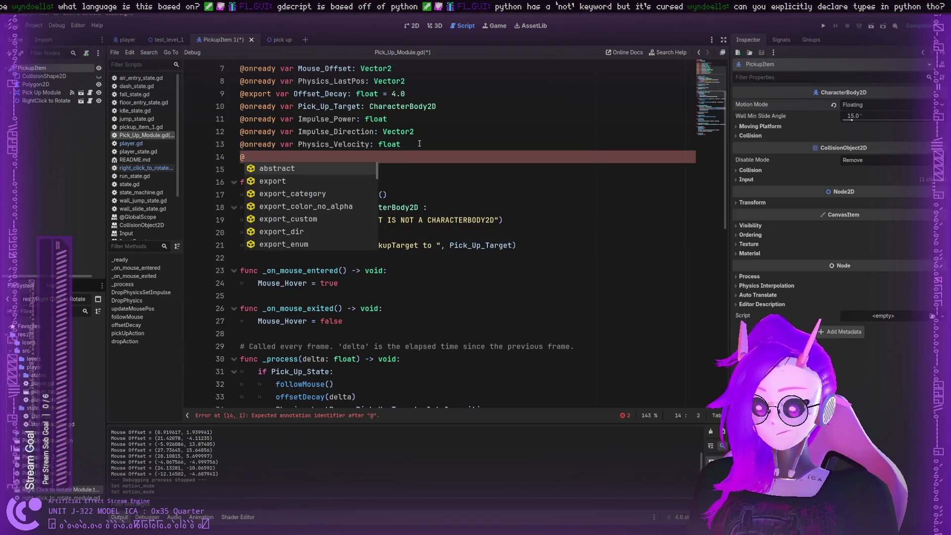
{"action": "type", "text": "onready var Type"}
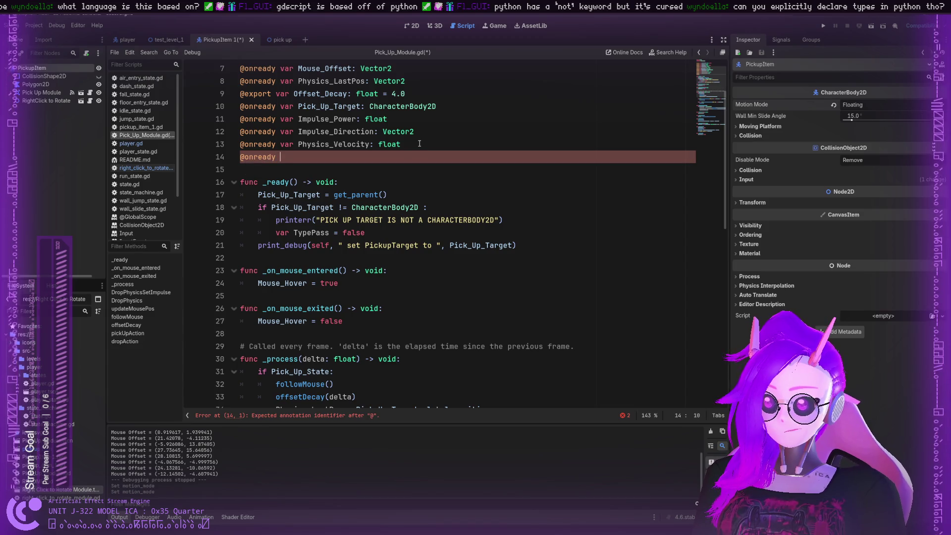
{"action": "type", "text": "Pass = "}
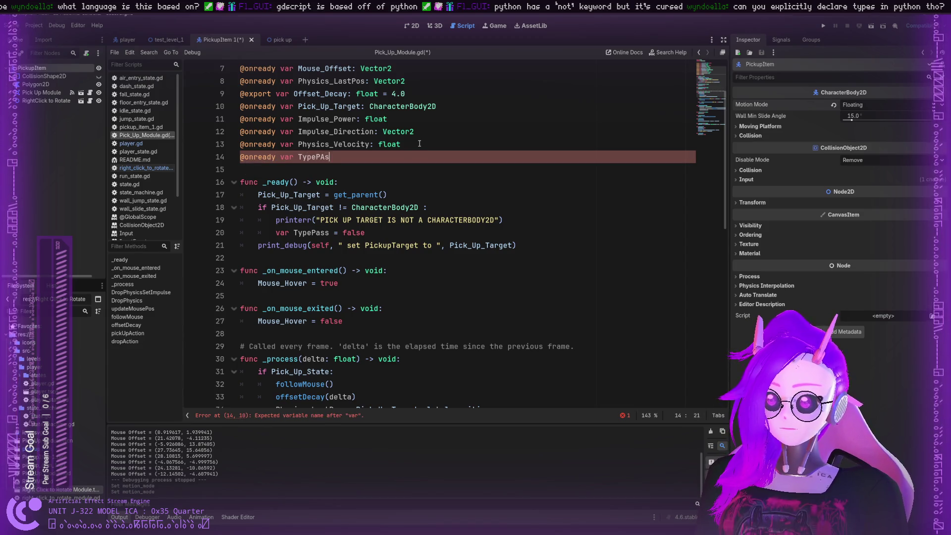
{"action": "type", "text": "false"}
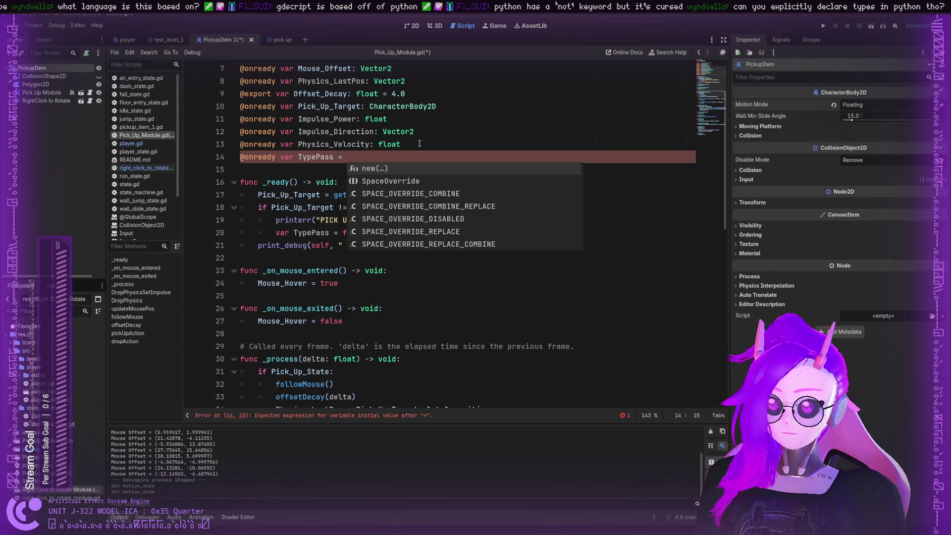
{"action": "key", "text": "Escape"}
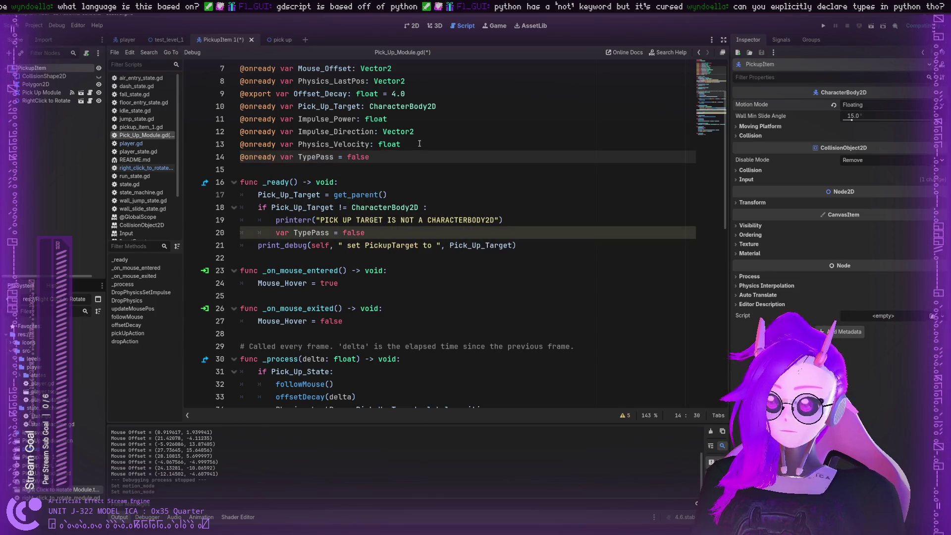
{"action": "double_click", "coordinate": [284, 238]}
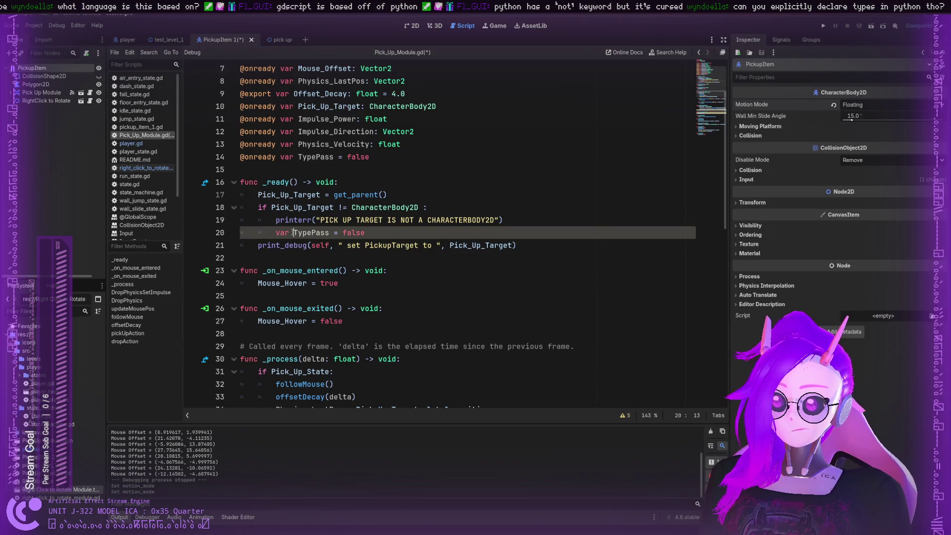
{"action": "key", "text": "Delete"}
{"action": "key", "text": "Delete"}
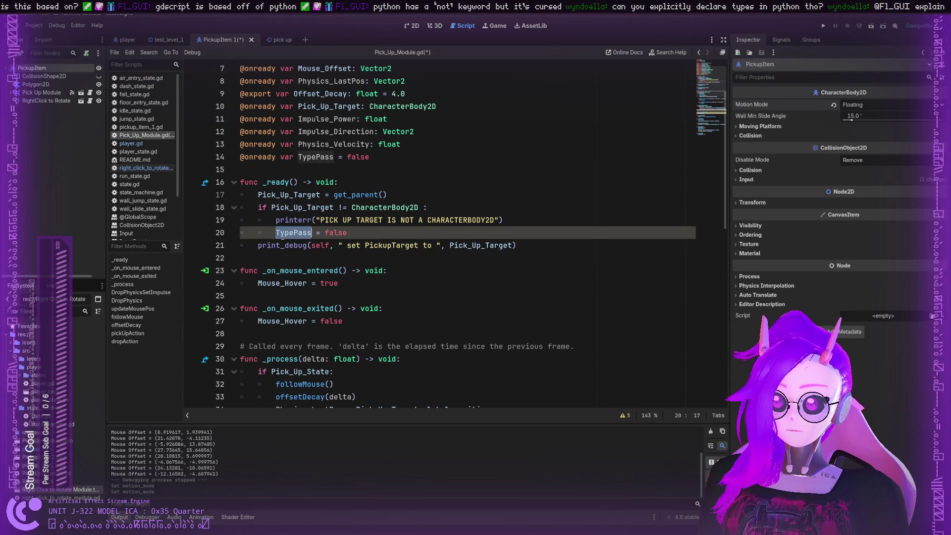
{"action": "left_click", "coordinate": [365, 232]}
{"action": "double_click", "coordinate": [357, 156]}
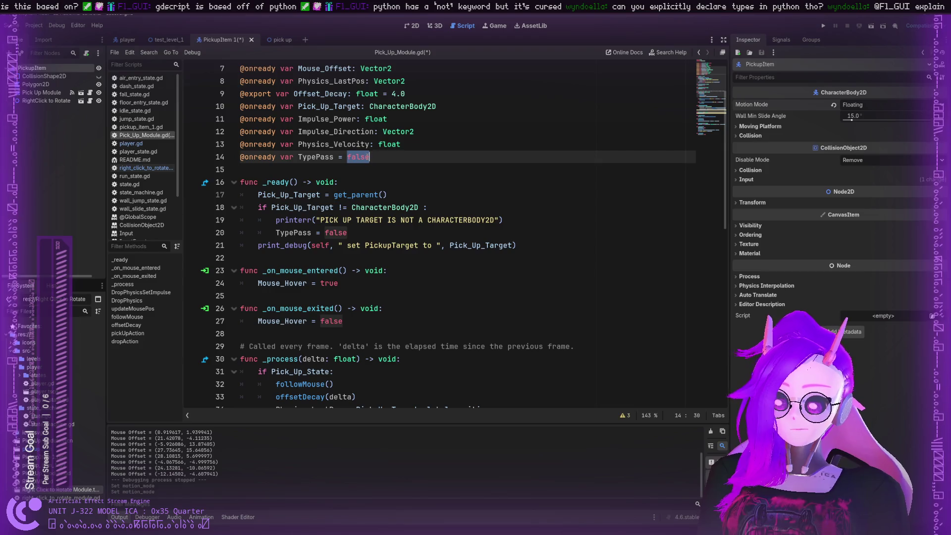
{"action": "type", "text": "true"}
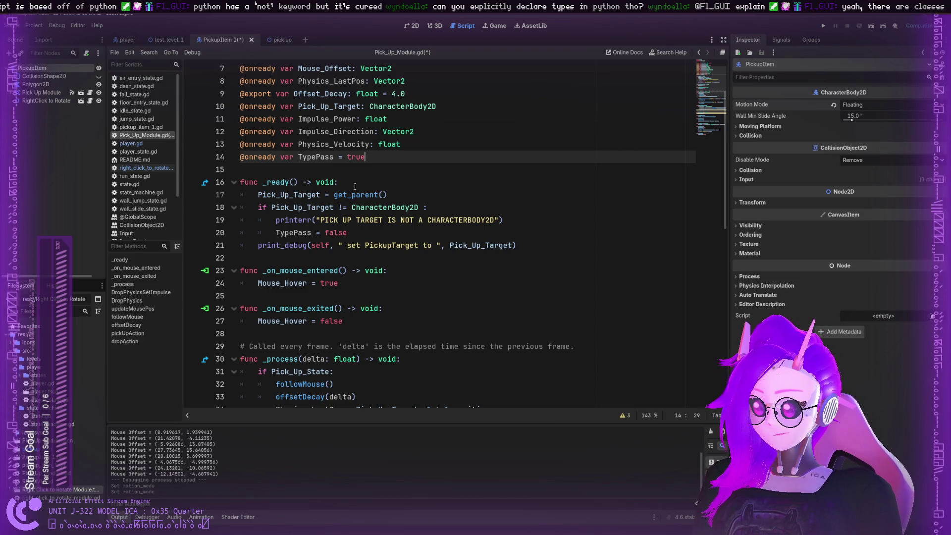
Review the TypePass occurrences, the line 19 error message, and CharacterBody2D usages
{"action": "left_click", "coordinate": [353, 219]}
{"action": "left_click", "coordinate": [353, 233]}
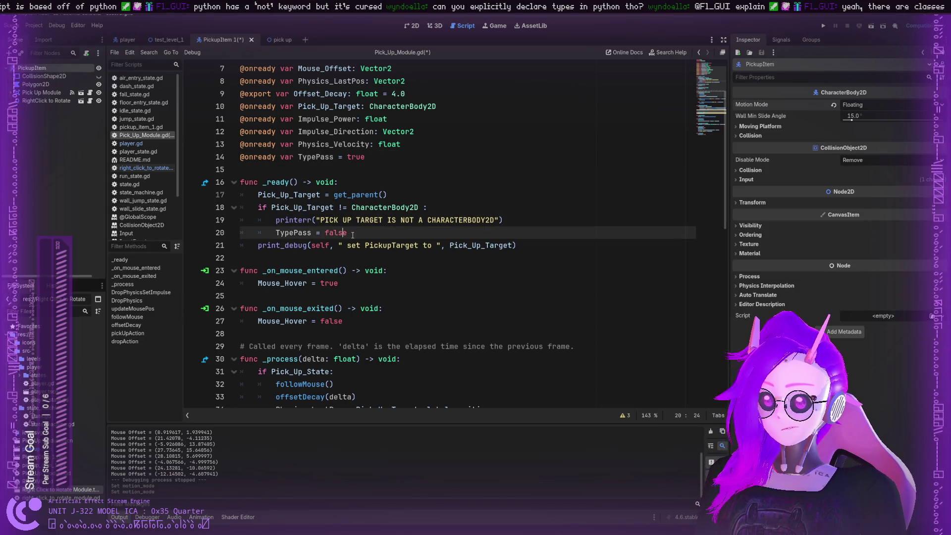
{"action": "left_click", "coordinate": [317, 246]}
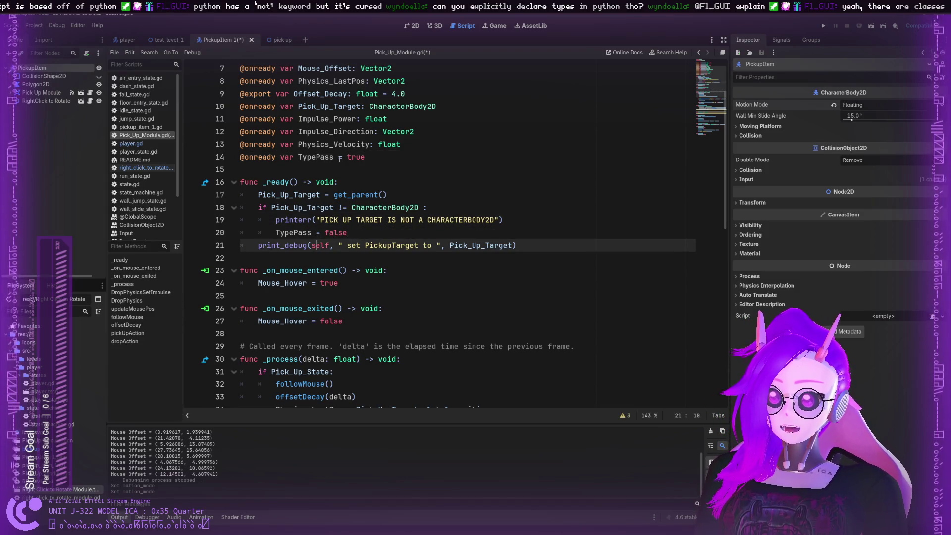
{"action": "double_click", "coordinate": [317, 156]}
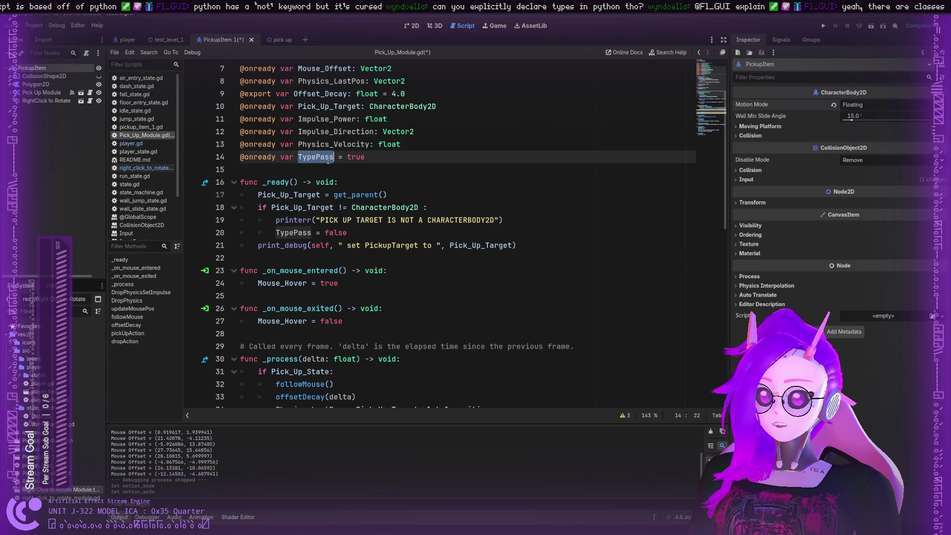
{"action": "double_click", "coordinate": [391, 220]}
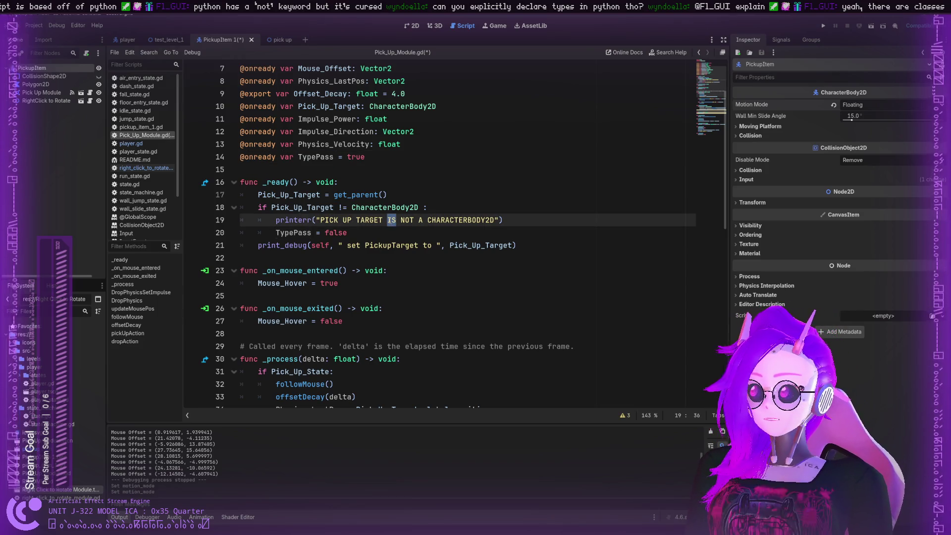
{"action": "left_click", "coordinate": [464, 220]}
{"action": "left_click_drag", "start_coordinate": [497, 220], "coordinate": [321, 220]}
{"action": "left_click", "coordinate": [374, 207]}
{"action": "double_click", "coordinate": [373, 206]}
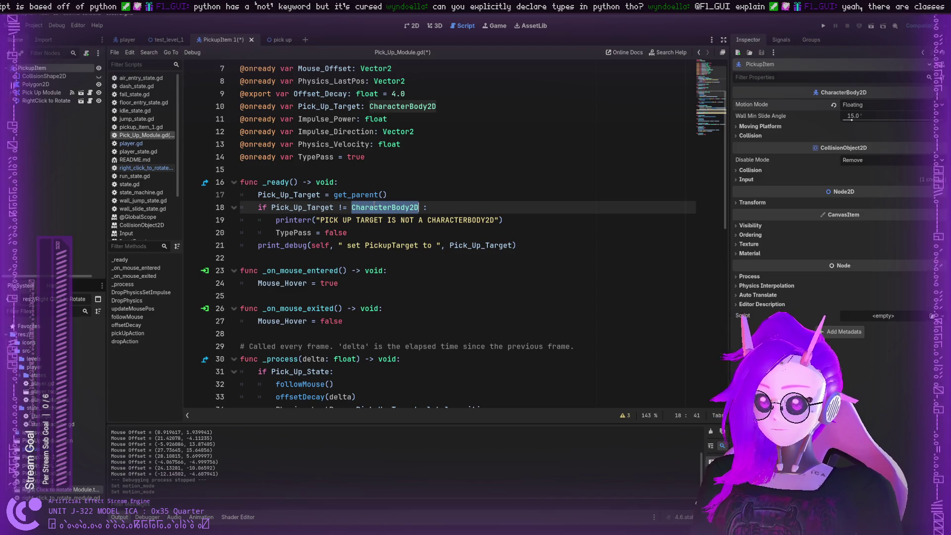
{"action": "left_click", "coordinate": [341, 270]}
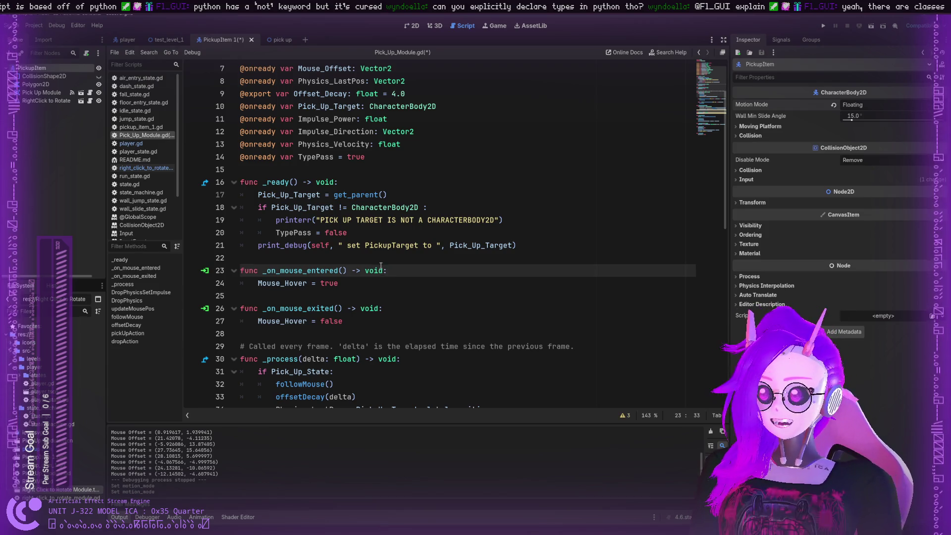
Add an 'if TypePass:' line at the top of the _process body
{"action": "scroll", "coordinate": [333, 263], "scroll_direction": "down", "scroll_amount": 1}
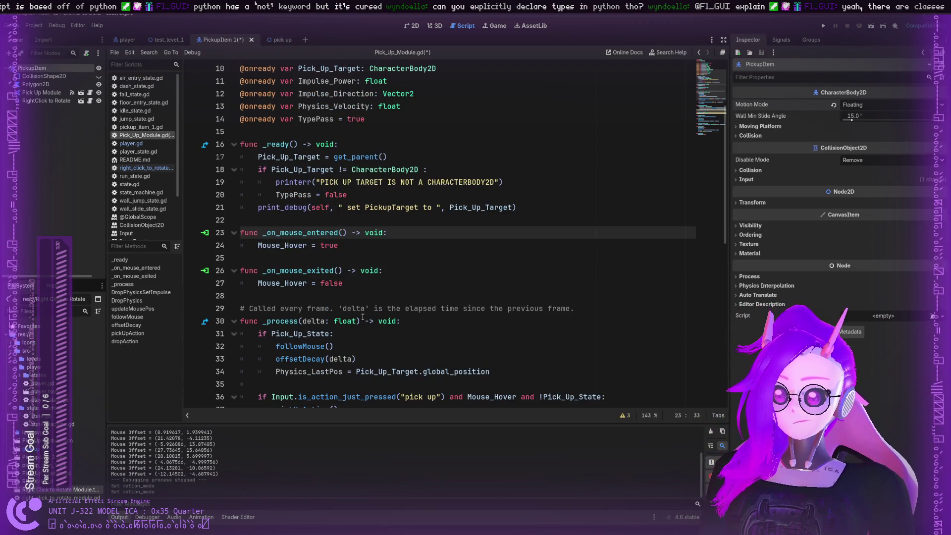
{"action": "scroll", "coordinate": [340, 283], "scroll_direction": "down", "scroll_amount": 1}
{"action": "left_click", "coordinate": [406, 282]}
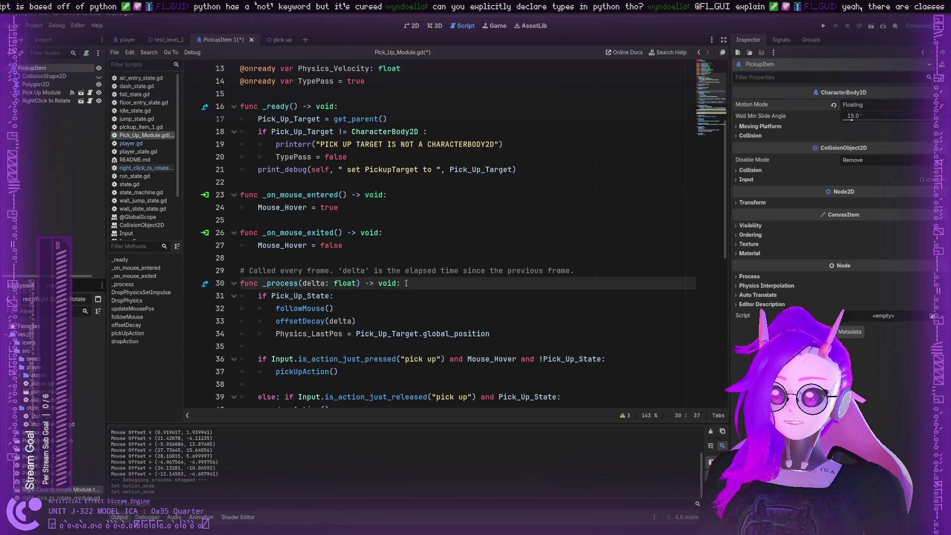
{"action": "key", "text": "Return"}
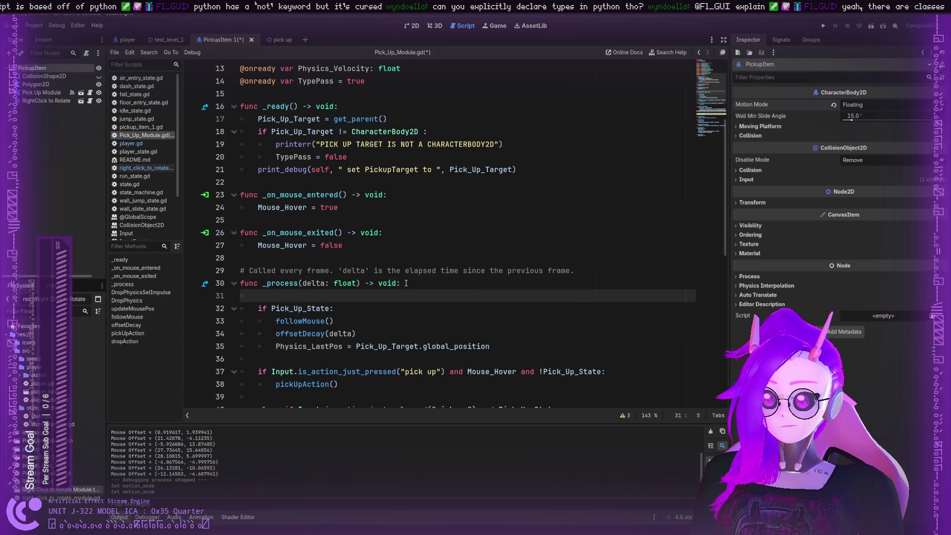
{"action": "type", "text": "if "}
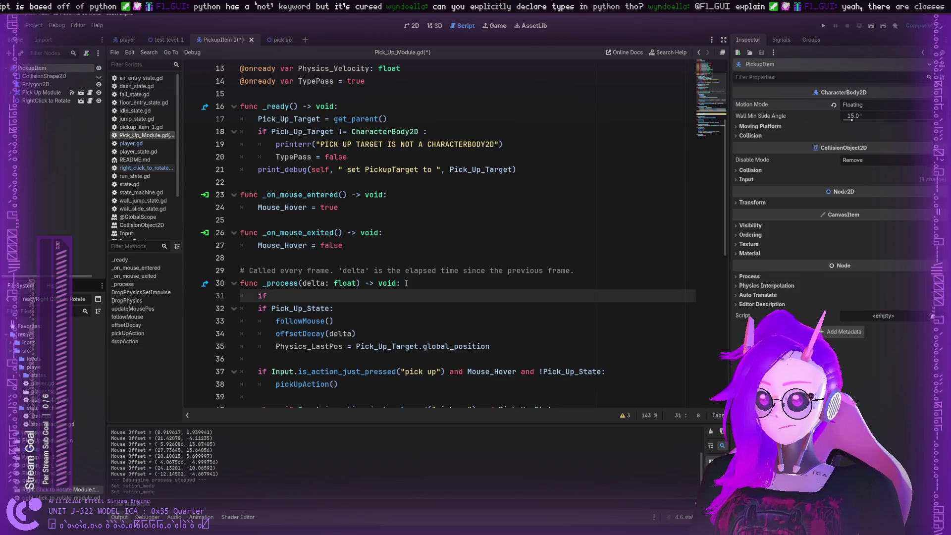
{"action": "type", "text": "TypePass "}
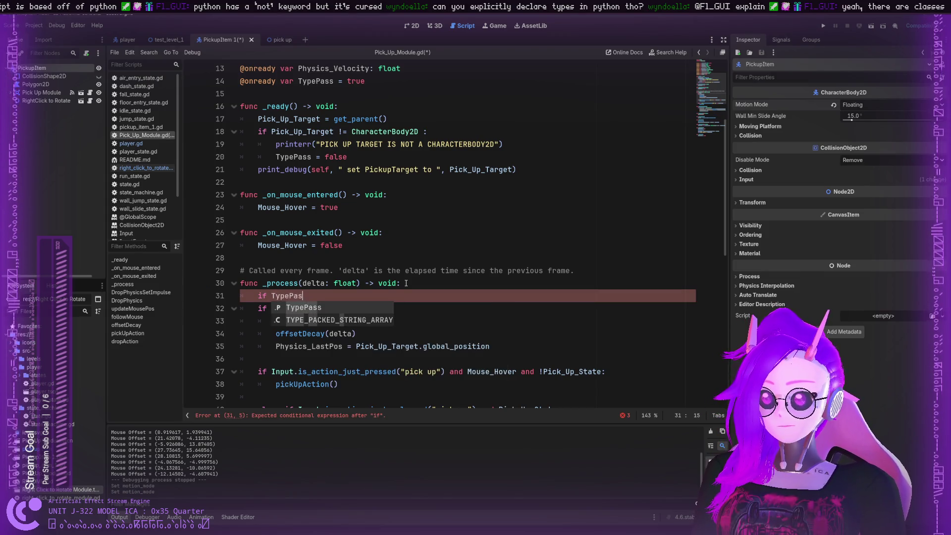
{"action": "type", "text": ":"}
{"action": "key", "text": "Left"}
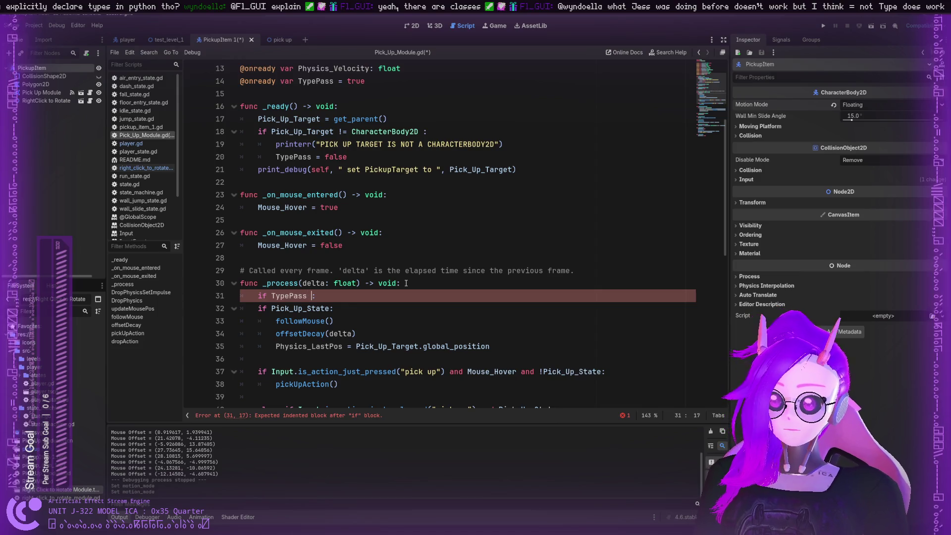
{"action": "key", "text": "Down"}
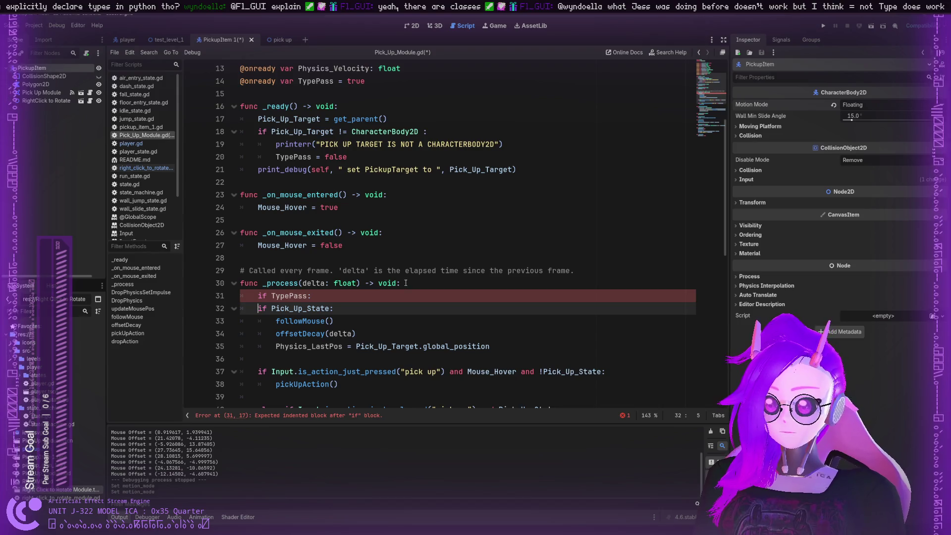
Indent the pick-up code lines beneath 'if TypePass:' to clear the indentation error
{"action": "scroll", "coordinate": [406, 283], "scroll_direction": "down", "scroll_amount": 4}
{"action": "left_click_drag", "start_coordinate": [258, 156], "coordinate": [376, 271]}
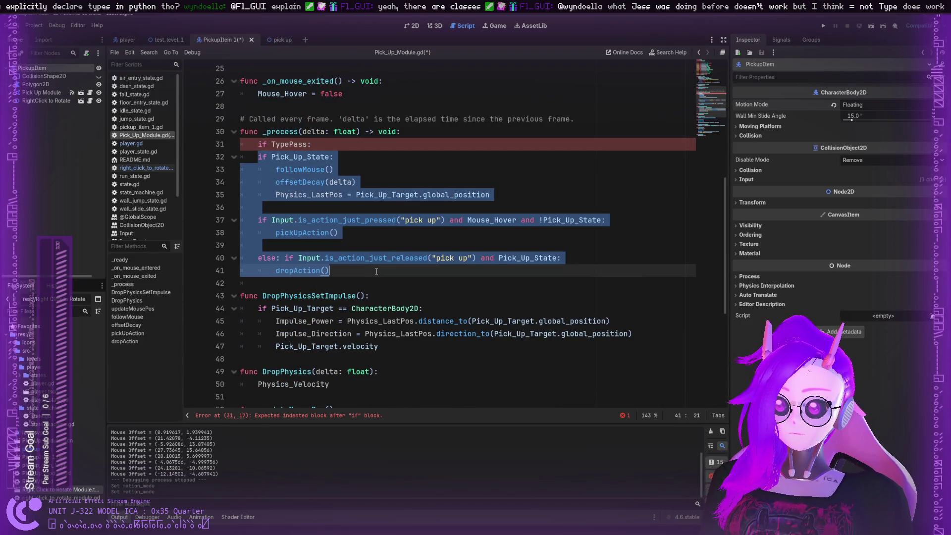
{"action": "key", "text": "Tab"}
{"action": "left_click", "coordinate": [406, 271]}
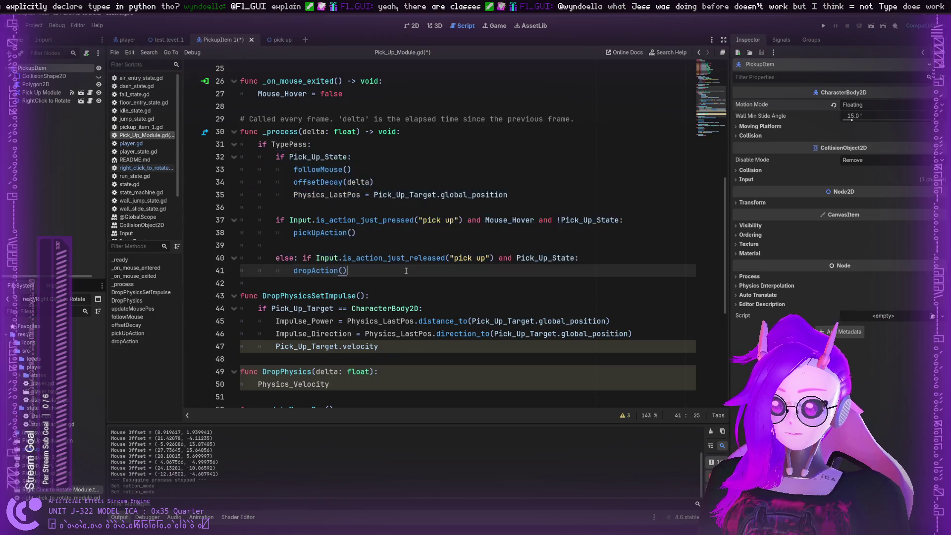
{"action": "scroll", "coordinate": [406, 271], "scroll_direction": "up", "scroll_amount": 2}
{"action": "left_click", "coordinate": [302, 268]}
{"action": "scroll", "coordinate": [352, 291], "scroll_direction": "down", "scroll_amount": 1}
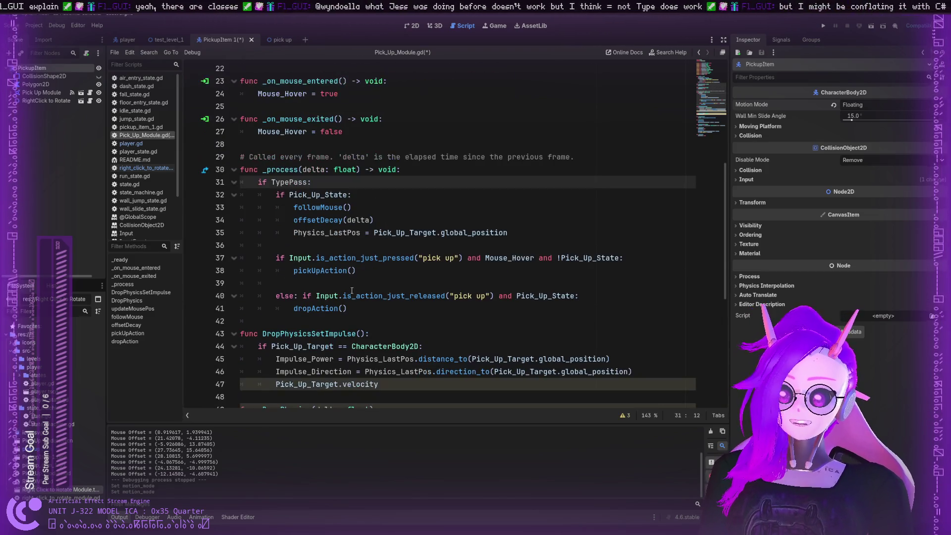
{"action": "scroll", "coordinate": [352, 291], "scroll_direction": "down", "scroll_amount": 1}
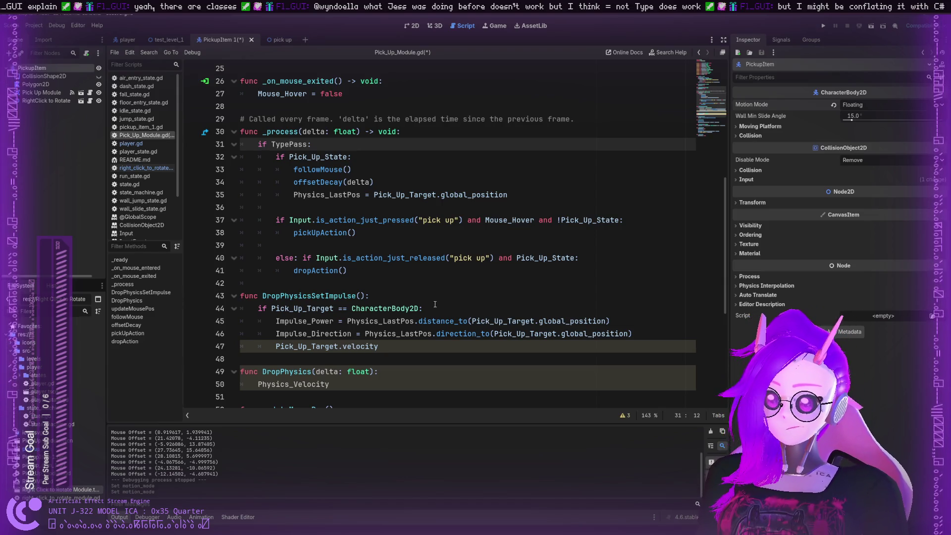
Change 'PickupTarget' to 'Pick_Up_Target' inside the _ready print_debug string on line 21
{"action": "left_click_drag", "start_coordinate": [434, 304], "coordinate": [271, 308]}
{"action": "scroll", "coordinate": [352, 267], "scroll_direction": "up", "scroll_amount": 2}
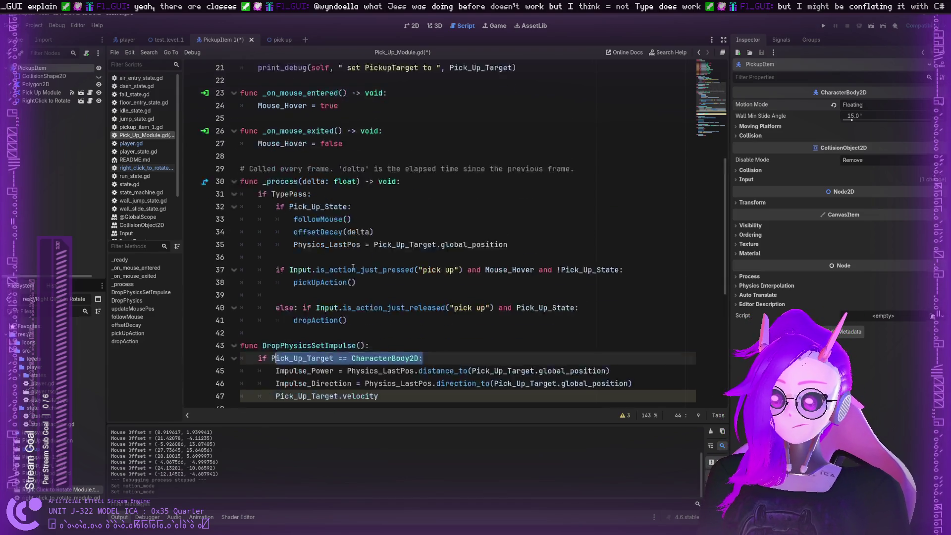
{"action": "scroll", "coordinate": [353, 268], "scroll_direction": "up", "scroll_amount": 5}
{"action": "scroll", "coordinate": [352, 268], "scroll_direction": "down", "scroll_amount": 2}
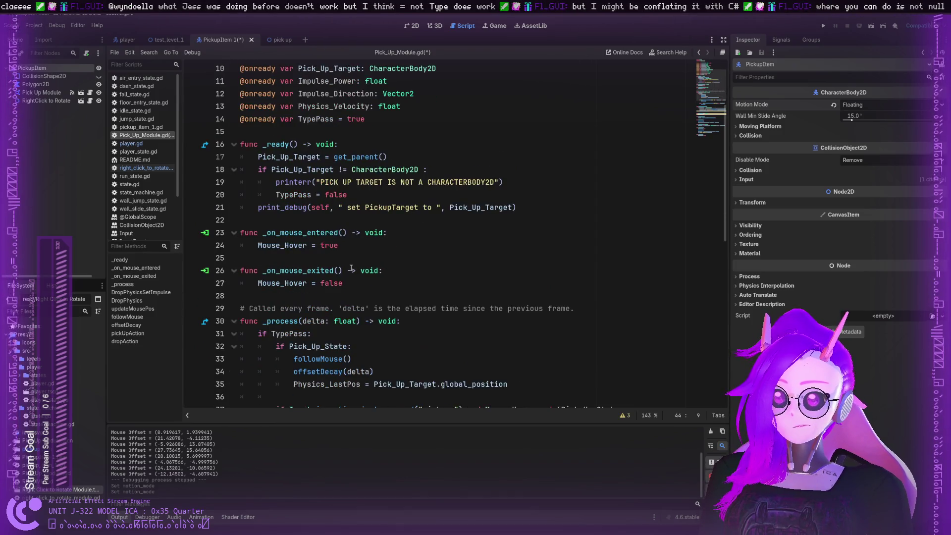
{"action": "scroll", "coordinate": [351, 268], "scroll_direction": "down", "scroll_amount": 5}
{"action": "scroll", "coordinate": [351, 268], "scroll_direction": "up", "scroll_amount": 10}
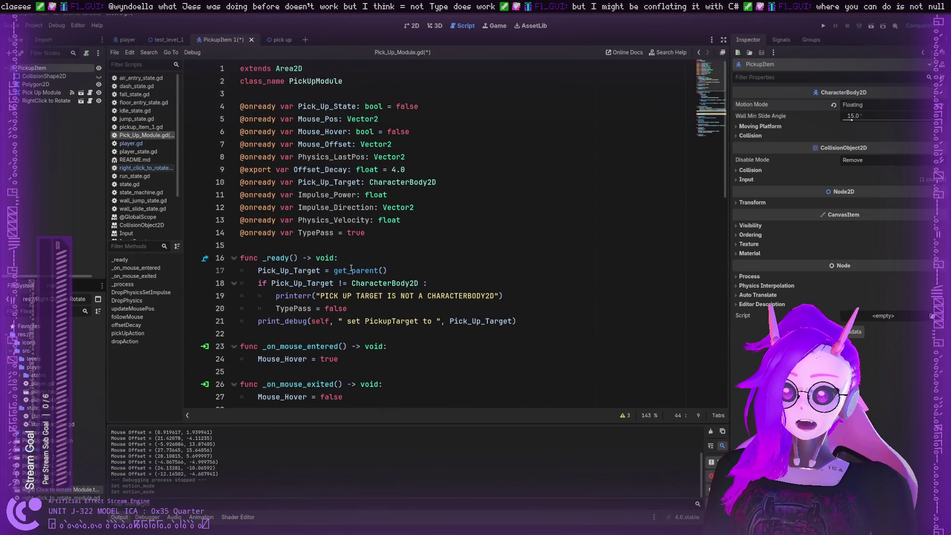
{"action": "scroll", "coordinate": [351, 268], "scroll_direction": "down", "scroll_amount": 4}
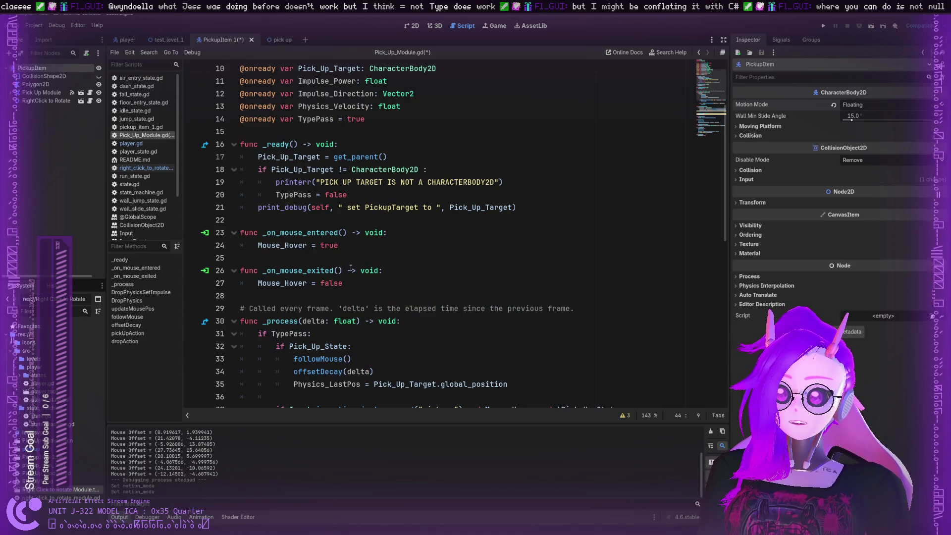
{"action": "scroll", "coordinate": [346, 258], "scroll_direction": "down", "scroll_amount": 7}
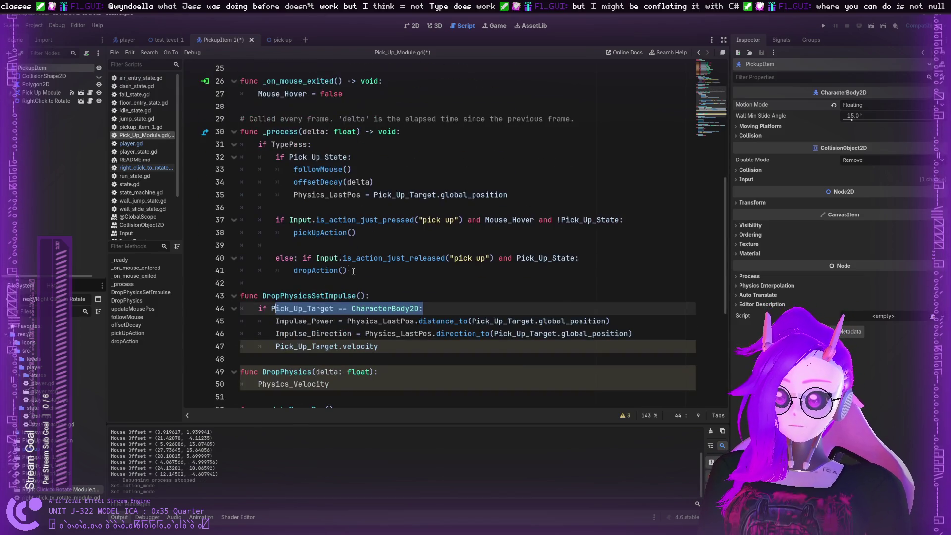
{"action": "scroll", "coordinate": [357, 275], "scroll_direction": "up", "scroll_amount": 4}
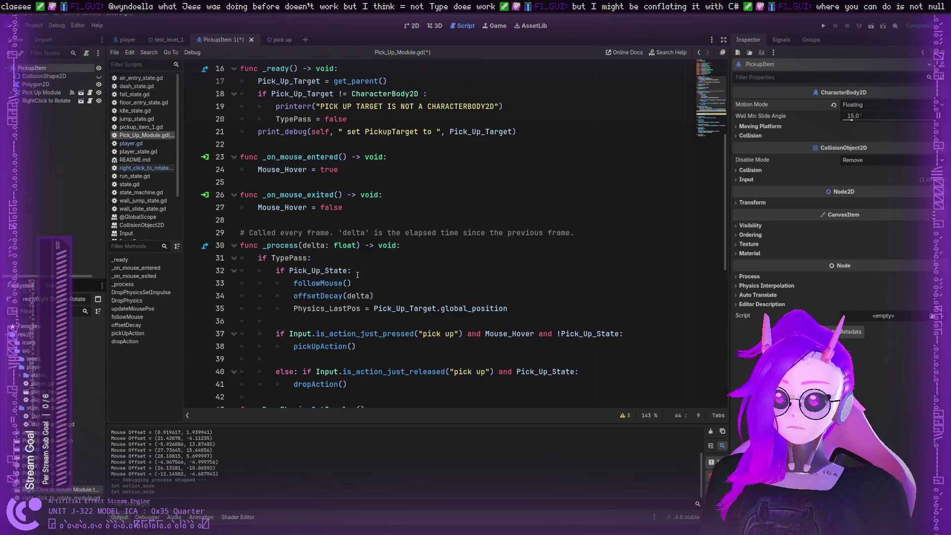
{"action": "left_click", "coordinate": [383, 130]}
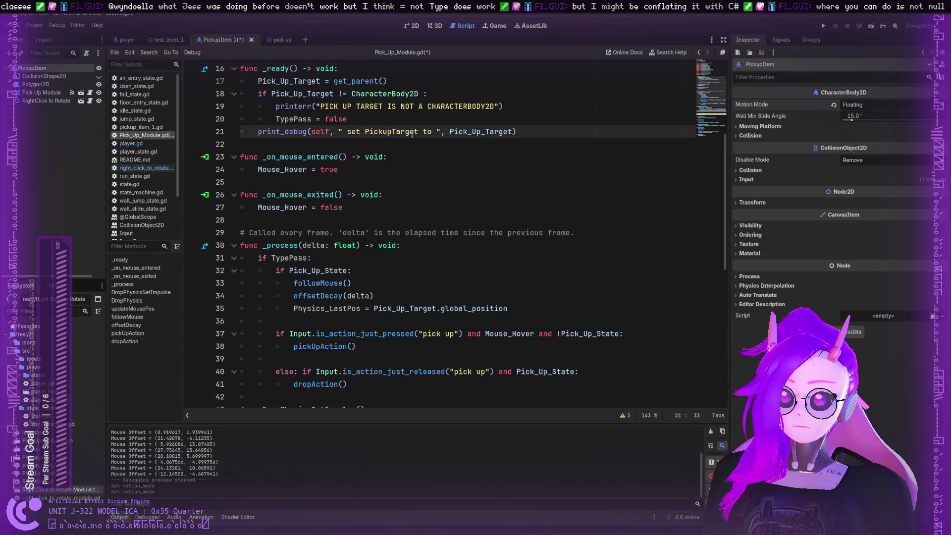
{"action": "type", "text": "_"}
{"action": "key", "text": "Delete"}
{"action": "type", "text": "U"}
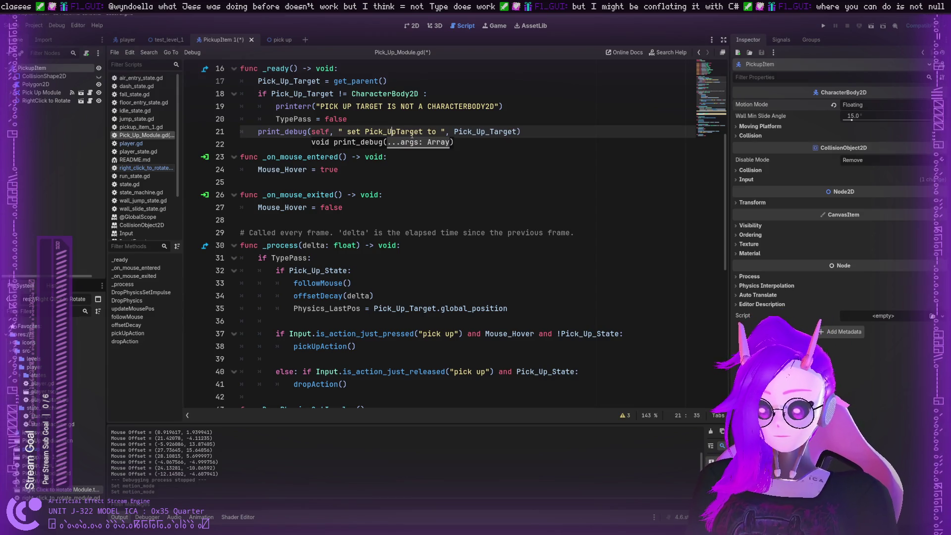
{"action": "key", "text": "Home"}
{"action": "key", "text": "Home"}
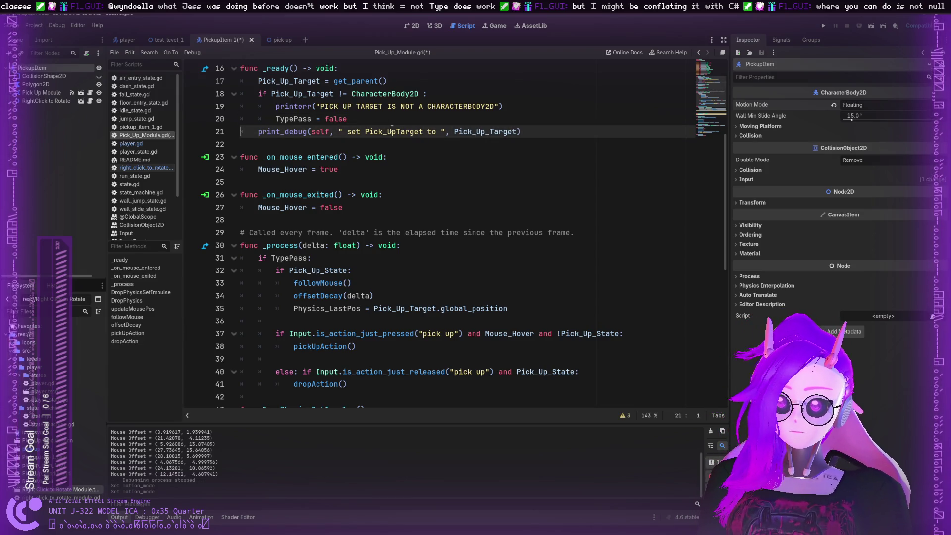
{"action": "type", "text": "_"}
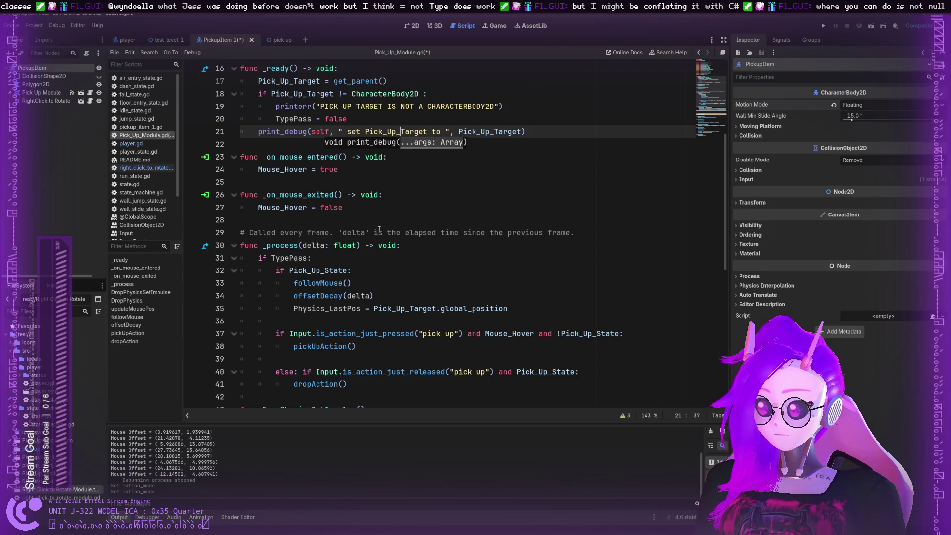
{"action": "left_click", "coordinate": [339, 252]}
{"action": "scroll", "coordinate": [339, 253], "scroll_direction": "down", "scroll_amount": 6}
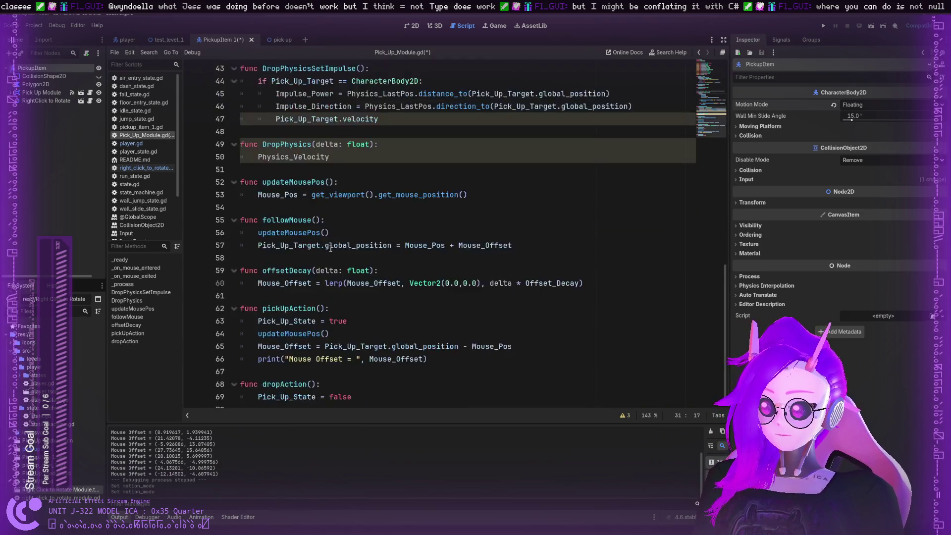
Complete line 47 as 'Pick_Up_Target.velocity = Impulse_Power' using autocomplete
{"action": "scroll", "coordinate": [331, 249], "scroll_direction": "up", "scroll_amount": 1}
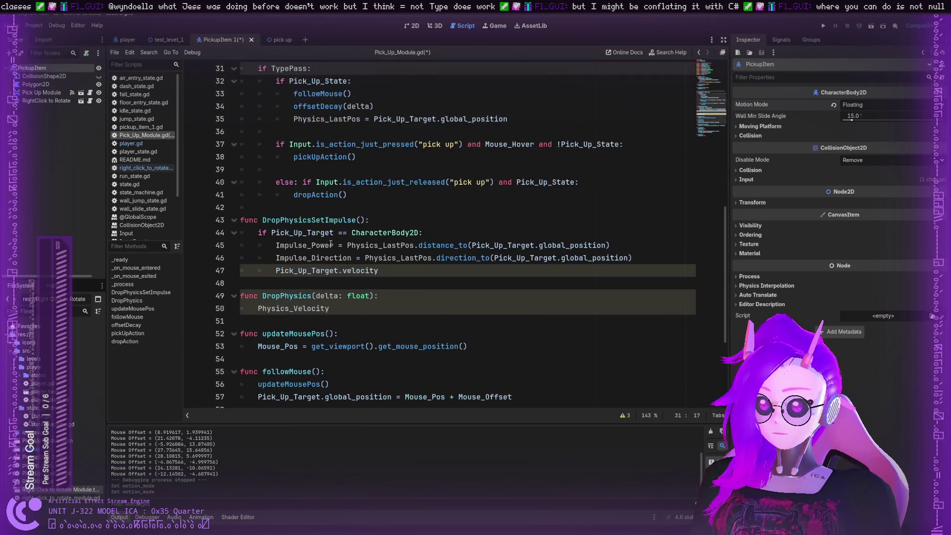
{"action": "left_click_drag", "start_coordinate": [380, 270], "coordinate": [319, 257]}
{"action": "left_click", "coordinate": [393, 271]}
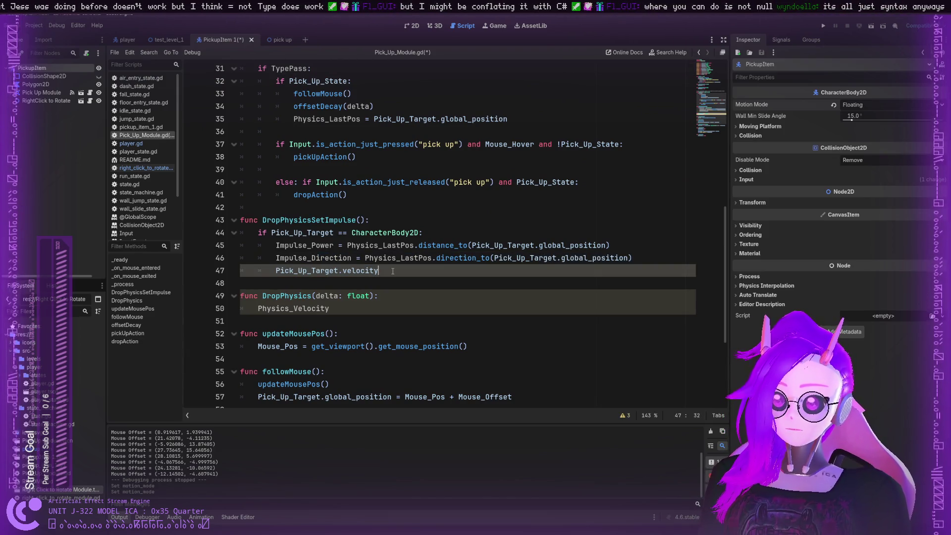
{"action": "type", "text": "="}
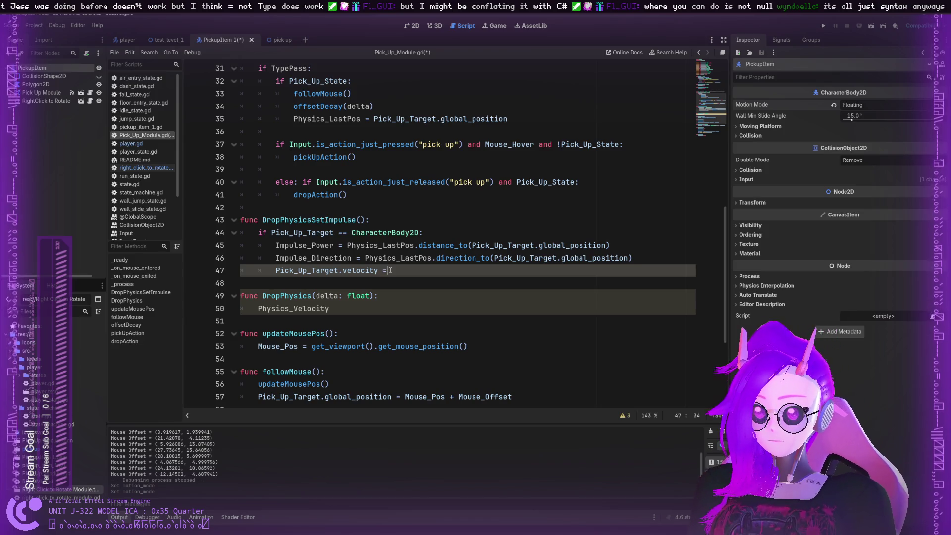
{"action": "type", "text": " Imp"}
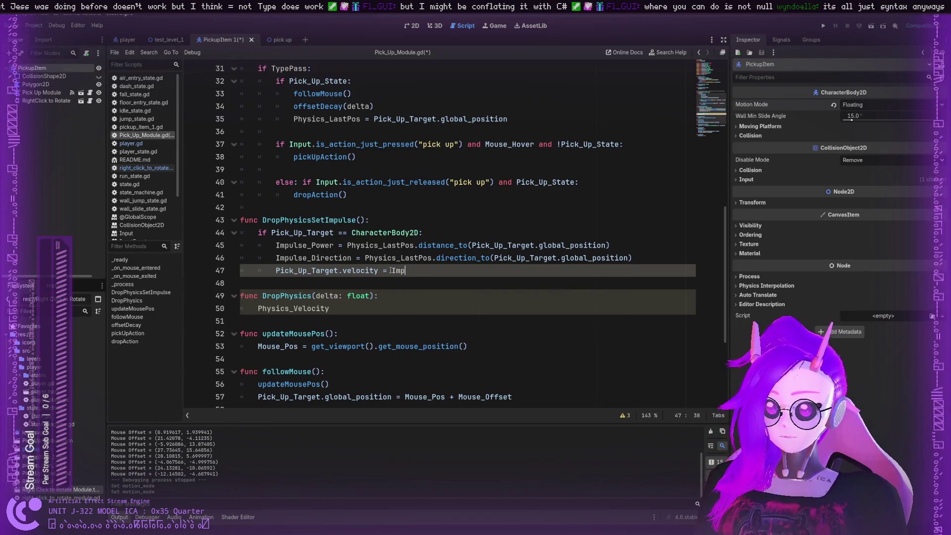
{"action": "type", "text": "e_"}
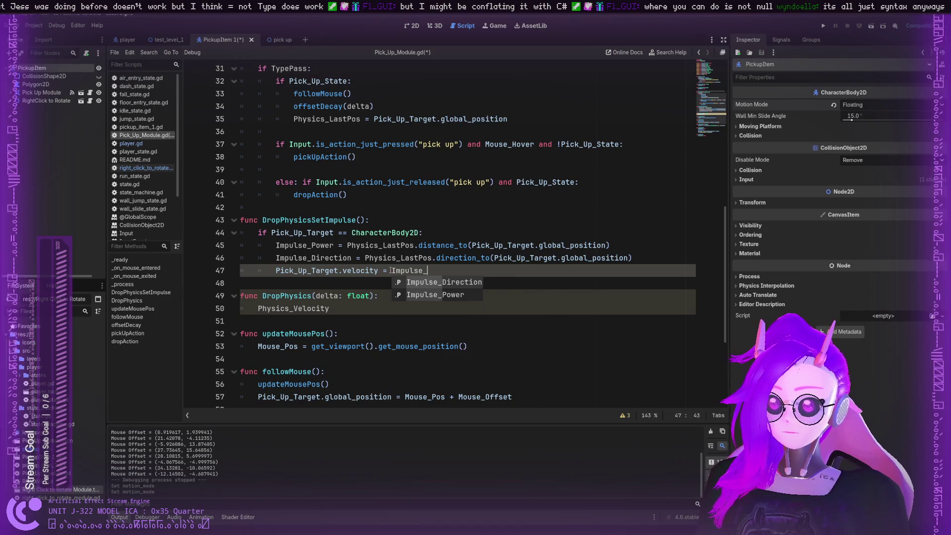
{"action": "key", "text": "Down"}
{"action": "key", "text": "Return"}
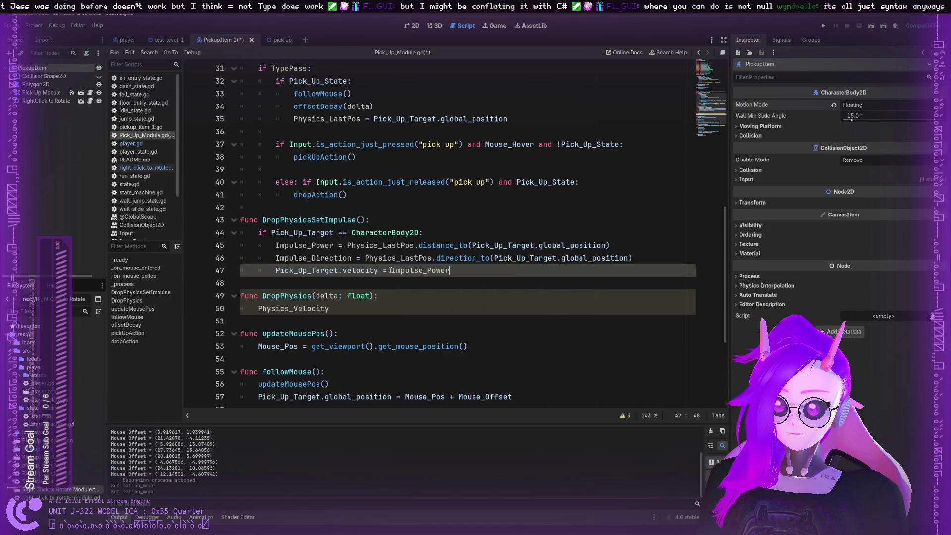
Start a new 'Pick_Up_Target.' line below the velocity assignment and scroll through the script
{"action": "key", "text": "Return"}
{"action": "type", "text": "Pick_"}
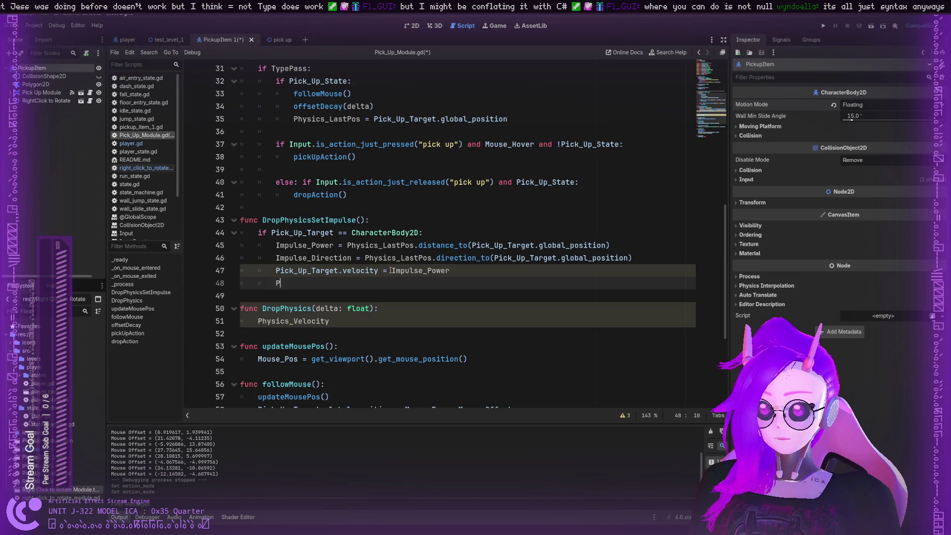
{"action": "type", "text": "Up_"}
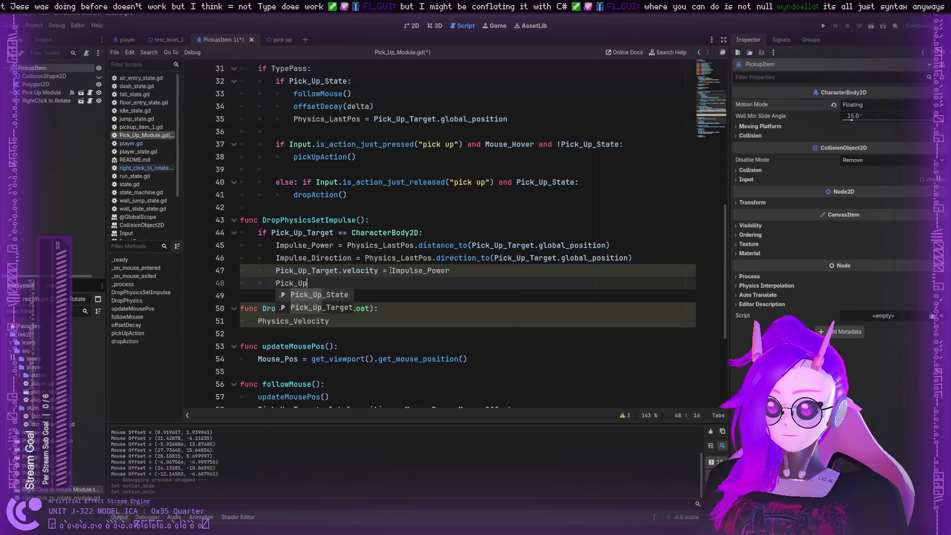
{"action": "type", "text": "Target."}
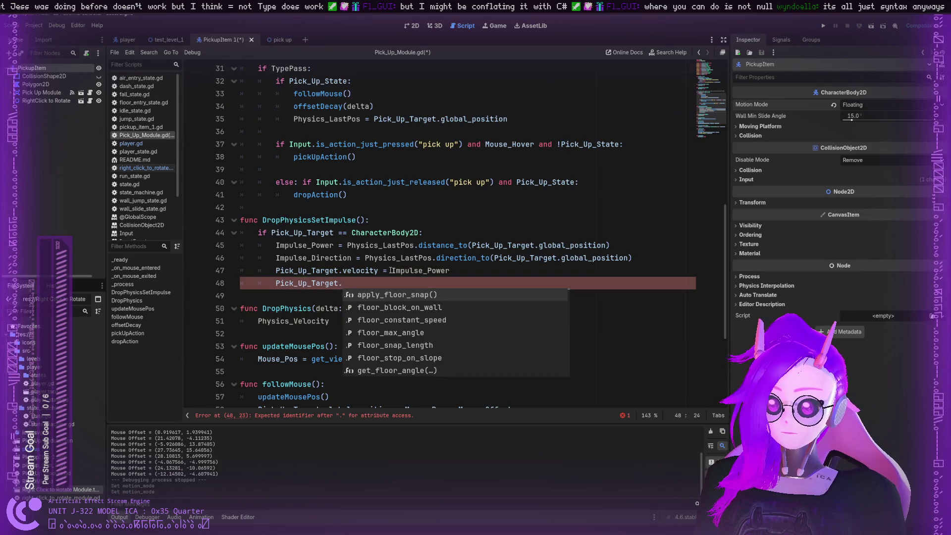
{"action": "scroll", "coordinate": [402, 319], "scroll_direction": "down", "scroll_amount": 20}
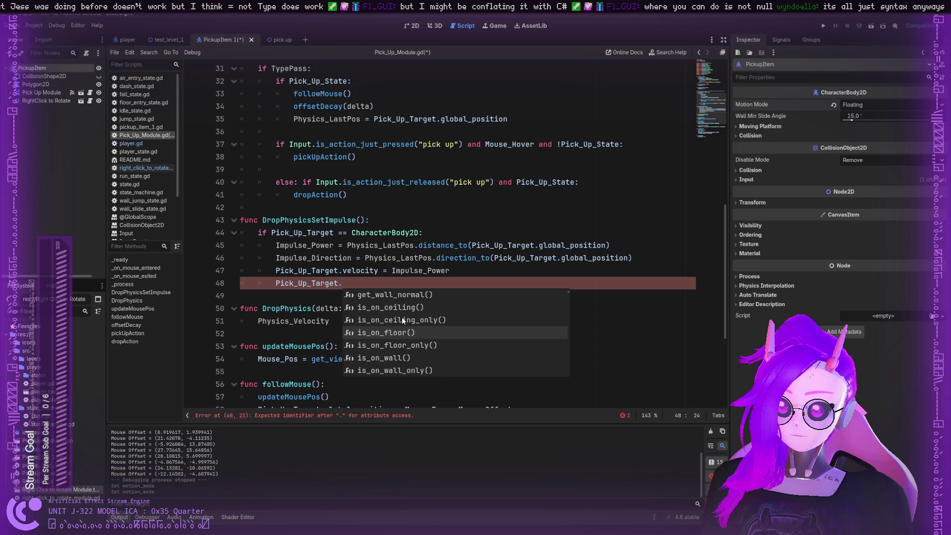
{"action": "scroll", "coordinate": [402, 320], "scroll_direction": "down", "scroll_amount": 10}
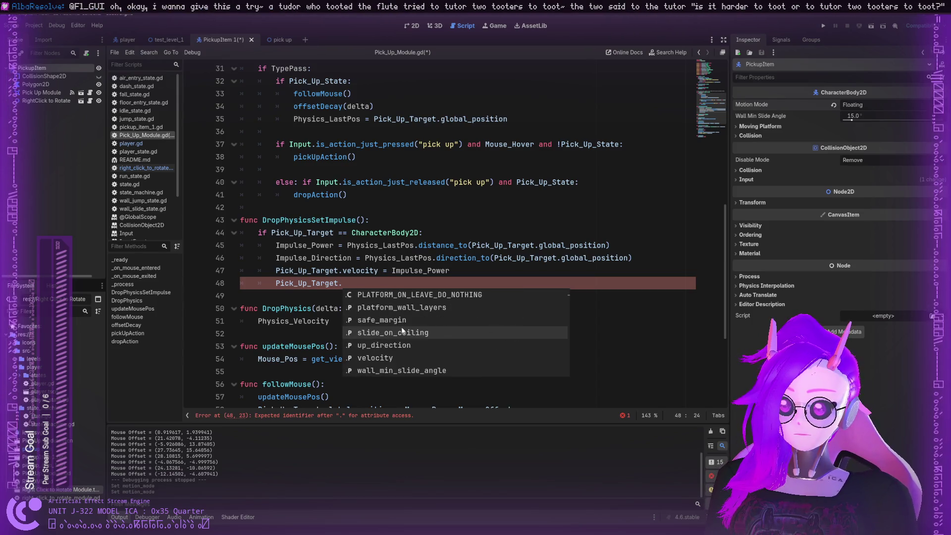
{"action": "scroll", "coordinate": [395, 347], "scroll_direction": "down", "scroll_amount": 7}
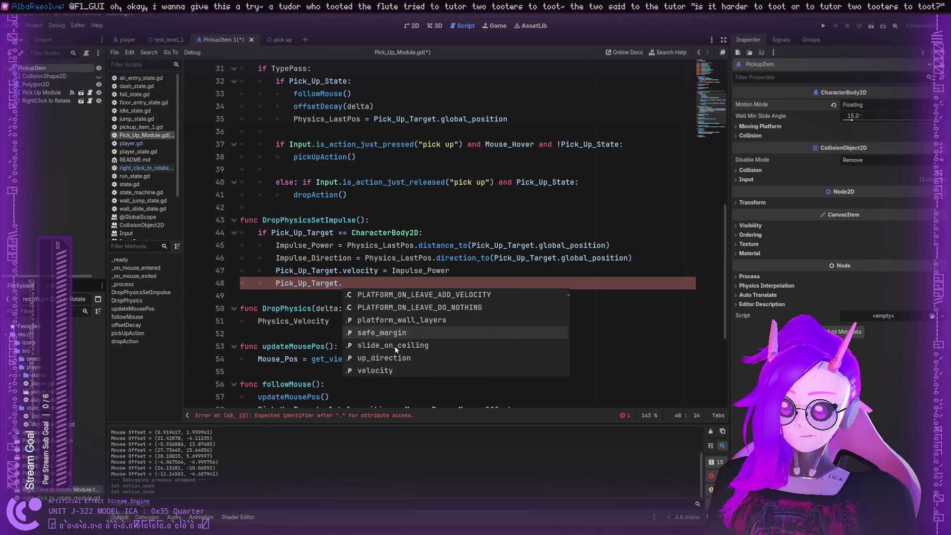
{"action": "scroll", "coordinate": [395, 346], "scroll_direction": "down", "scroll_amount": 7}
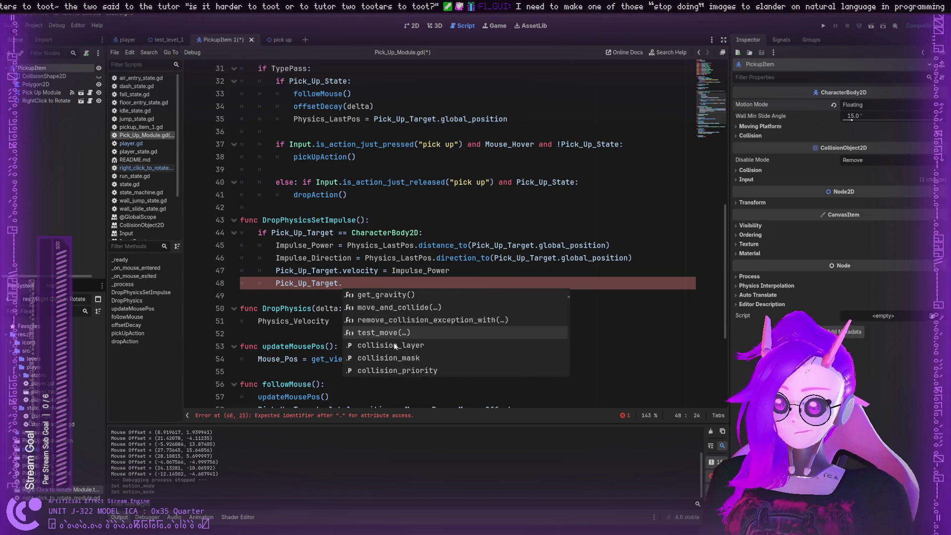
{"action": "scroll", "coordinate": [395, 346], "scroll_direction": "down", "scroll_amount": 5}
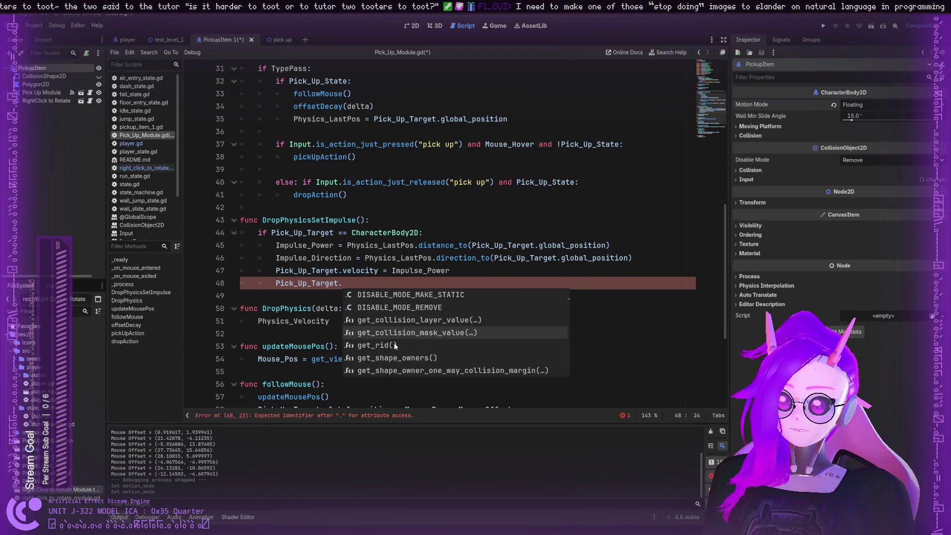
{"action": "scroll", "coordinate": [395, 346], "scroll_direction": "down", "scroll_amount": 4}
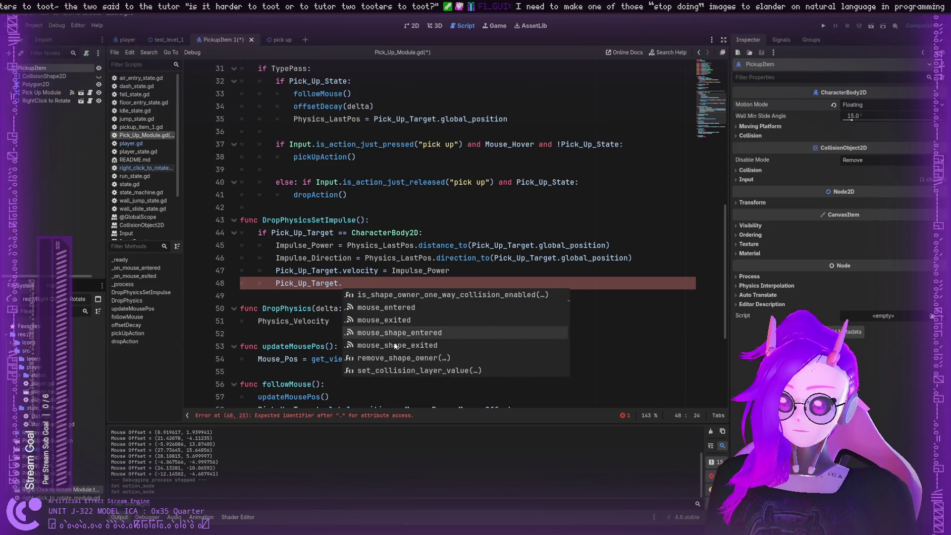
{"action": "scroll", "coordinate": [395, 346], "scroll_direction": "up", "scroll_amount": 10}
{"action": "scroll", "coordinate": [393, 342], "scroll_direction": "up", "scroll_amount": 10}
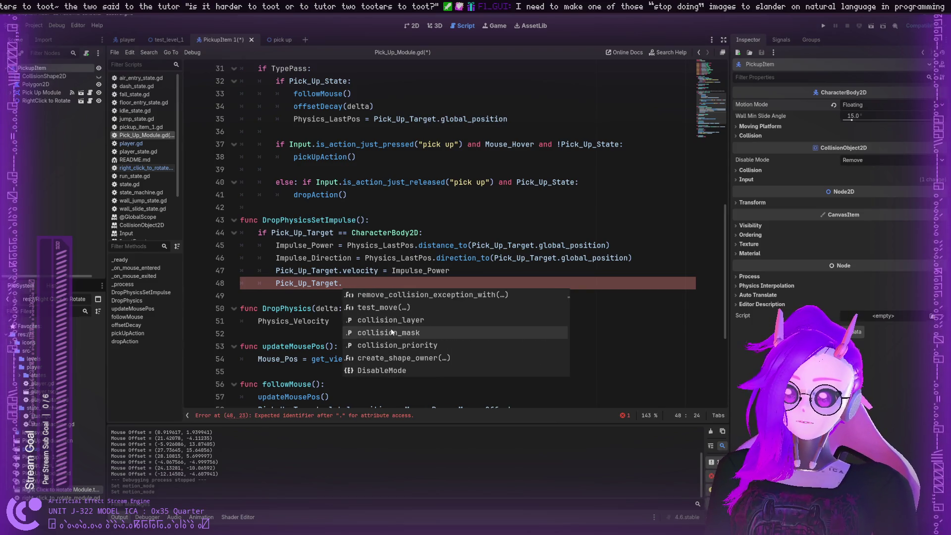
{"action": "scroll", "coordinate": [390, 337], "scroll_direction": "up", "scroll_amount": 2}
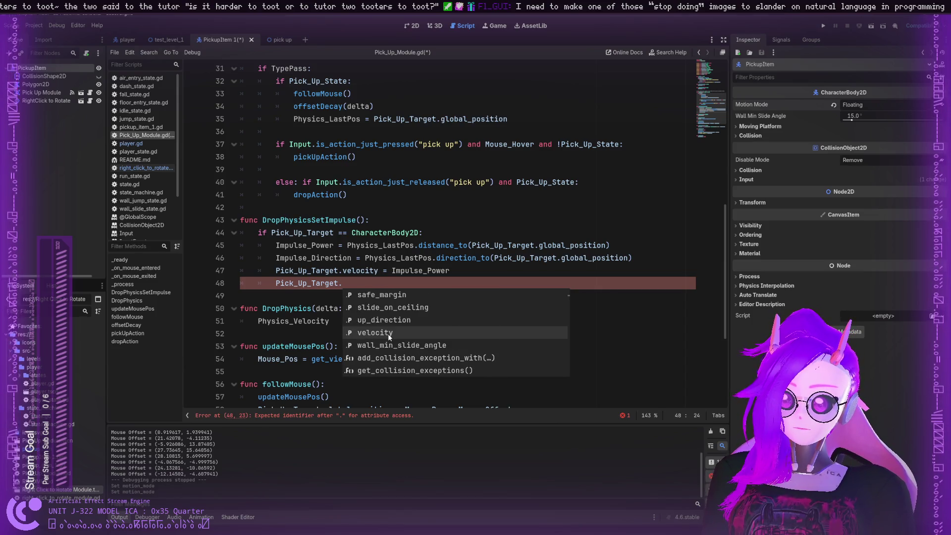
Delete the unfinished 'Pick_Up_Target.' line 48, then recheck Physics_LastPos and Impulse_Power
{"action": "left_click", "coordinate": [342, 270]}
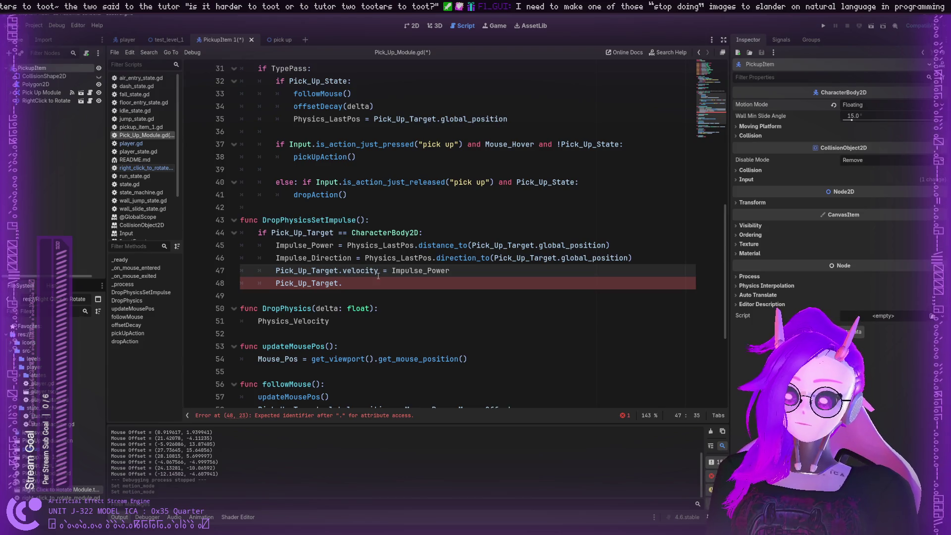
{"action": "mouse_move", "coordinate": [343, 282]}
{"action": "left_mouse_down"}
{"action": "mouse_move", "coordinate": [257, 270]}
{"action": "mouse_move", "coordinate": [246, 281]}
{"action": "left_mouse_up"}
{"action": "key", "text": "BackSpace"}
{"action": "key", "text": "BackSpace"}
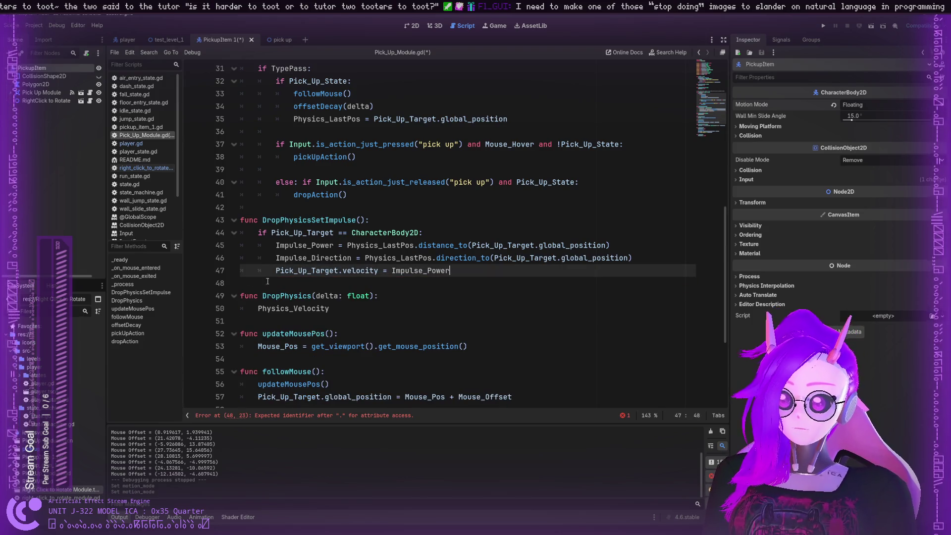
{"action": "left_click", "coordinate": [395, 270]}
{"action": "left_click", "coordinate": [391, 270]}
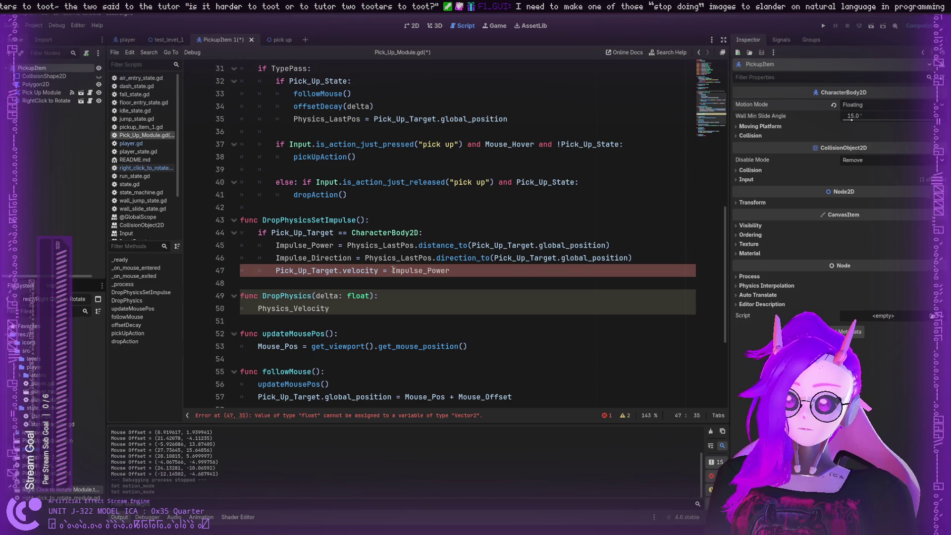
{"action": "double_click", "coordinate": [396, 258]}
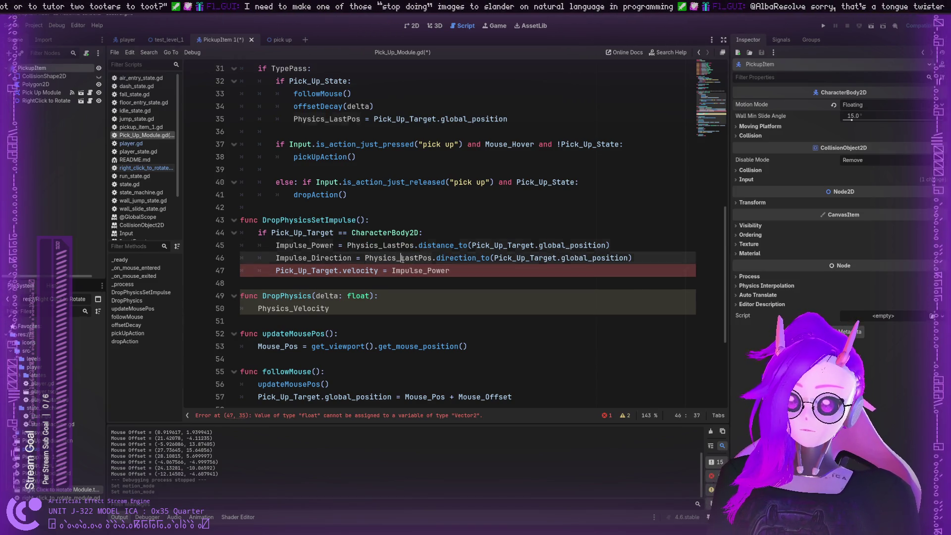
{"action": "left_click", "coordinate": [400, 258]}
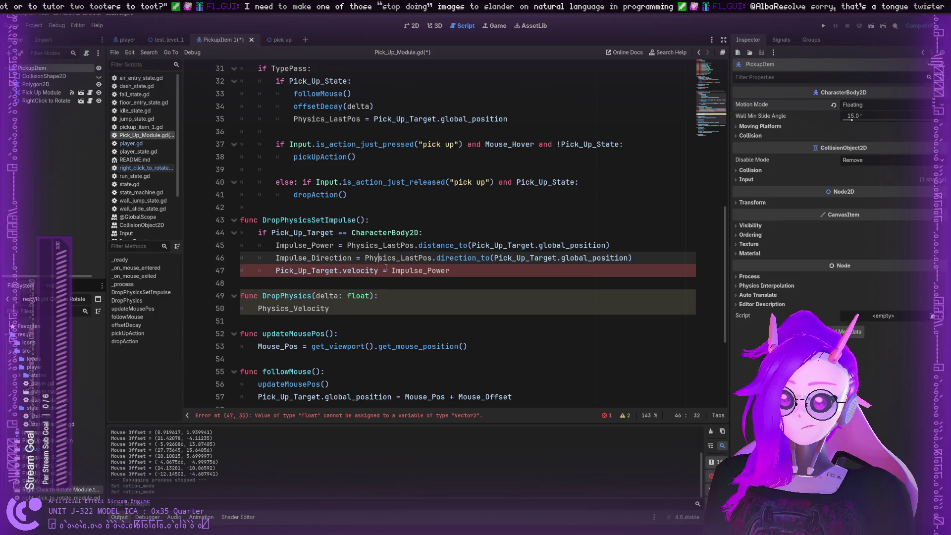
{"action": "left_click", "coordinate": [392, 270]}
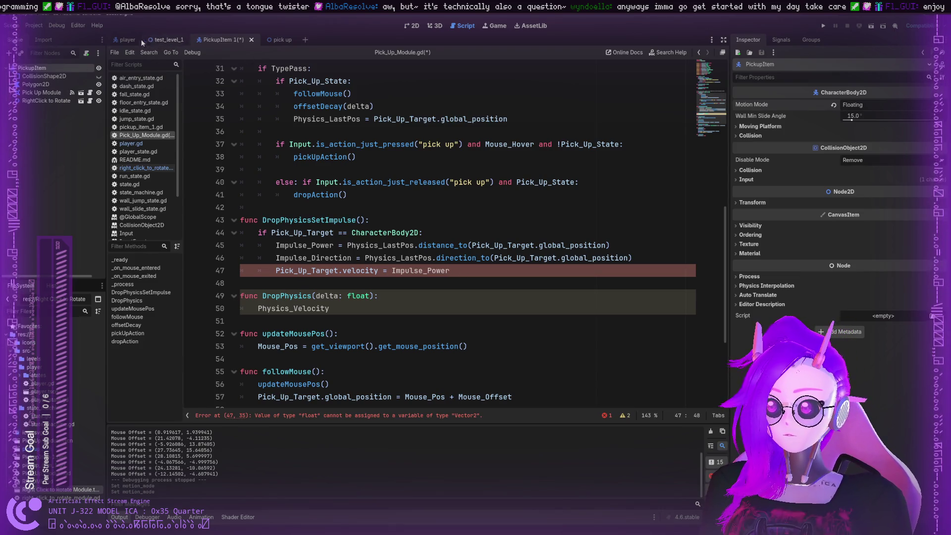
Switch between the player and PickupItem scenes and open player.gd
{"action": "left_click", "coordinate": [127, 39]}
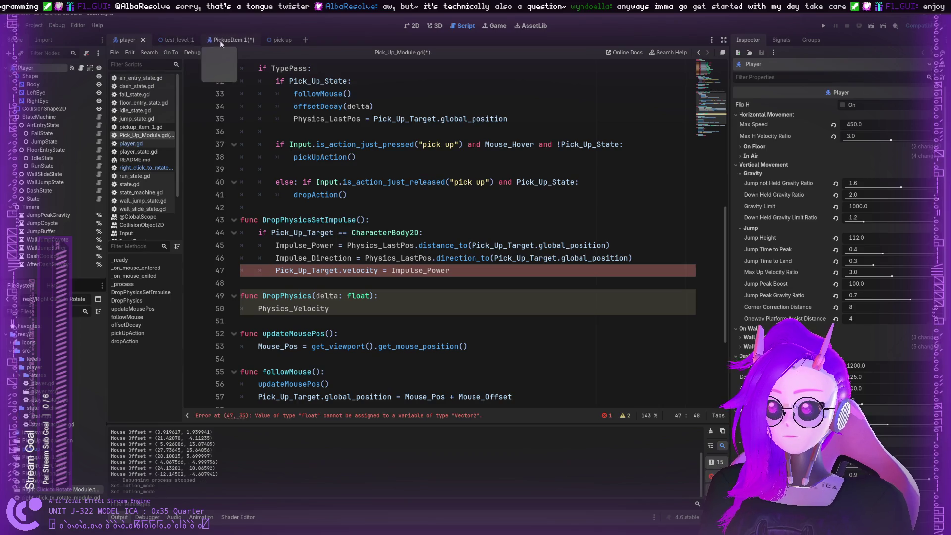
{"action": "left_click", "coordinate": [220, 40]}
{"action": "left_click", "coordinate": [141, 142]}
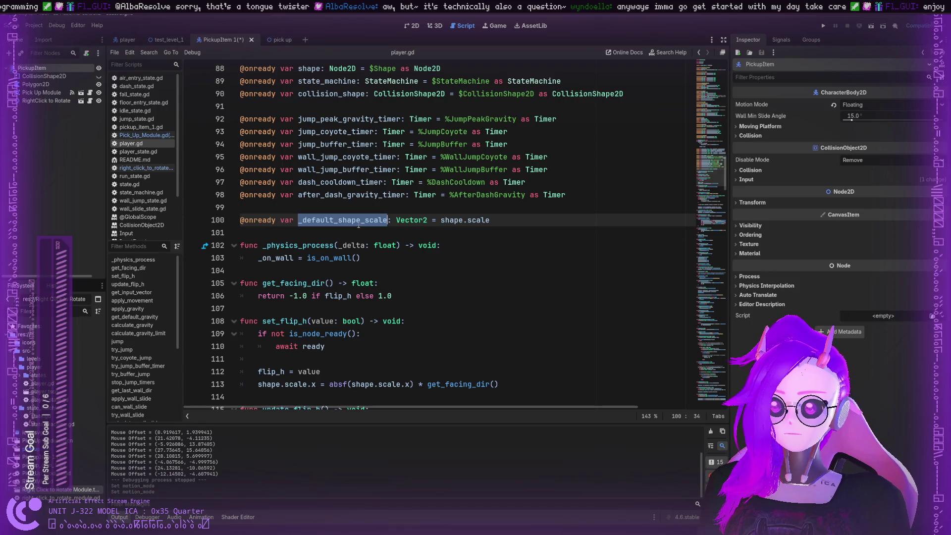
{"action": "left_click", "coordinate": [403, 220]}
{"action": "scroll", "coordinate": [287, 295], "scroll_direction": "down", "scroll_amount": 4}
{"action": "scroll", "coordinate": [286, 296], "scroll_direction": "down", "scroll_amount": 3}
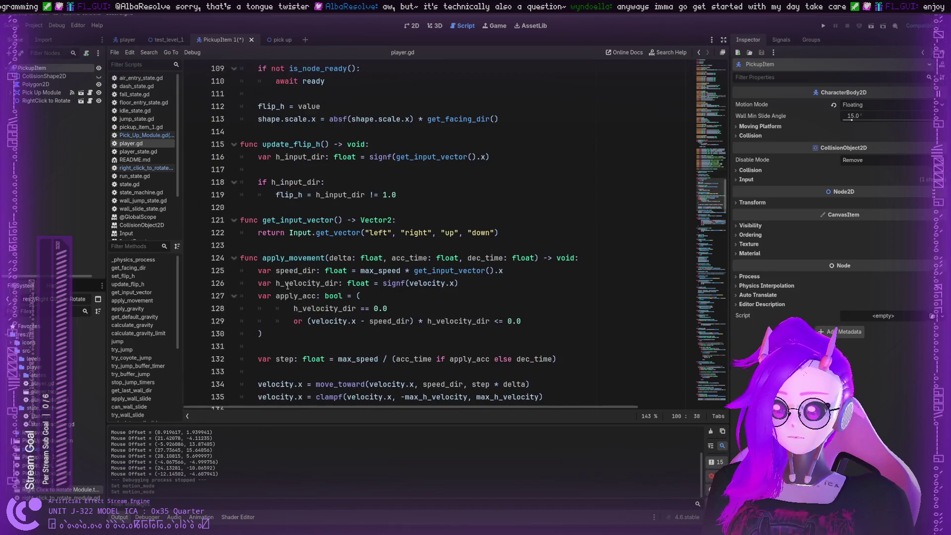
Inspect how h_velocity_dir and velocity are used in apply_movement and apply_gravity
{"action": "double_click", "coordinate": [297, 282]}
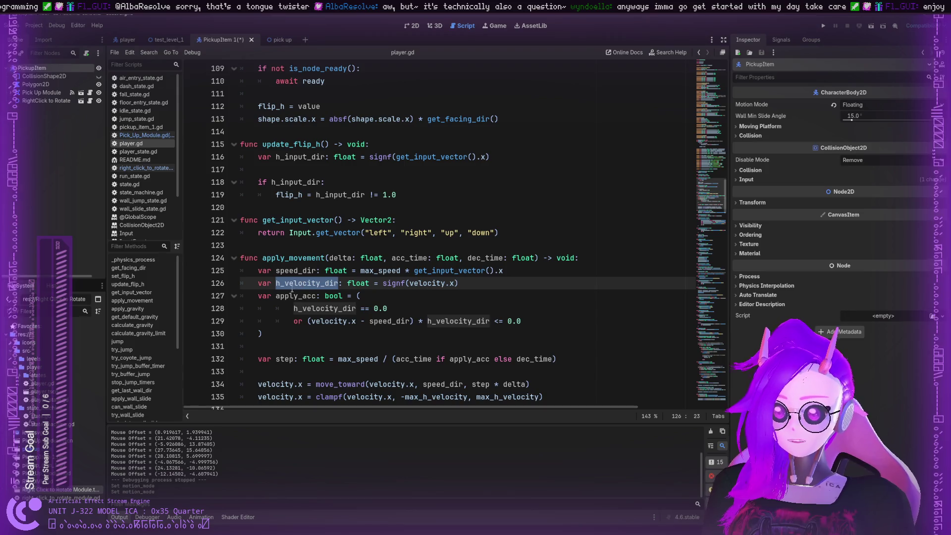
{"action": "left_click_drag", "start_coordinate": [312, 308], "coordinate": [355, 308]}
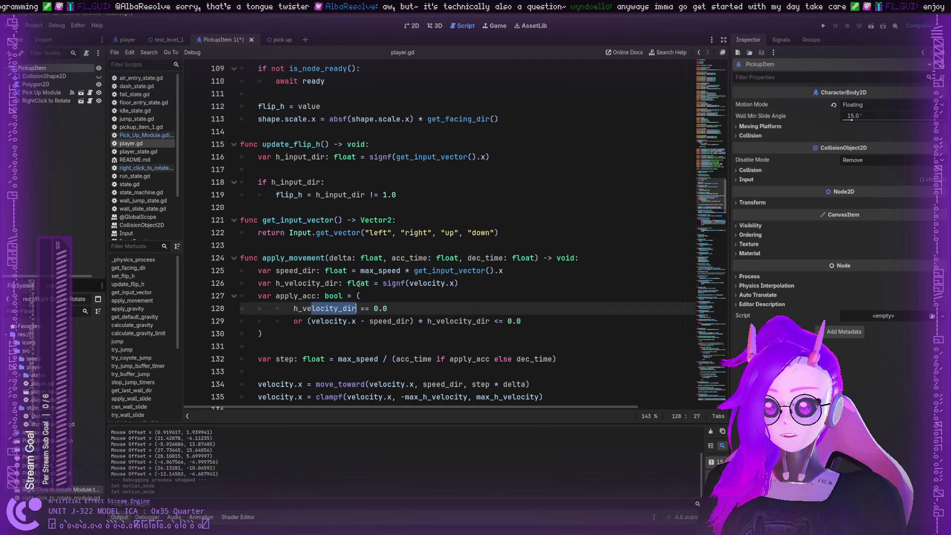
{"action": "double_click", "coordinate": [316, 283]}
{"action": "left_click", "coordinate": [455, 283]}
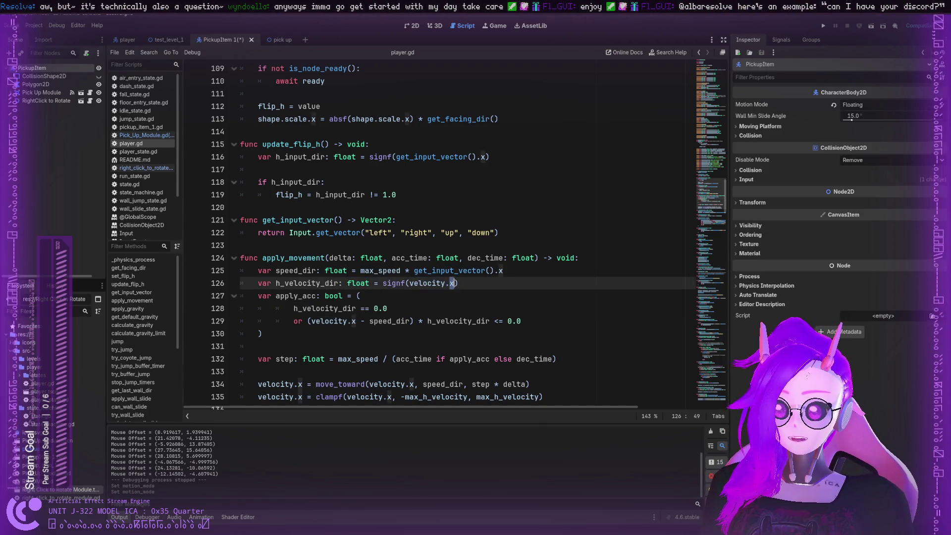
{"action": "scroll", "coordinate": [453, 285], "scroll_direction": "down", "scroll_amount": 1}
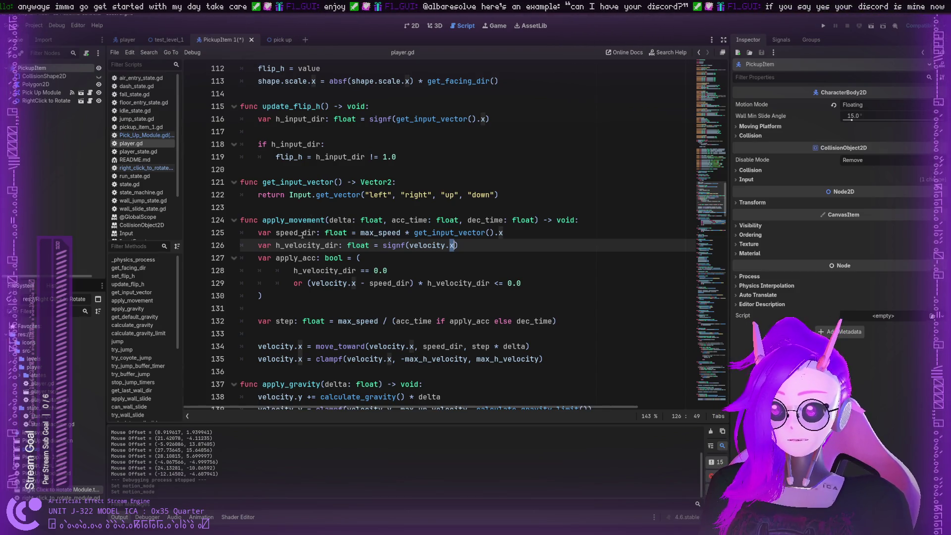
{"action": "scroll", "coordinate": [307, 247], "scroll_direction": "down", "scroll_amount": 2}
{"action": "double_click", "coordinate": [320, 195]}
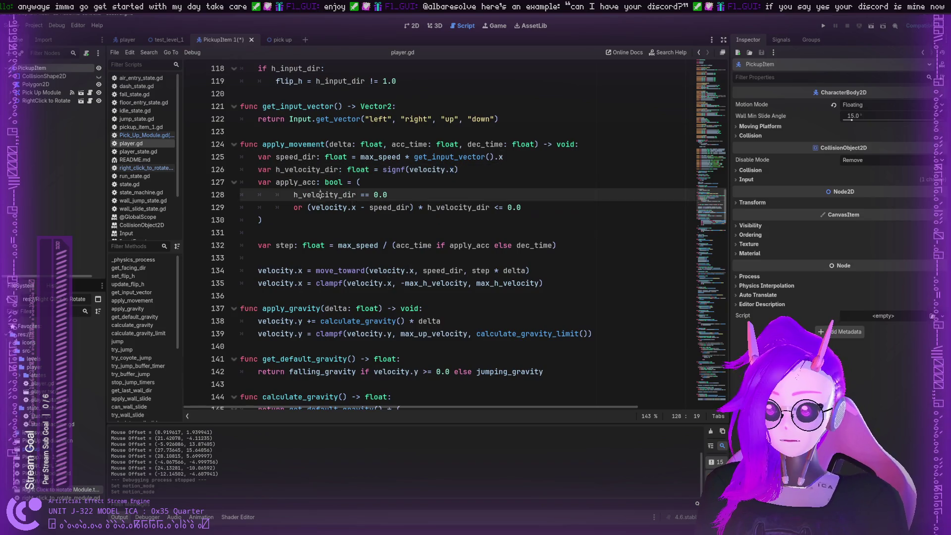
{"action": "scroll", "coordinate": [427, 258], "scroll_direction": "down", "scroll_amount": 1}
{"action": "double_click", "coordinate": [386, 233]}
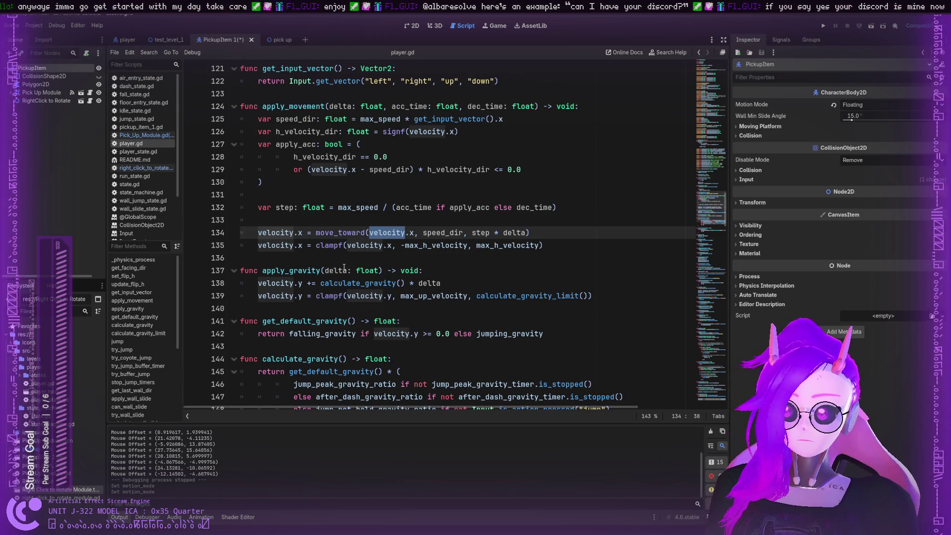
{"action": "scroll", "coordinate": [344, 266], "scroll_direction": "up", "scroll_amount": 1}
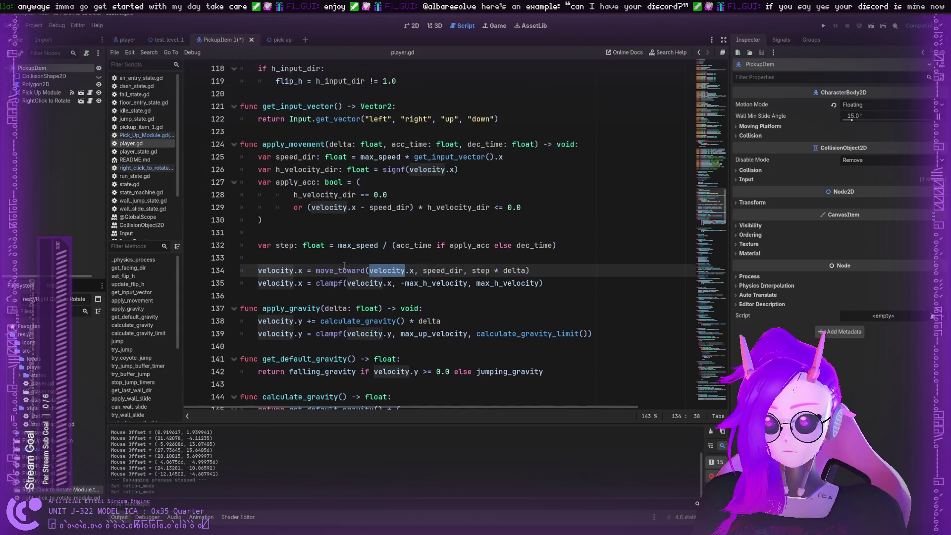
{"action": "scroll", "coordinate": [344, 266], "scroll_direction": "down", "scroll_amount": 1}
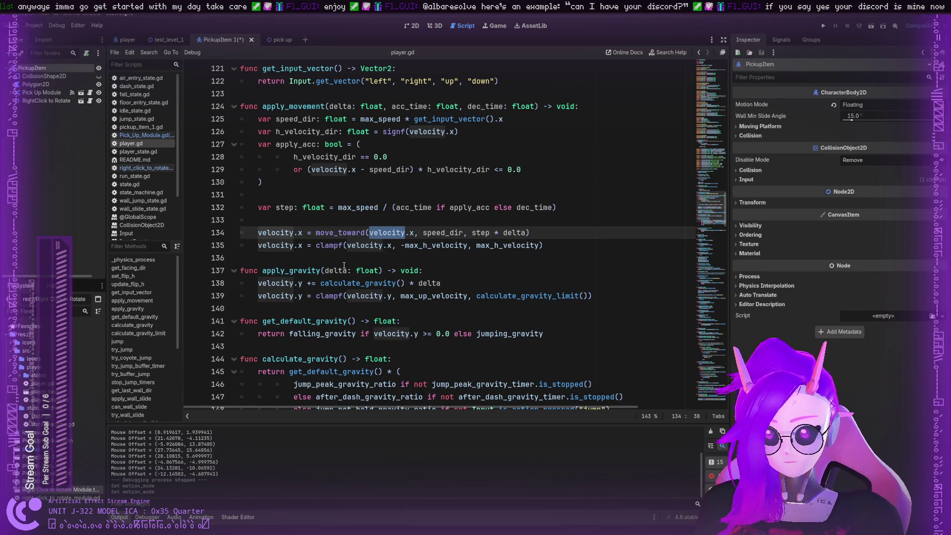
Flip through the pick up scene, Game and Script workspaces, ending on PickupItem
{"action": "left_click", "coordinate": [279, 40]}
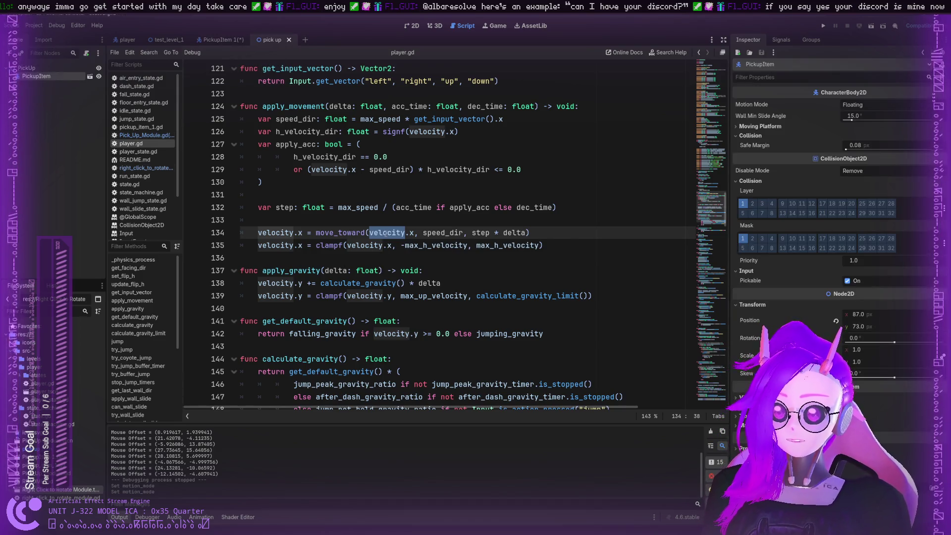
{"action": "scroll", "coordinate": [362, 218], "scroll_direction": "down", "scroll_amount": 2}
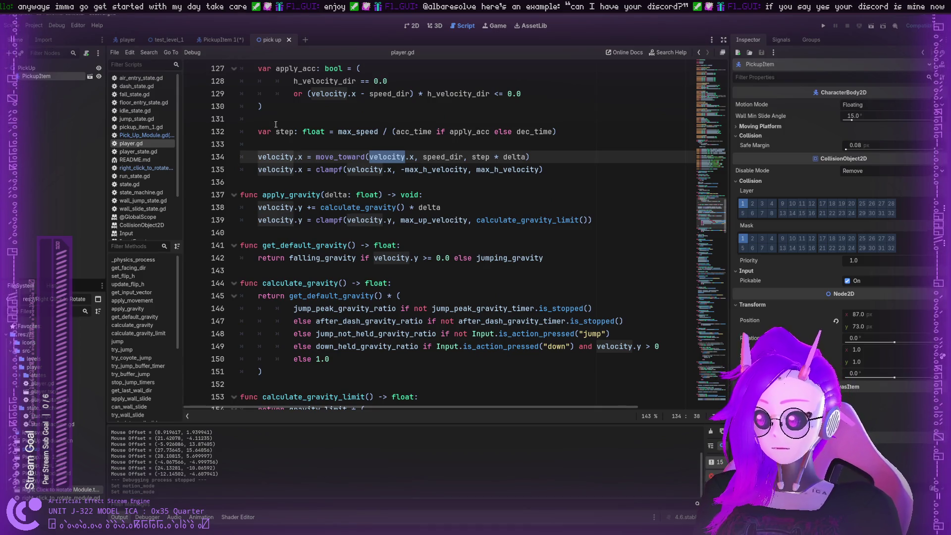
{"action": "left_click", "coordinate": [498, 26]}
{"action": "left_click", "coordinate": [462, 24]}
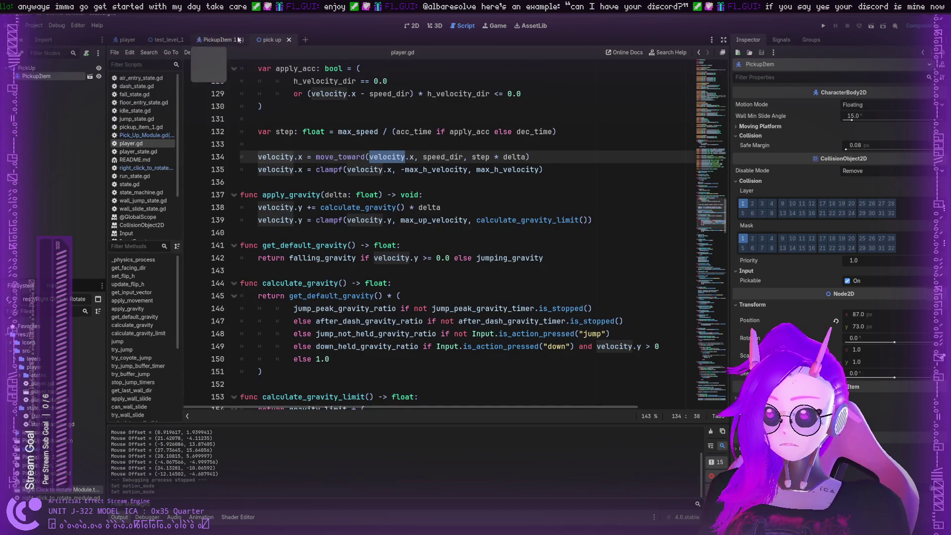
{"action": "left_click", "coordinate": [218, 40]}
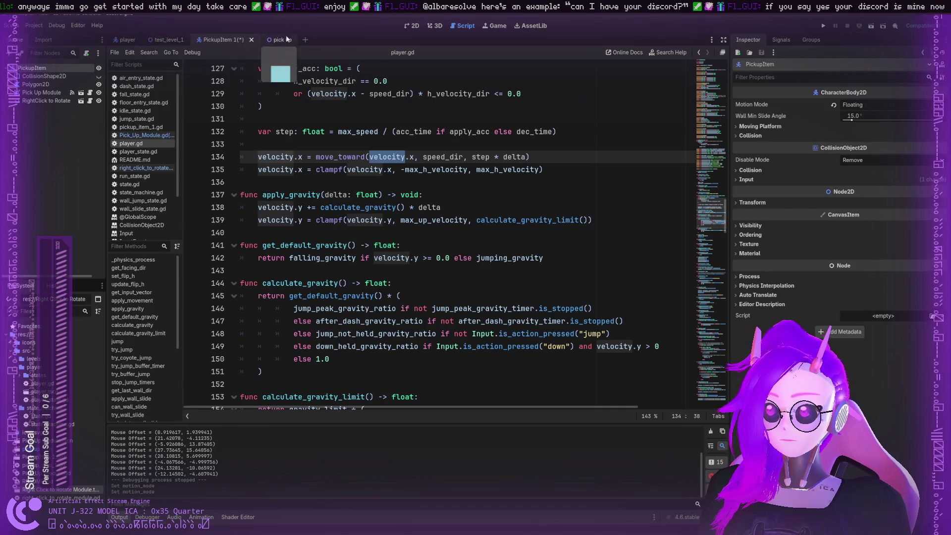
In Pick_Up_Module.gd, make line 47 read 'Pick_Up_Target.velocity = Impulse_Power * Impulse_Direction'
{"action": "left_click", "coordinate": [272, 39]}
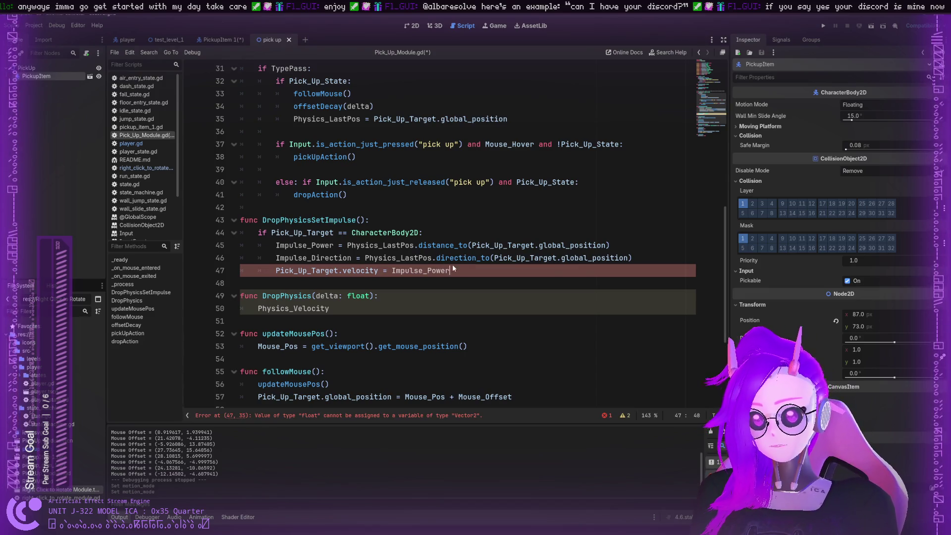
{"action": "type", "text": "* "}
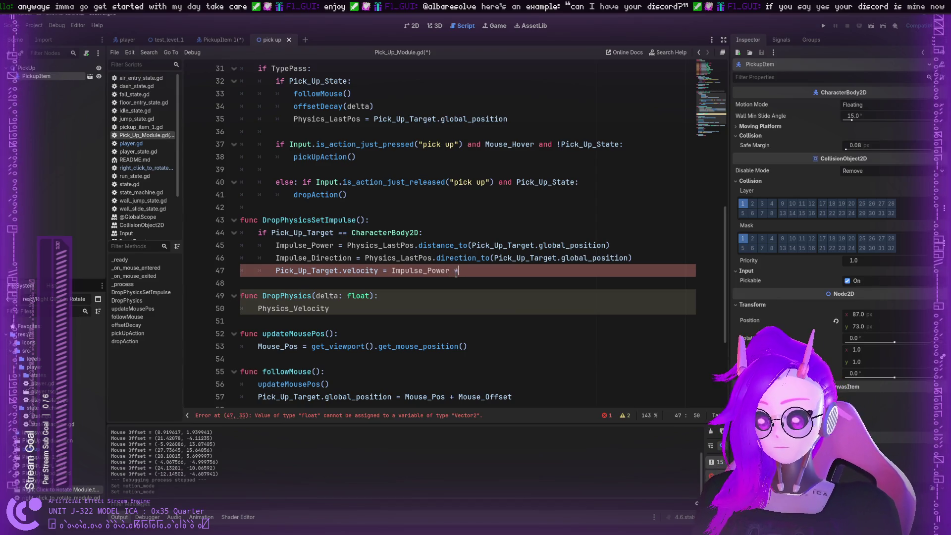
{"action": "type", "text": "Imp"}
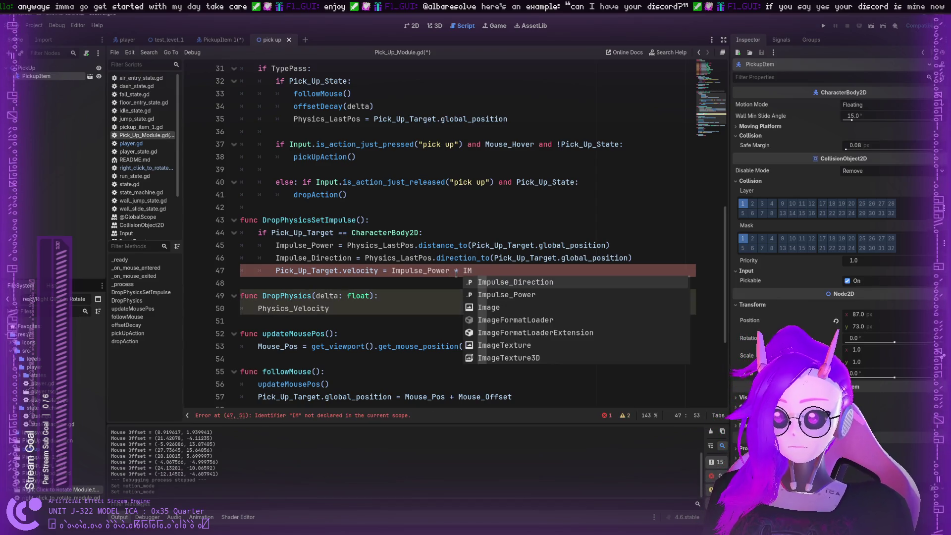
{"action": "type", "text": "ulse_Direc"}
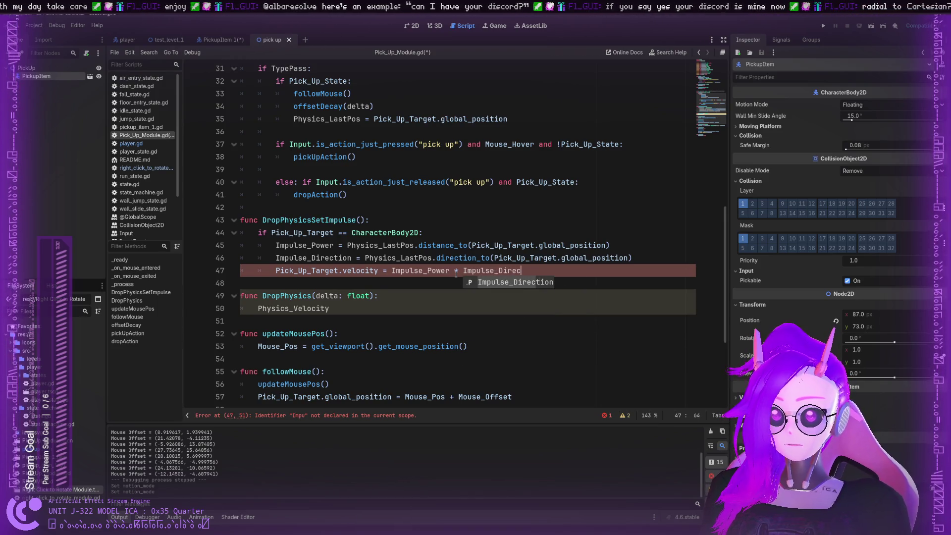
{"action": "key", "text": "Return"}
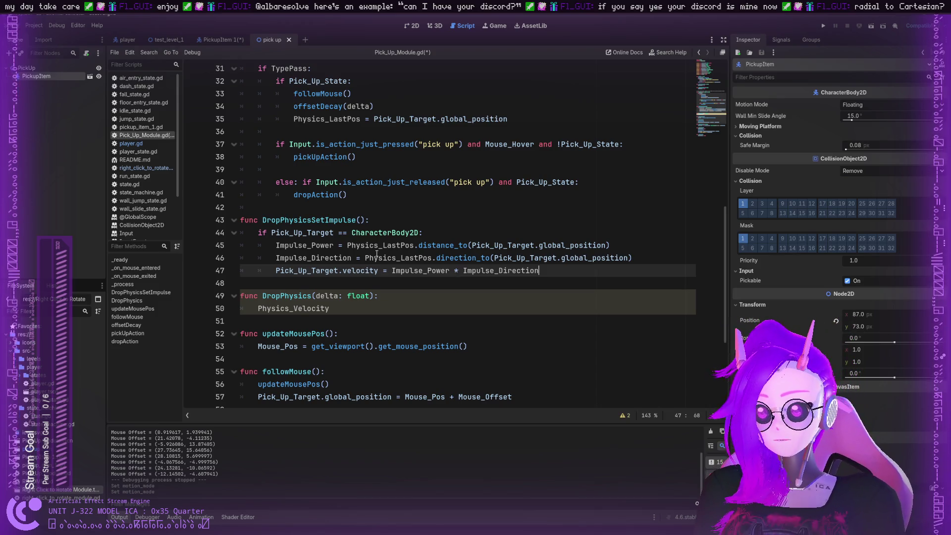
{"action": "double_click", "coordinate": [361, 271]}
{"action": "left_click_drag", "start_coordinate": [378, 270], "coordinate": [276, 271]}
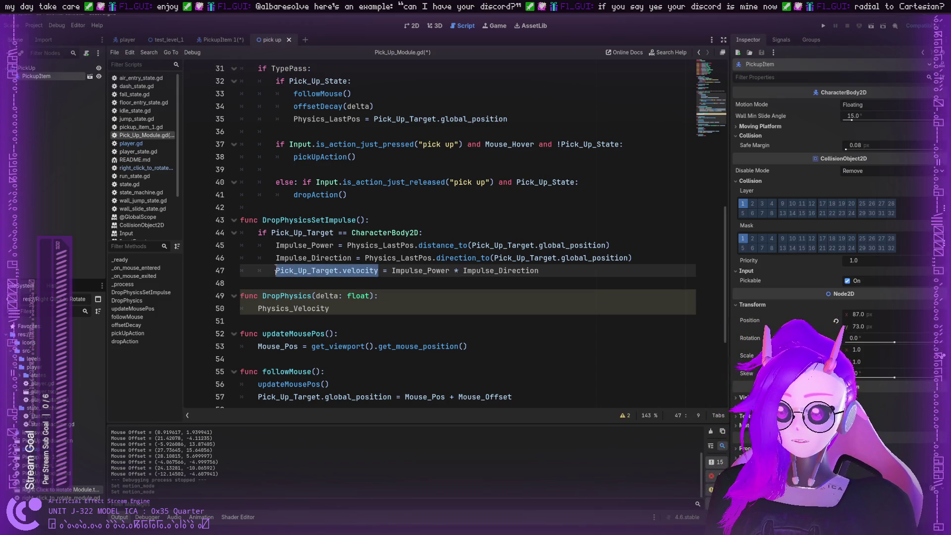
Replace Physics_Velocity on line 50 with a pasted 'Pick_Up_Target.velocity'
{"action": "key", "text": "ctrl+c"}
{"action": "double_click", "coordinate": [302, 308]}
{"action": "key", "text": "ctrl+v"}
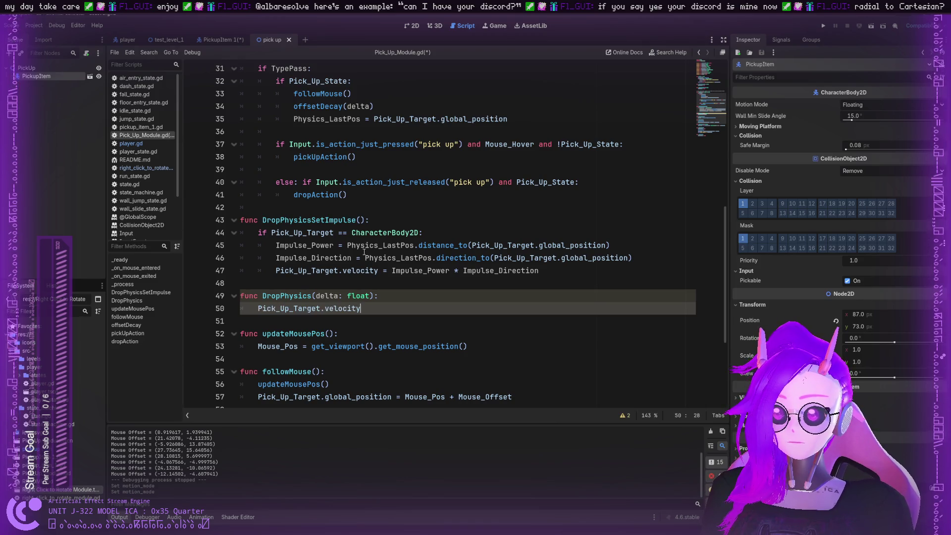
{"action": "scroll", "coordinate": [351, 204], "scroll_direction": "up", "scroll_amount": 7}
{"action": "scroll", "coordinate": [351, 205], "scroll_direction": "up", "scroll_amount": 3}
{"action": "scroll", "coordinate": [370, 207], "scroll_direction": "down", "scroll_amount": 10}
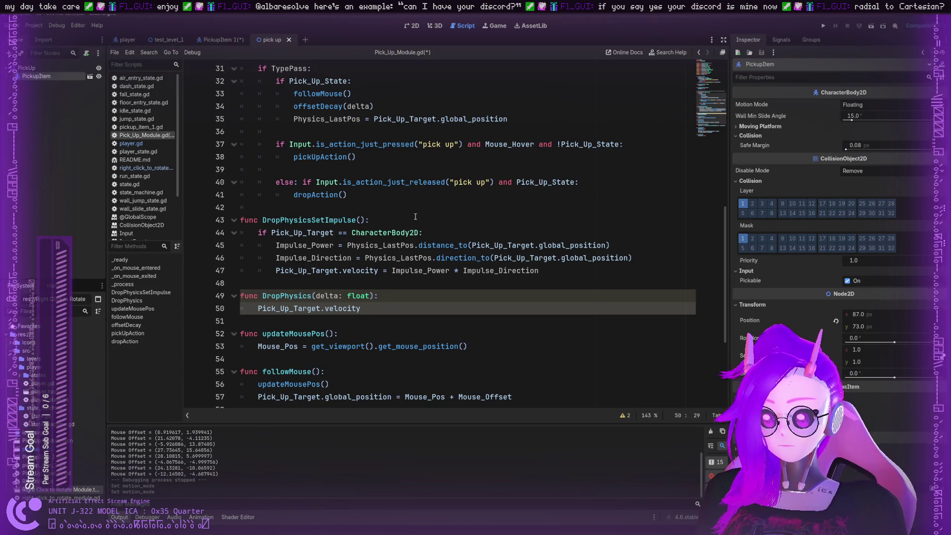
Assign 'lerp(Pick_Up_Target.velocity, Vector2(0.0,0.0), )' on line 50, leaving the weight empty
{"action": "key", "text": "ctrl+space"}
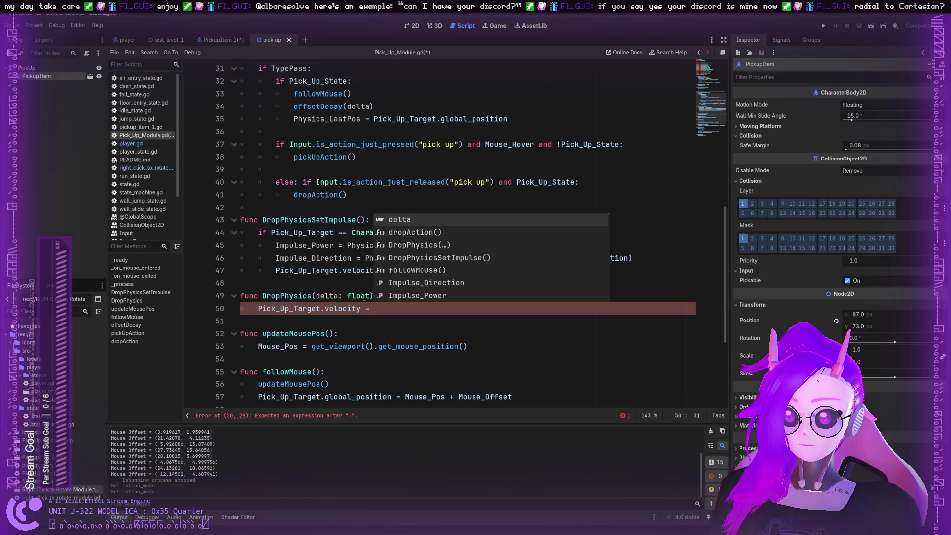
{"action": "left_click_drag", "start_coordinate": [360, 308], "coordinate": [258, 308]}
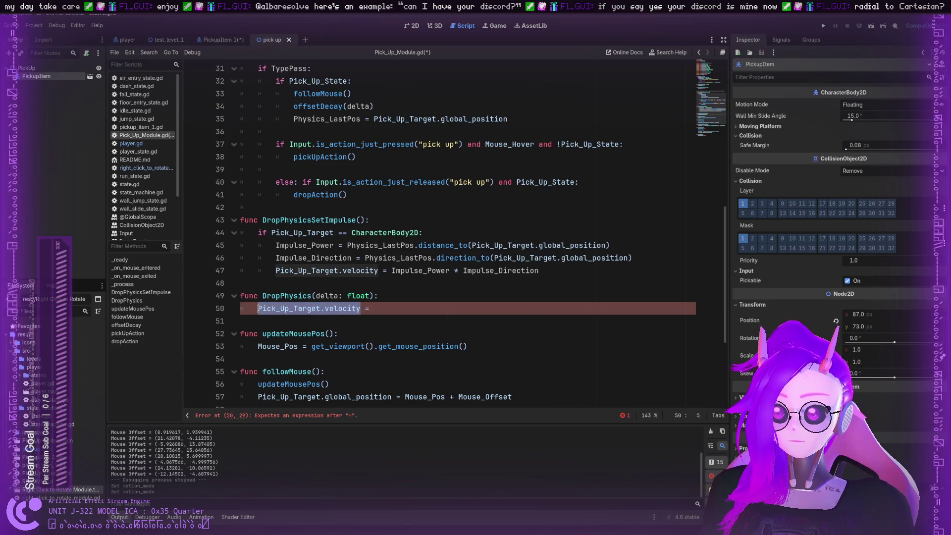
{"action": "left_click", "coordinate": [390, 304]}
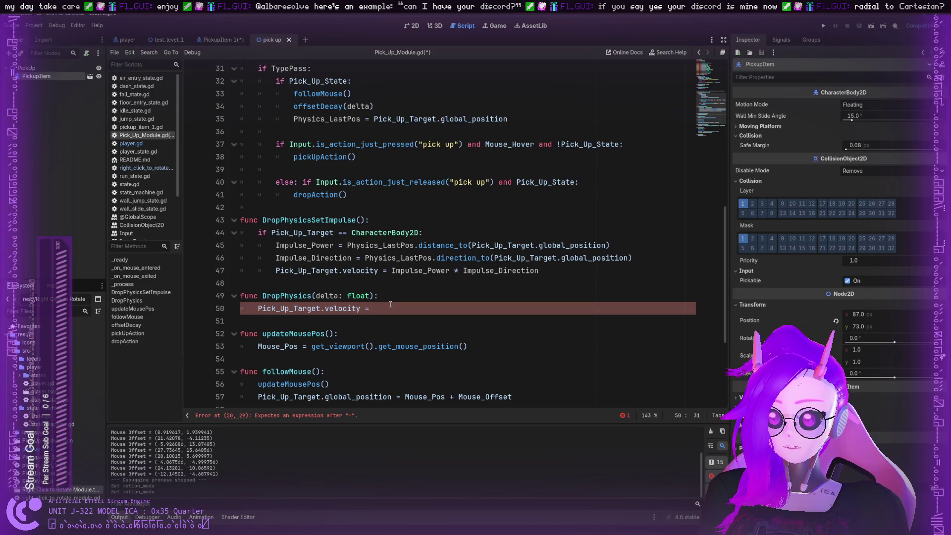
{"action": "type", "text": "lerp("}
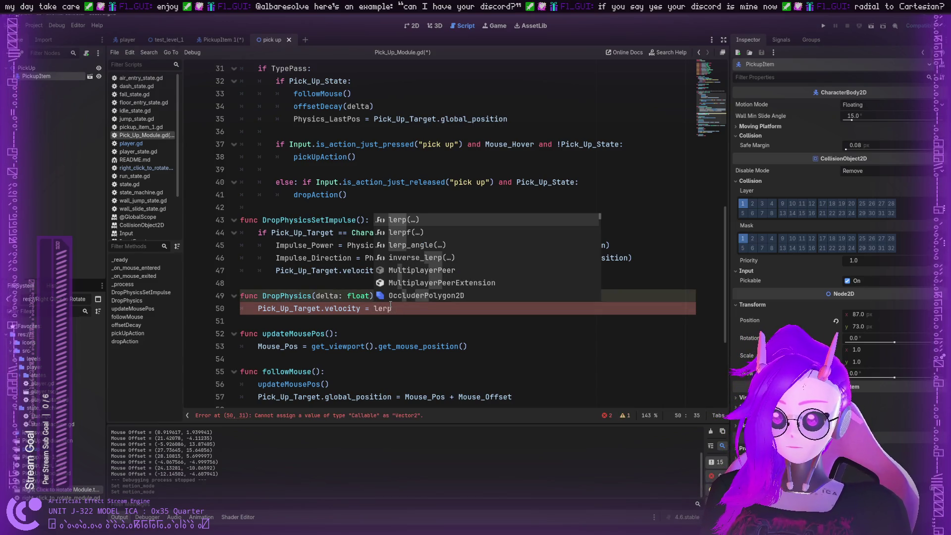
{"action": "key", "text": "ctrl+v"}
{"action": "type", "text": ", "}
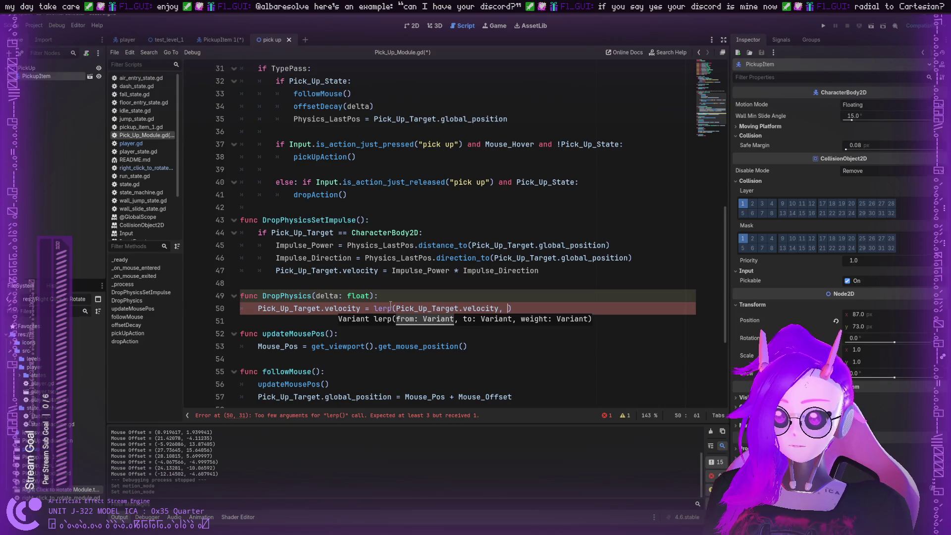
{"action": "type", "text": "Vector"}
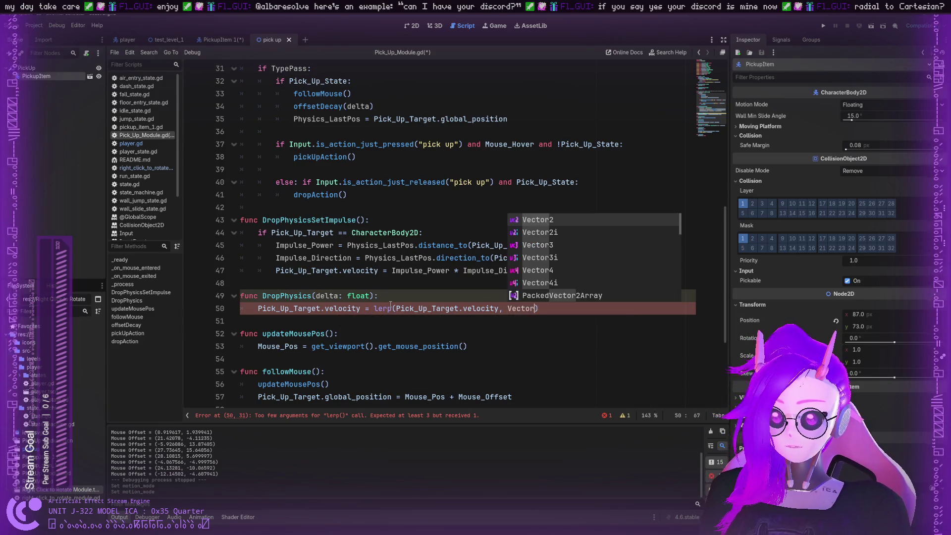
{"action": "type", "text": "2()"}
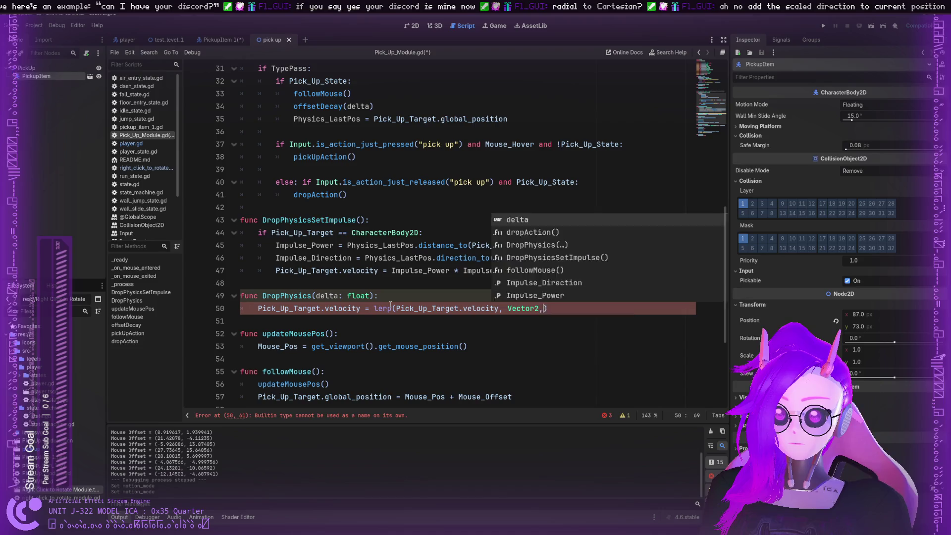
{"action": "key", "text": "BackSpace"}
{"action": "type", "text": "0.0,0"}
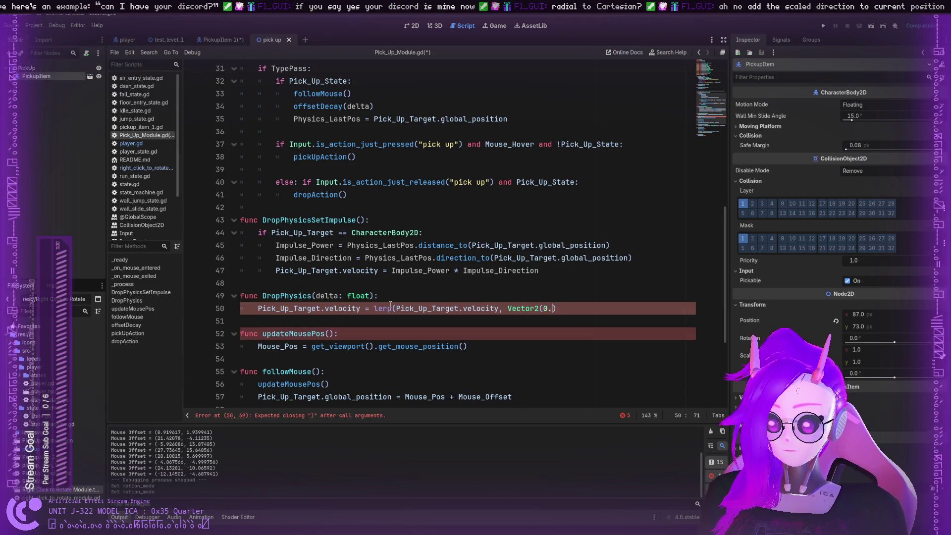
{"action": "type", "text": ".0)"}
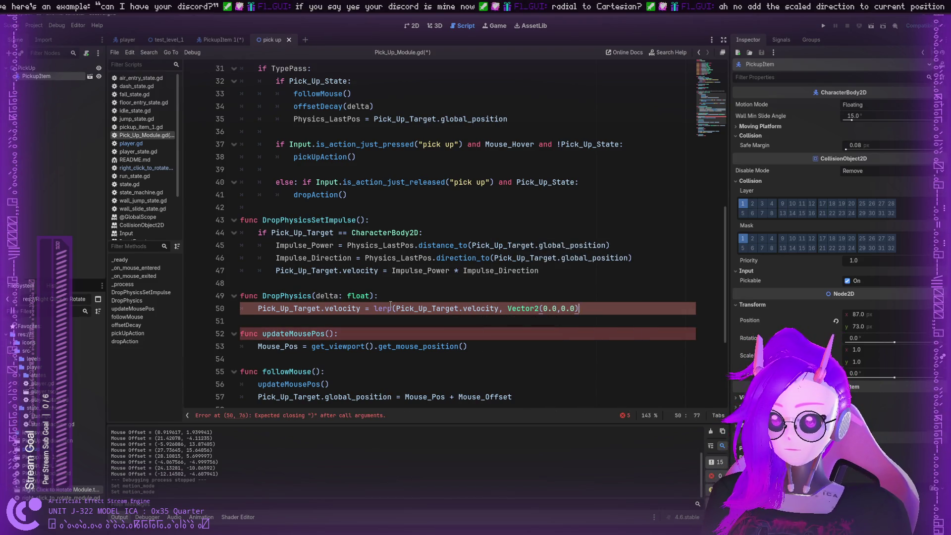
{"action": "type", "text": ", )"}
{"action": "key", "text": "Left"}
{"action": "key", "text": "Left"}
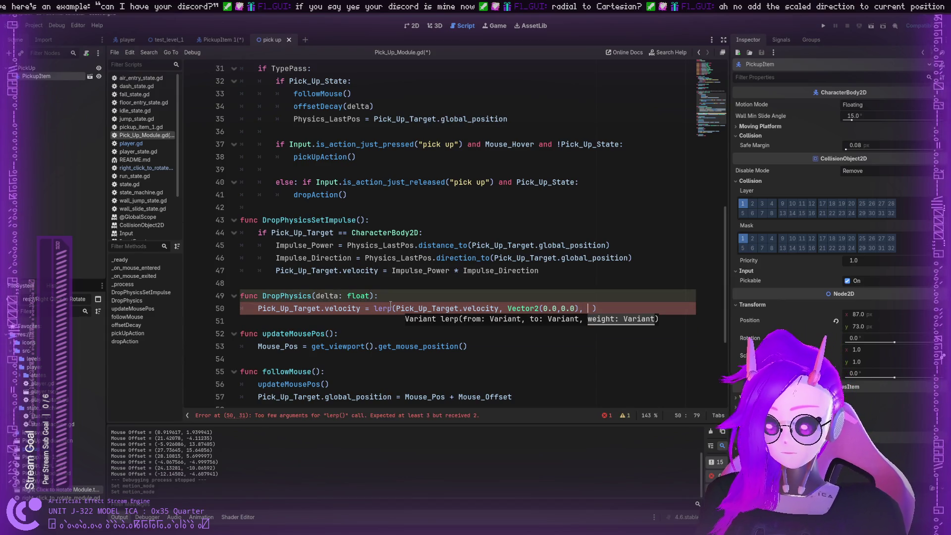
{"action": "scroll", "coordinate": [331, 152], "scroll_direction": "up", "scroll_amount": 9}
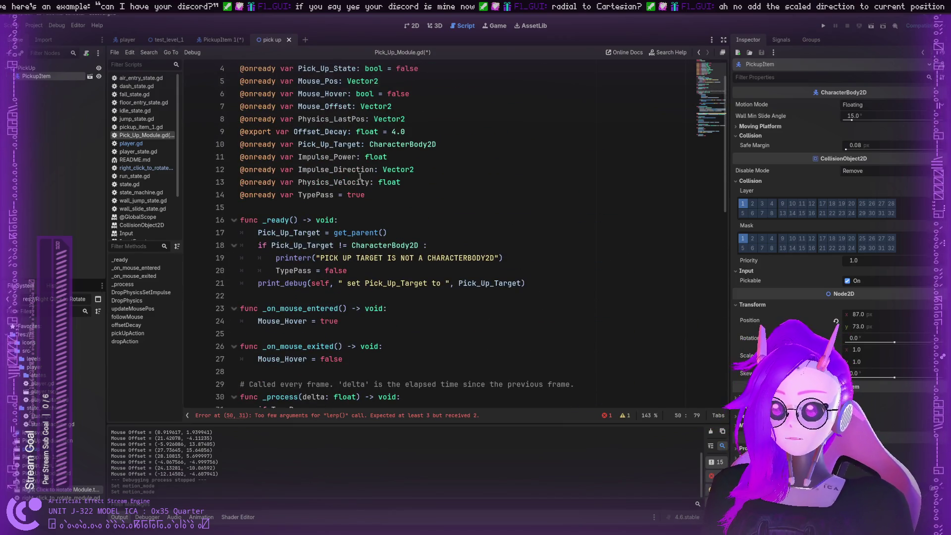
{"action": "left_click", "coordinate": [275, 181]}
{"action": "key", "text": "Home"}
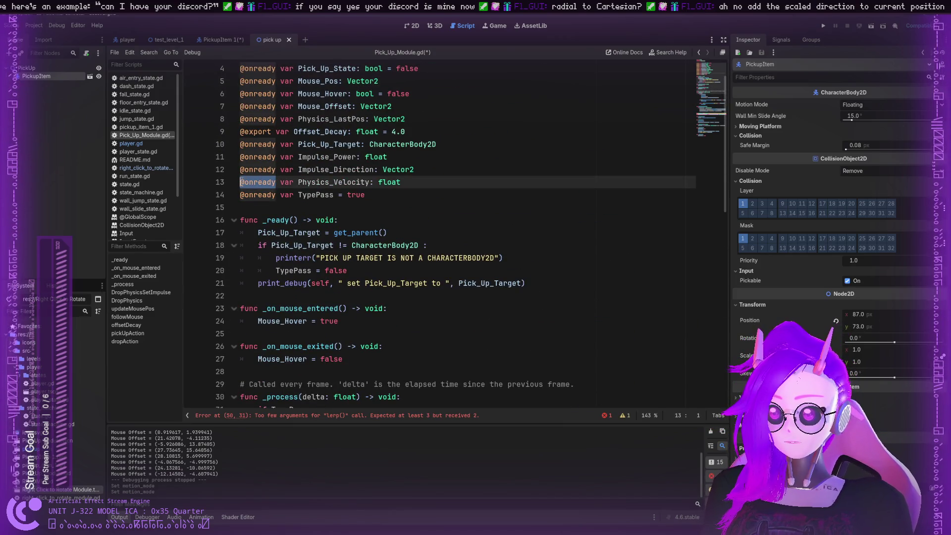
{"action": "key", "text": "ctrl+shift+Right"}
{"action": "type", "text": "@export"}
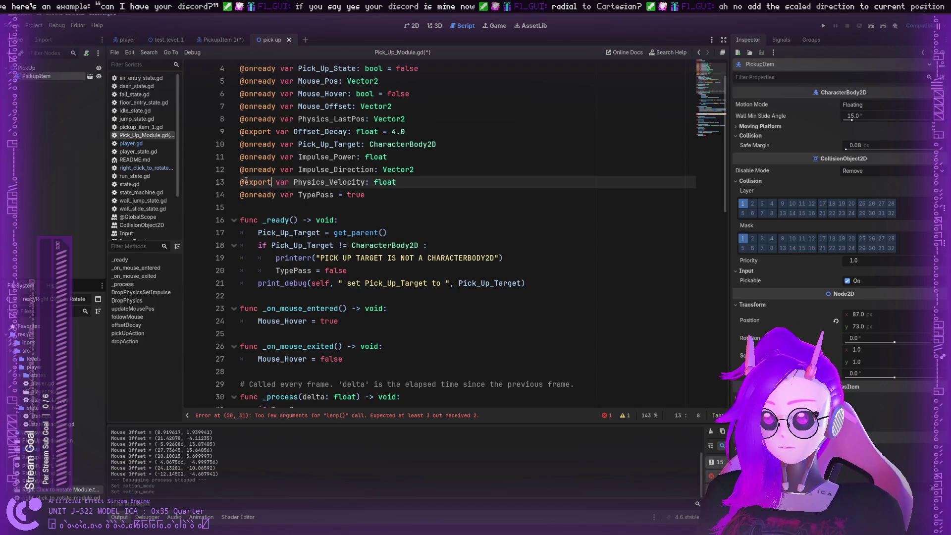
Rename Physics_Velocity to Physics_Drag and give the float a default of 4
{"action": "left_click_drag", "start_coordinate": [329, 182], "coordinate": [365, 183]}
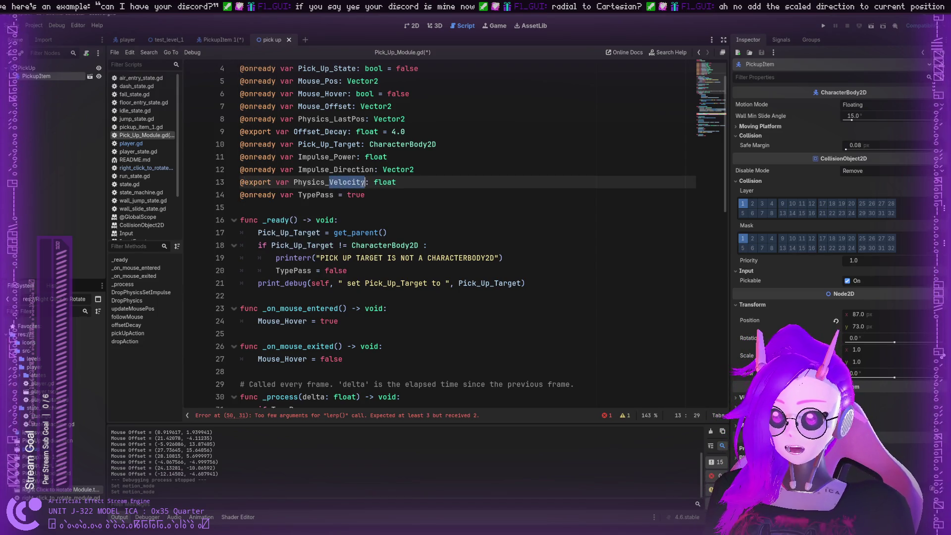
{"action": "type", "text": "Drag"}
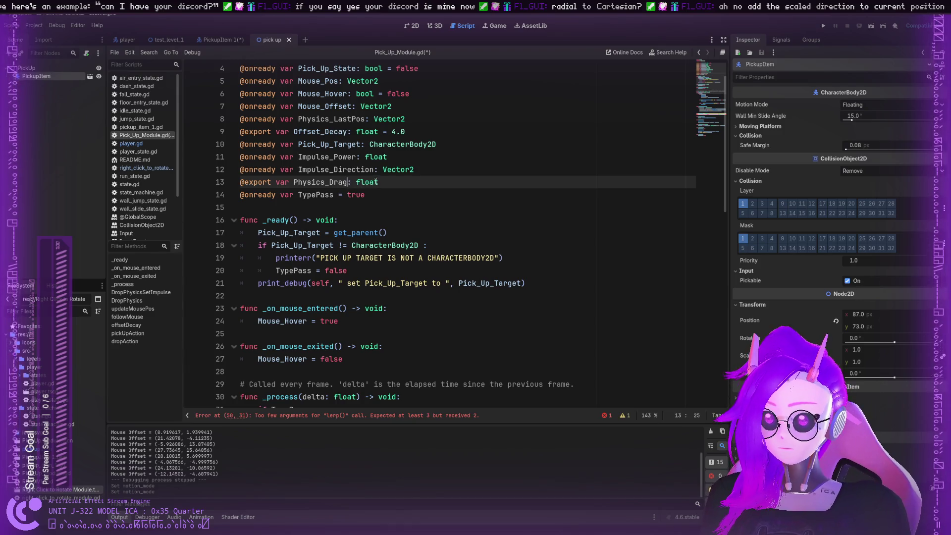
{"action": "left_click", "coordinate": [376, 182]}
{"action": "double_click", "coordinate": [339, 182]}
{"action": "left_click", "coordinate": [381, 181]}
{"action": "type", "text": "= 0"}
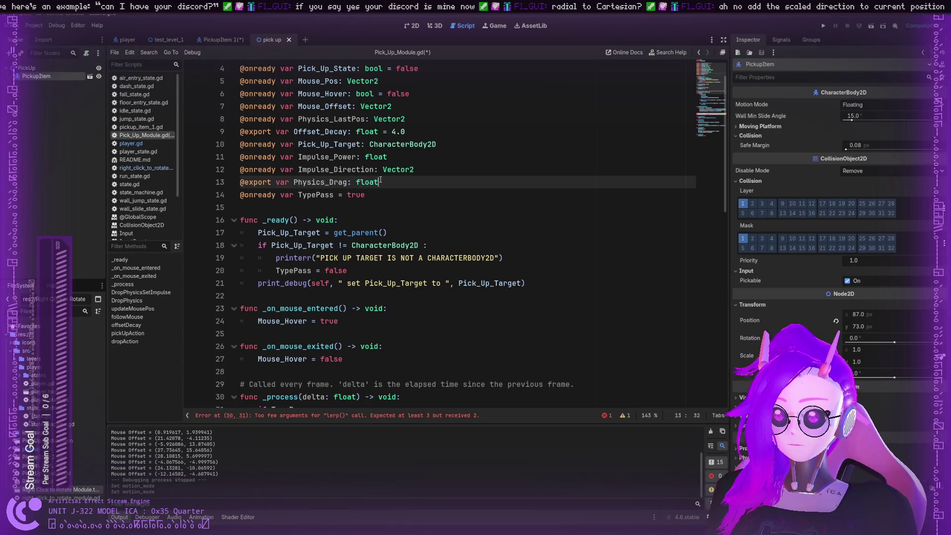
{"action": "key", "text": "BackSpace"}
{"action": "type", "text": "4"}
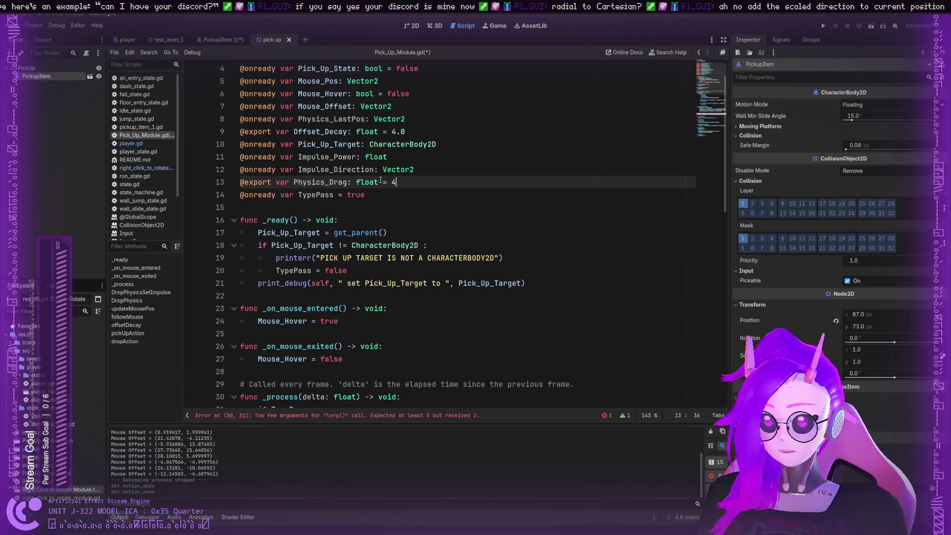
{"action": "scroll", "coordinate": [351, 226], "scroll_direction": "down", "scroll_amount": 8}
{"action": "scroll", "coordinate": [408, 199], "scroll_direction": "up", "scroll_amount": 6}
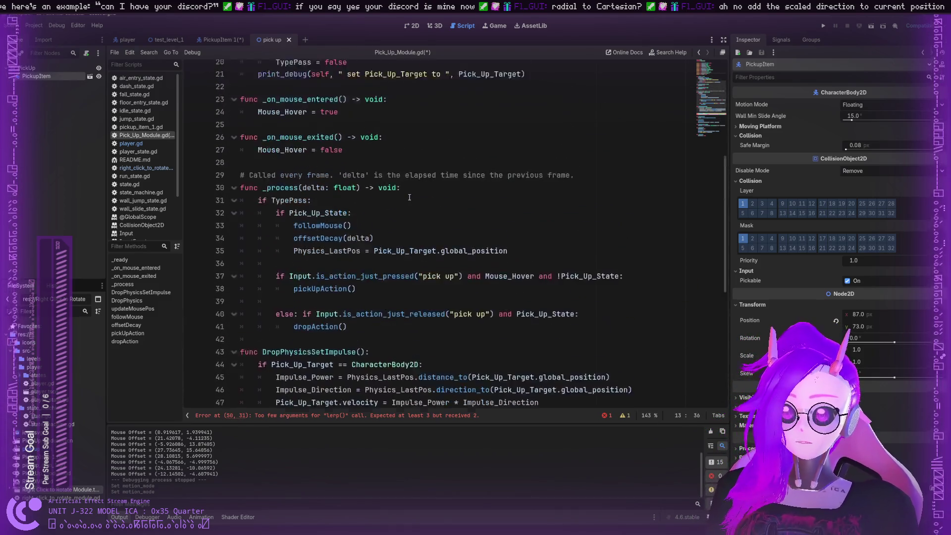
{"action": "scroll", "coordinate": [408, 199], "scroll_direction": "down", "scroll_amount": 6}
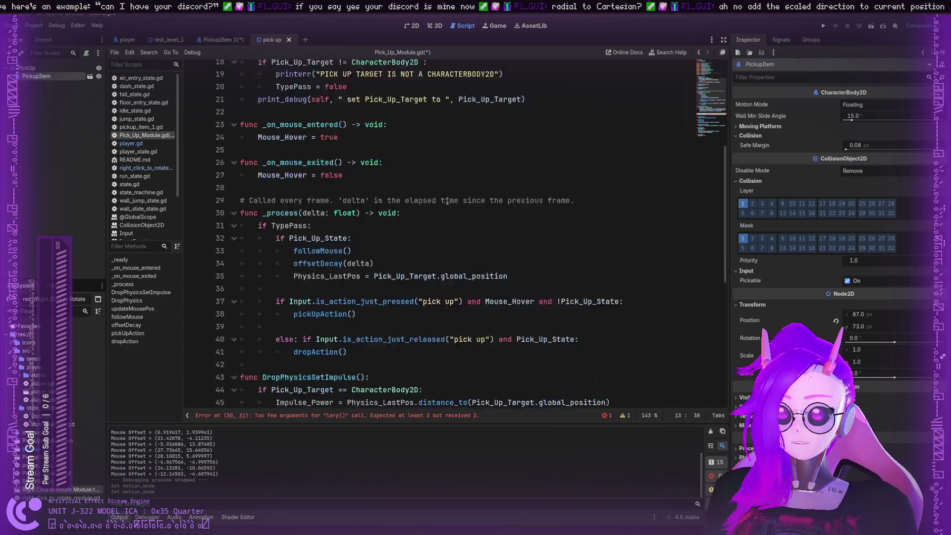
Fill the lerp weight on line 50 with delta * Physics_Drag
{"action": "left_click", "coordinate": [586, 308]}
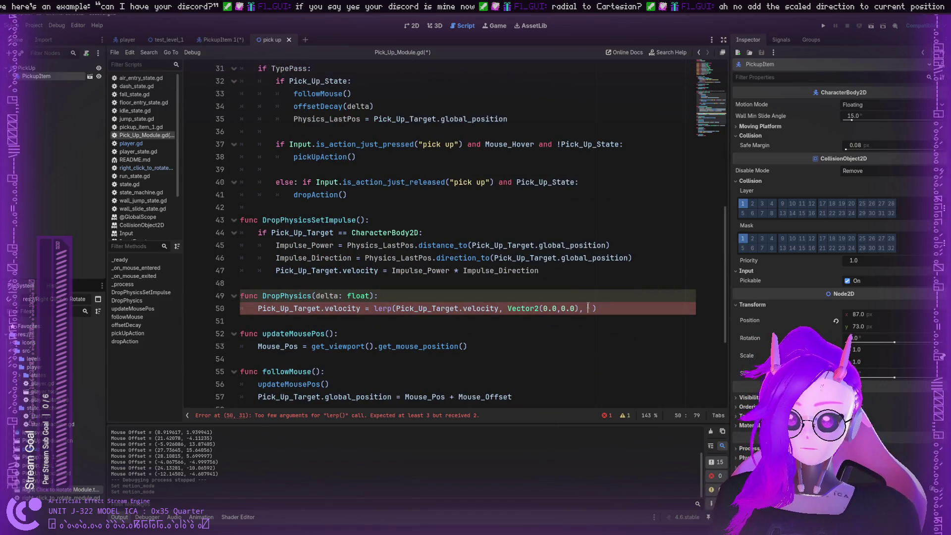
{"action": "type", "text": "Physics"}
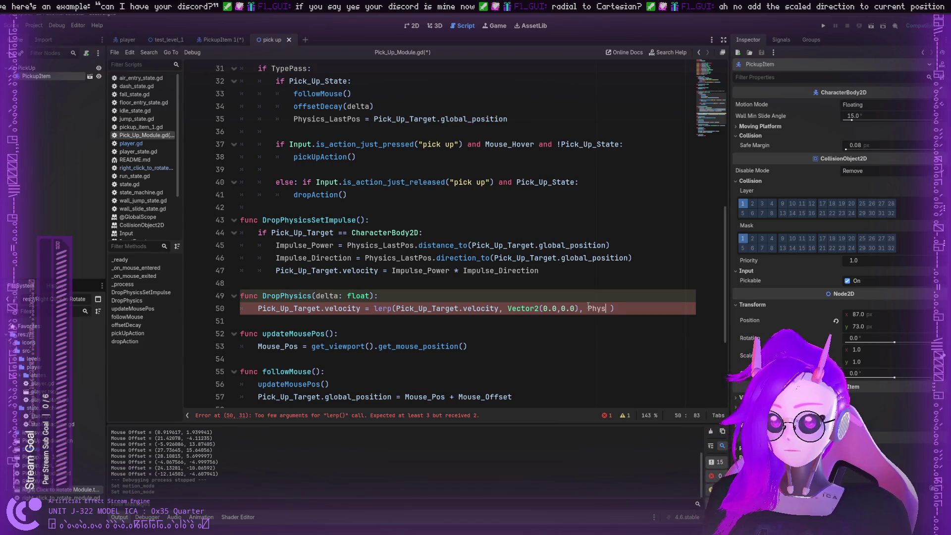
{"action": "key", "text": "Return"}
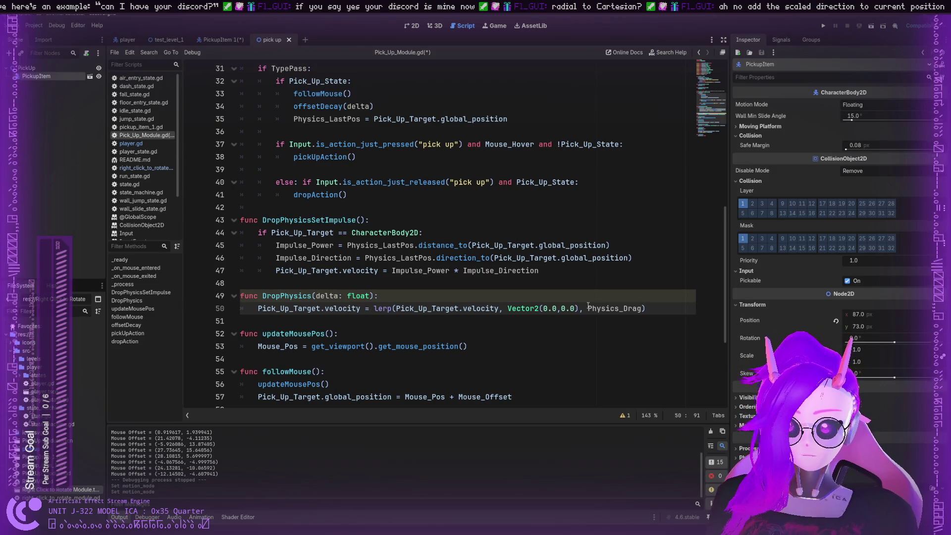
{"action": "left_click", "coordinate": [588, 308]}
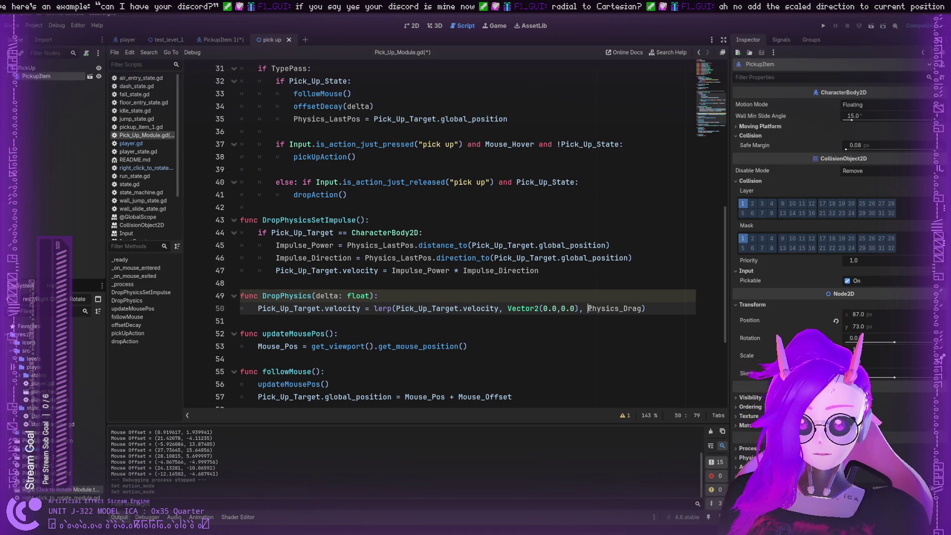
{"action": "type", "text": "delta*"}
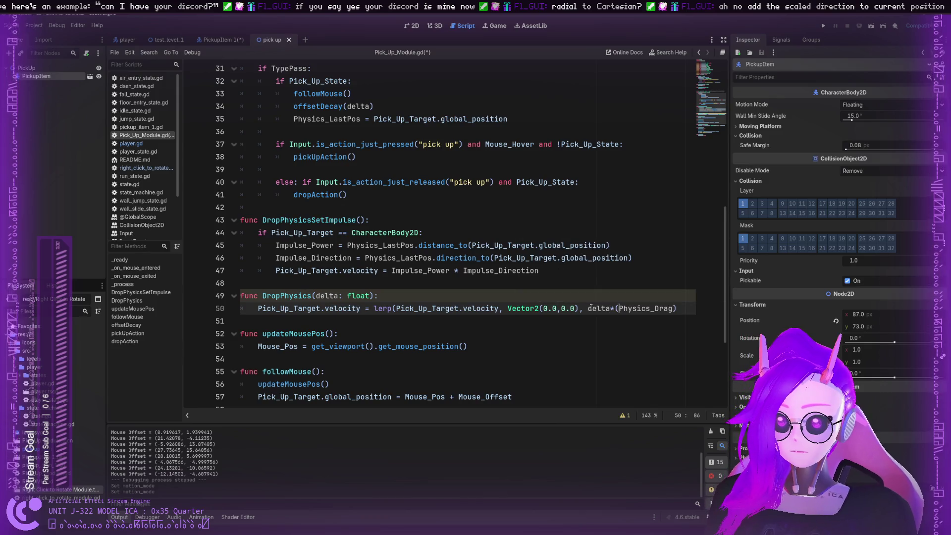
{"action": "left_click", "coordinate": [610, 308]}
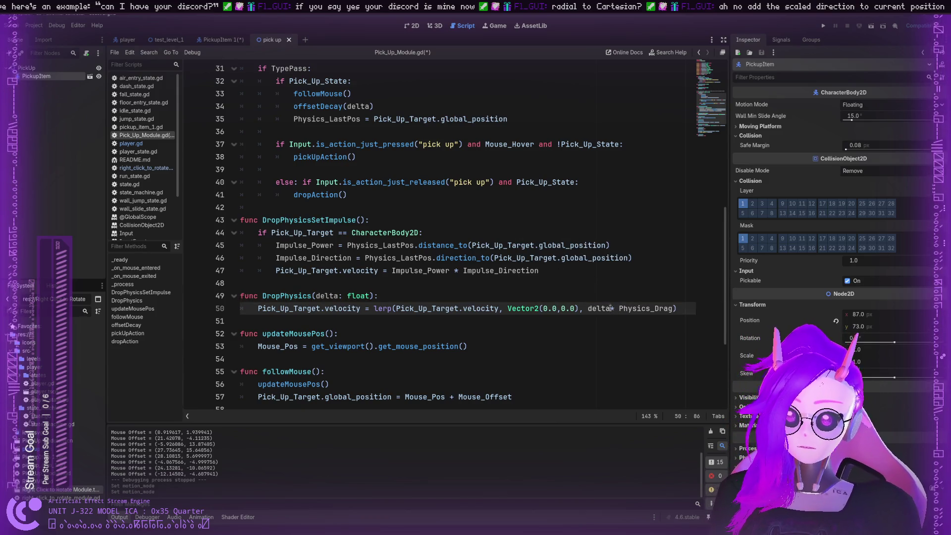
Locate the DropPhysicsSetImpulse function and the pickUpAction and dropAction calls
{"action": "left_click", "coordinate": [365, 303]}
{"action": "scroll", "coordinate": [355, 297], "scroll_direction": "up", "scroll_amount": 2}
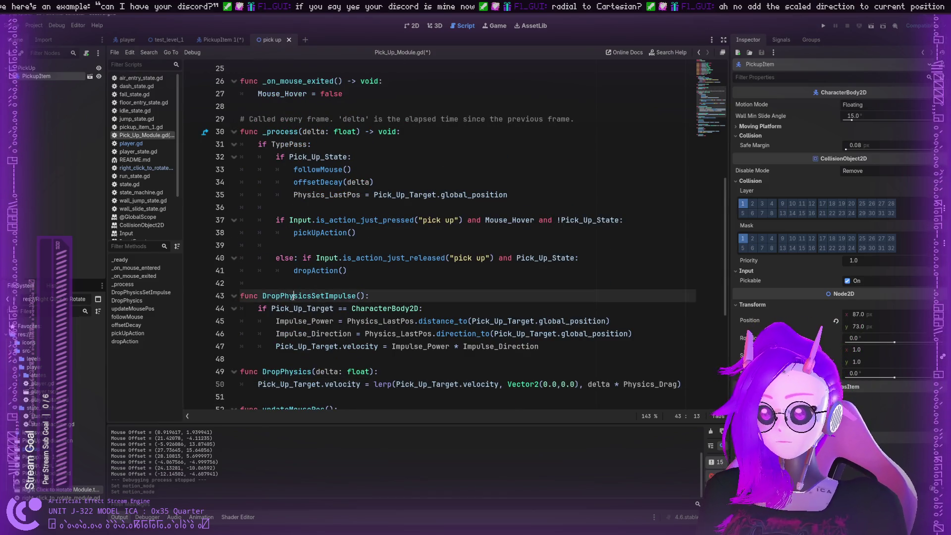
{"action": "double_click", "coordinate": [297, 296]}
{"action": "left_click", "coordinate": [356, 233]}
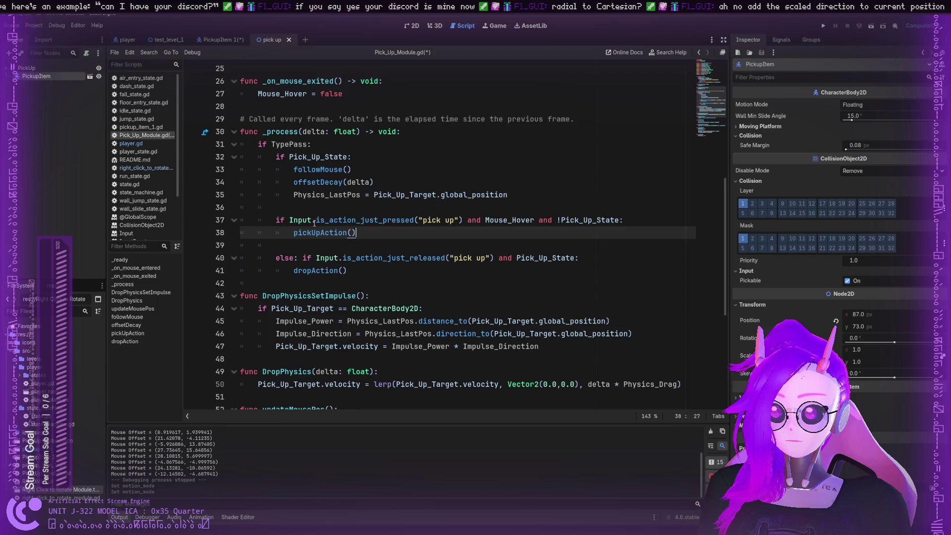
{"action": "left_click", "coordinate": [354, 268]}
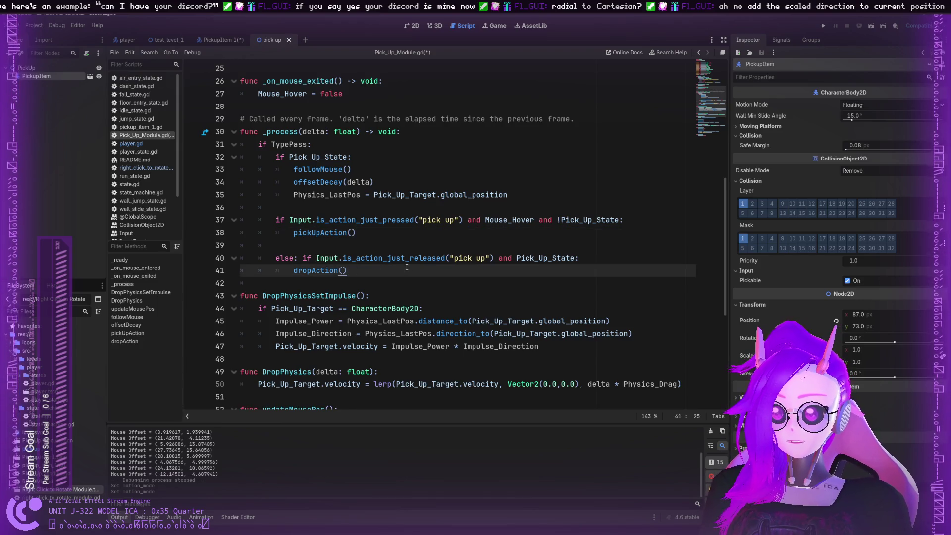
Review the DropPhysicsSetImpulse name and step through the pickUpAction function body
{"action": "double_click", "coordinate": [313, 296]}
{"action": "scroll", "coordinate": [297, 293], "scroll_direction": "down", "scroll_amount": 3}
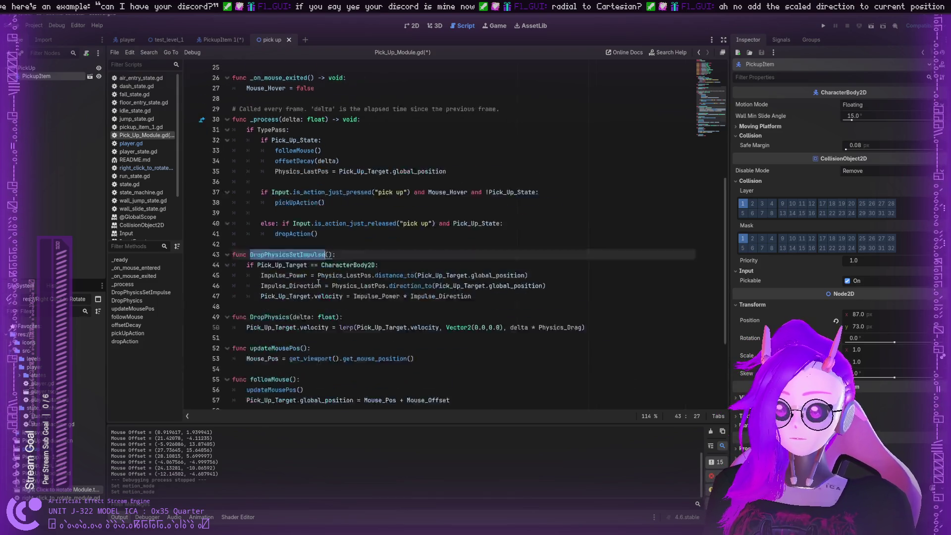
{"action": "scroll", "coordinate": [279, 290], "scroll_direction": "up", "scroll_amount": 1}
{"action": "scroll", "coordinate": [297, 286], "scroll_direction": "down", "scroll_amount": 3}
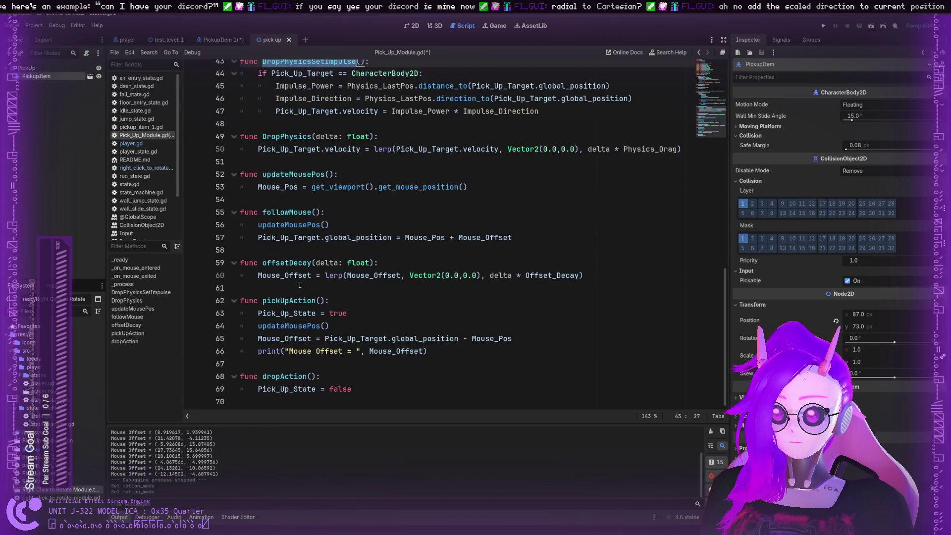
{"action": "left_click", "coordinate": [329, 302]}
{"action": "key", "text": "Down"}
{"action": "key", "text": "Down"}
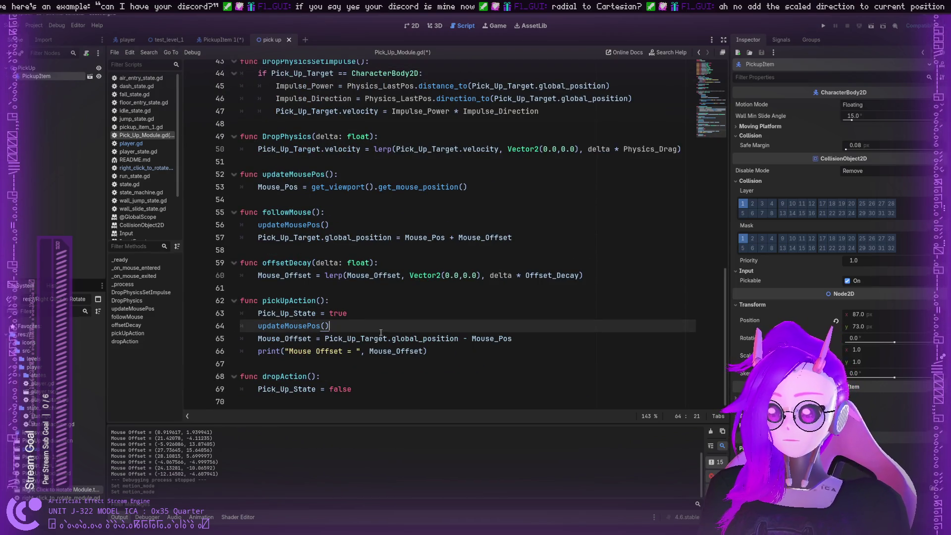
{"action": "left_click", "coordinate": [457, 352]}
{"action": "left_click", "coordinate": [529, 341]}
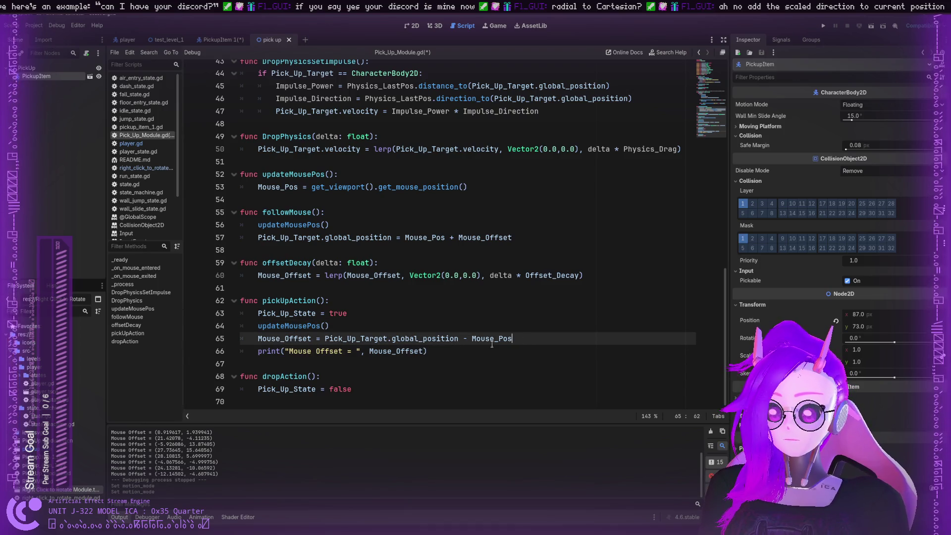
Add a DropPhysicsSetImpulse() call on a new line after Pick_Up_State = false in dropAction
{"action": "left_click", "coordinate": [366, 376]}
{"action": "left_click", "coordinate": [366, 383]}
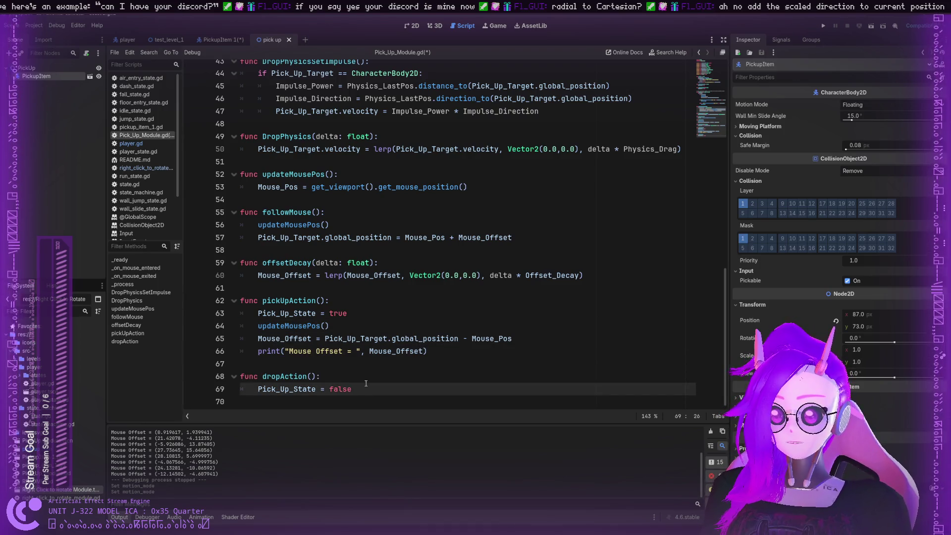
{"action": "key", "text": "Return"}
{"action": "key", "text": "ctrl+space"}
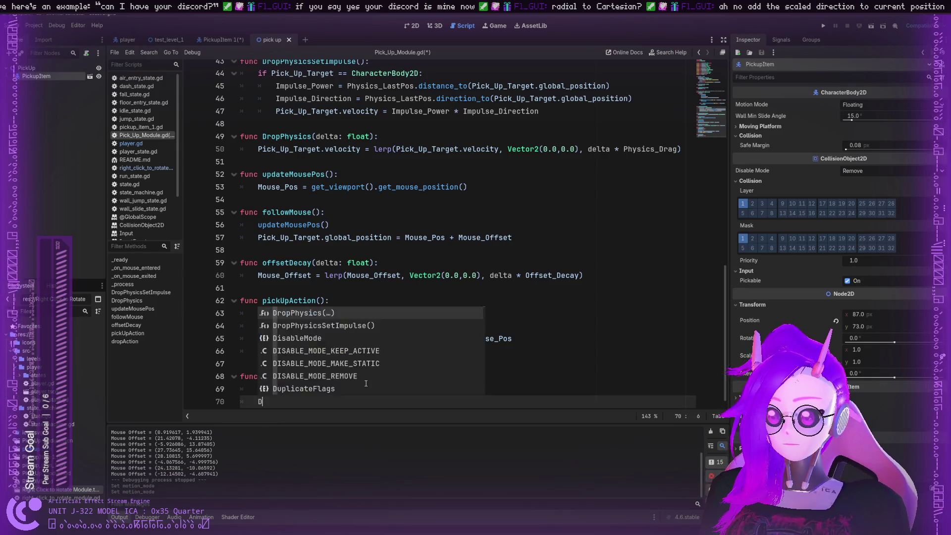
{"action": "key", "text": "Escape"}
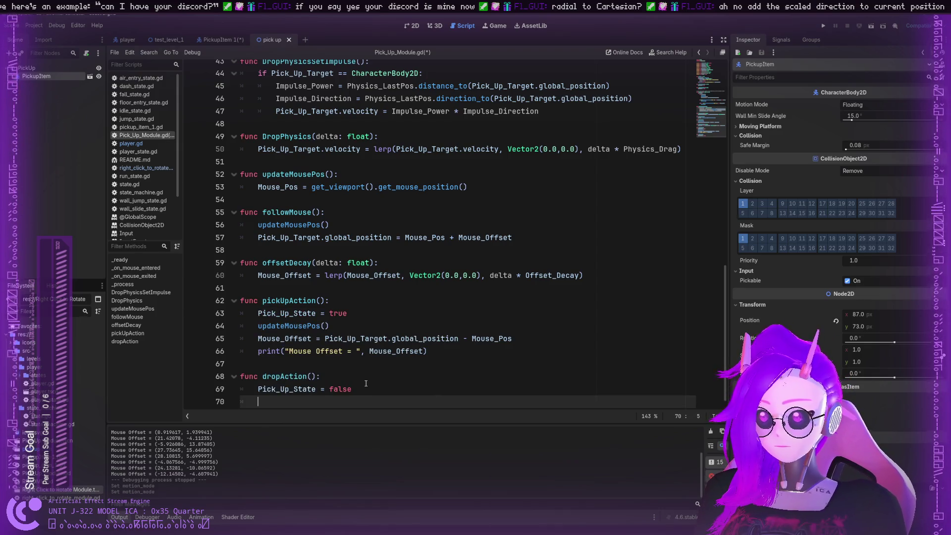
{"action": "type", "text": "DropPhysicsSetImpulse()"}
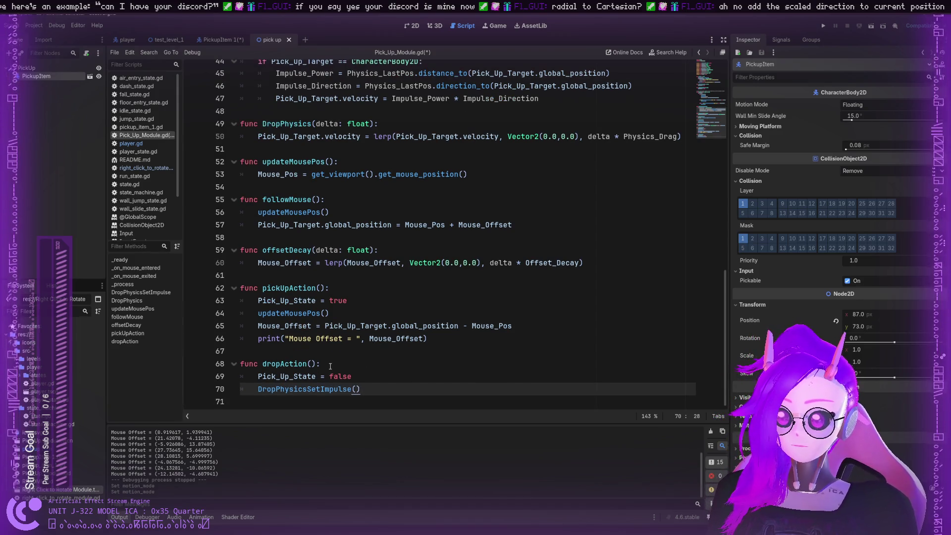
{"action": "scroll", "coordinate": [292, 337], "scroll_direction": "up", "scroll_amount": 9}
{"action": "scroll", "coordinate": [286, 302], "scroll_direction": "up", "scroll_amount": 4}
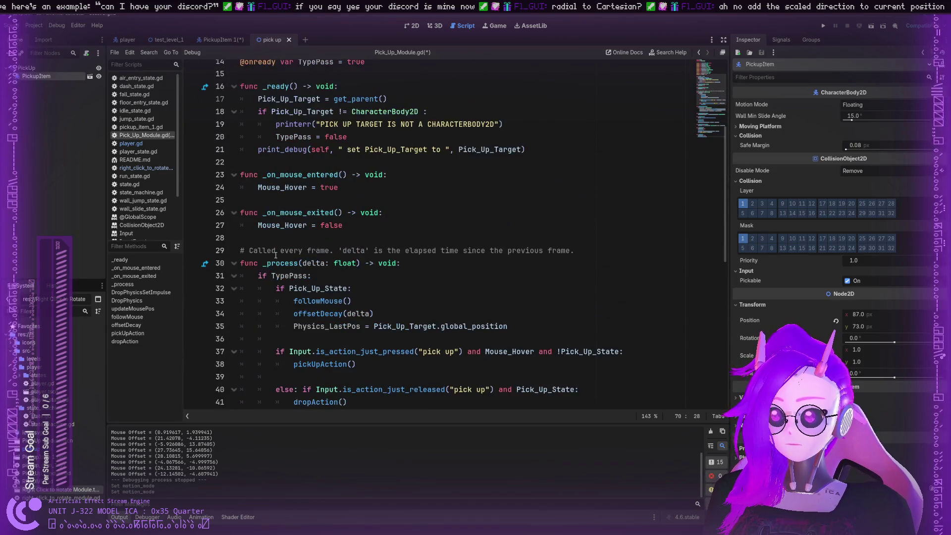
{"action": "scroll", "coordinate": [277, 268], "scroll_direction": "down", "scroll_amount": 8}
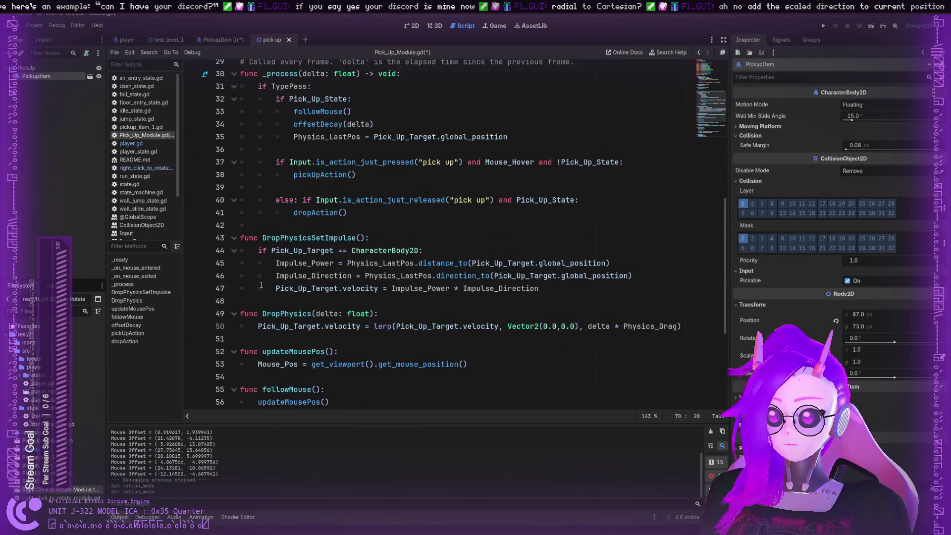
{"action": "left_click", "coordinate": [262, 313]}
{"action": "key", "text": "Delete"}
{"action": "type", "text": "d"}
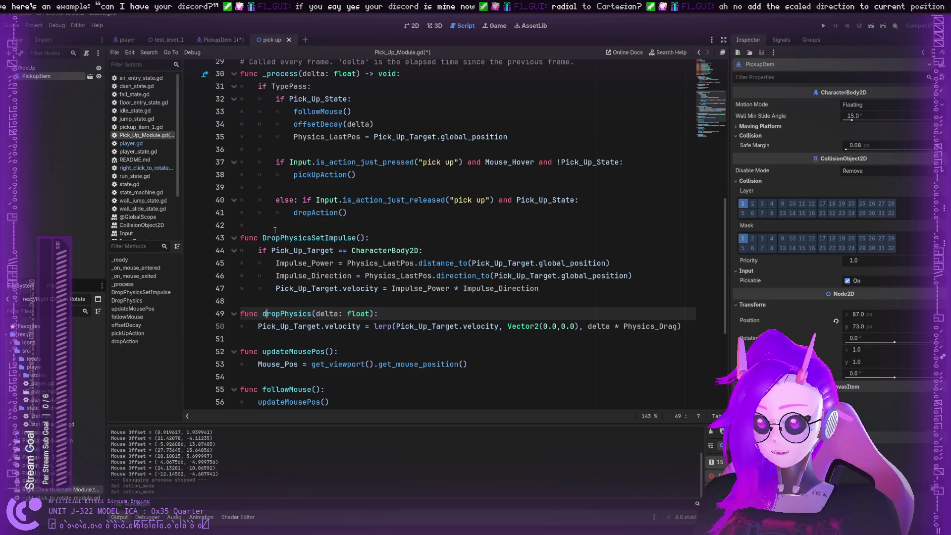
{"action": "key", "text": "Escape"}
{"action": "left_click", "coordinate": [262, 238]}
{"action": "key", "text": "Delete"}
{"action": "type", "text": "d"}
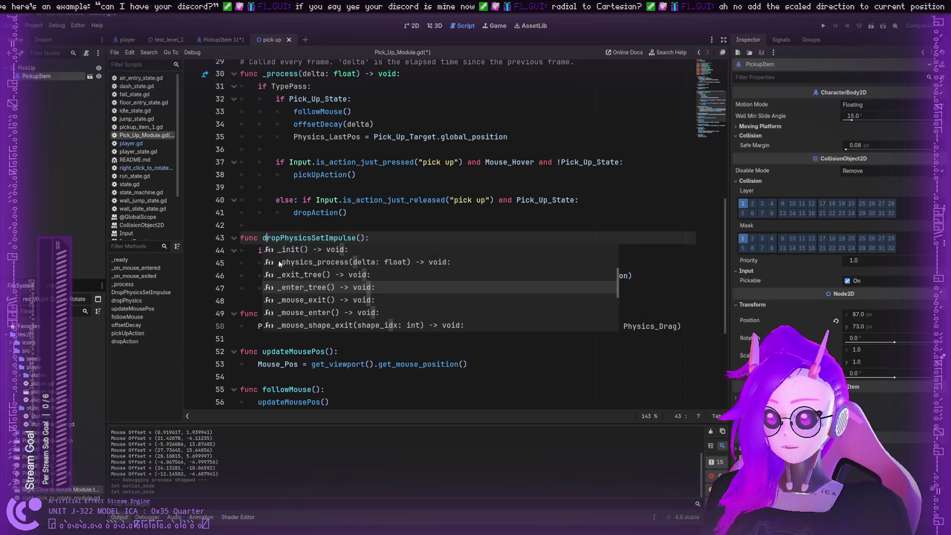
{"action": "key", "text": "Escape"}
{"action": "triple_click", "coordinate": [272, 297]}
{"action": "scroll", "coordinate": [272, 330], "scroll_direction": "down", "scroll_amount": 5}
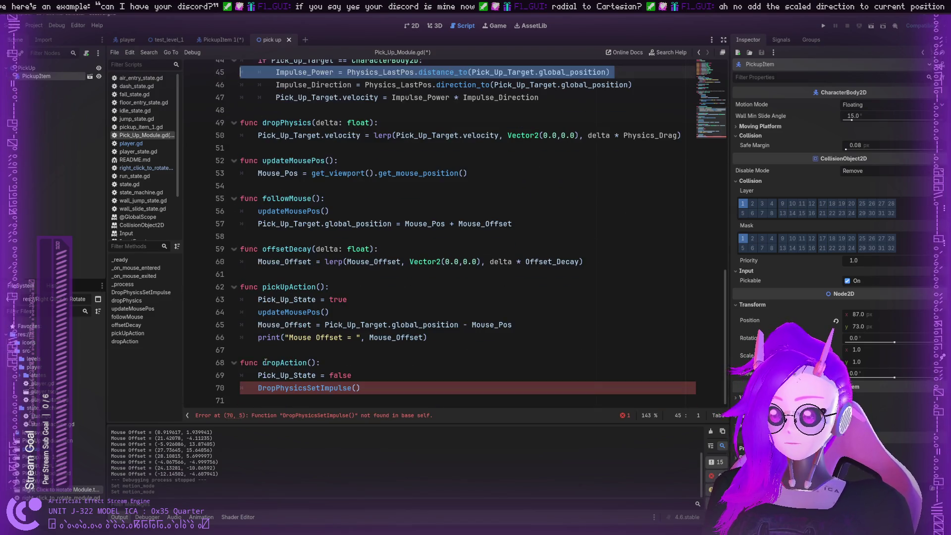
{"action": "left_click", "coordinate": [257, 387]}
{"action": "key", "text": "Delete"}
{"action": "type", "text": "d"}
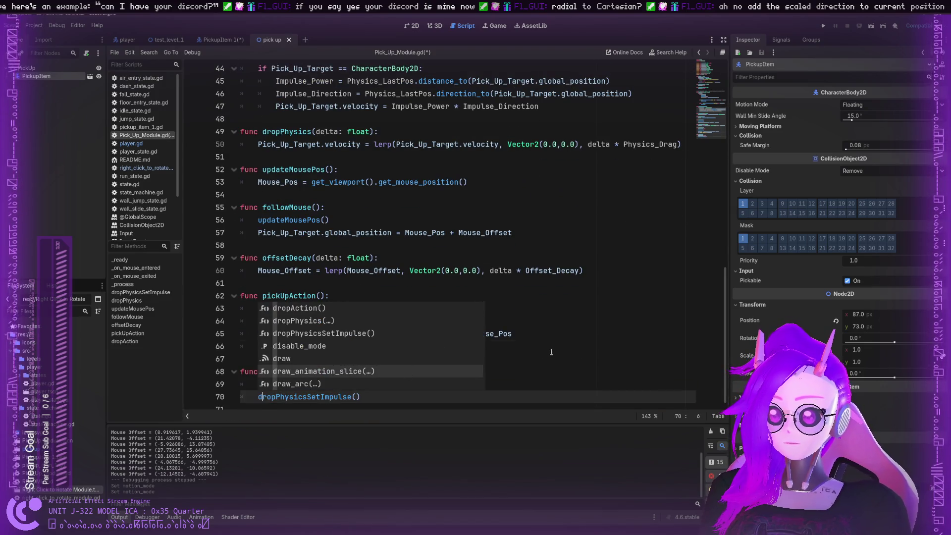
{"action": "left_click", "coordinate": [551, 352]}
{"action": "scroll", "coordinate": [446, 322], "scroll_direction": "up", "scroll_amount": 6}
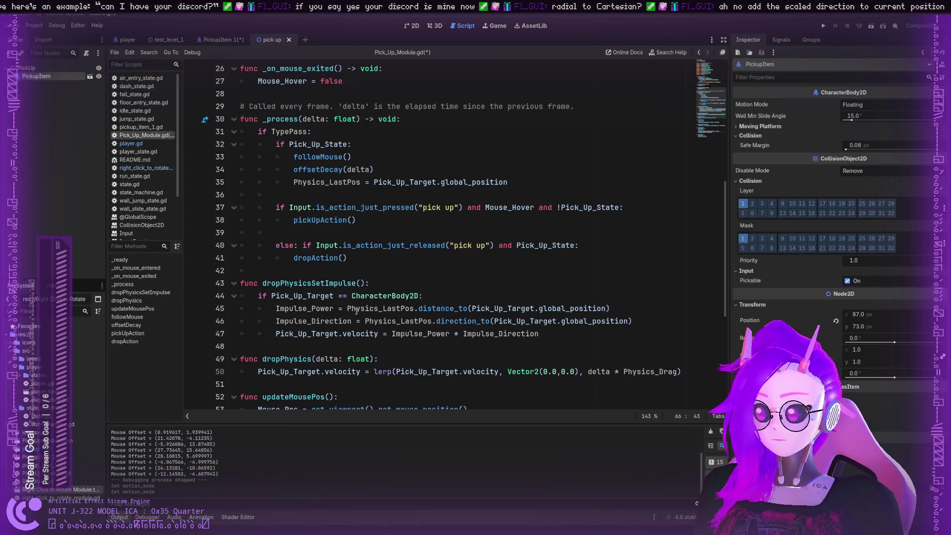
{"action": "scroll", "coordinate": [356, 311], "scroll_direction": "down", "scroll_amount": 2}
{"action": "double_click", "coordinate": [338, 333]}
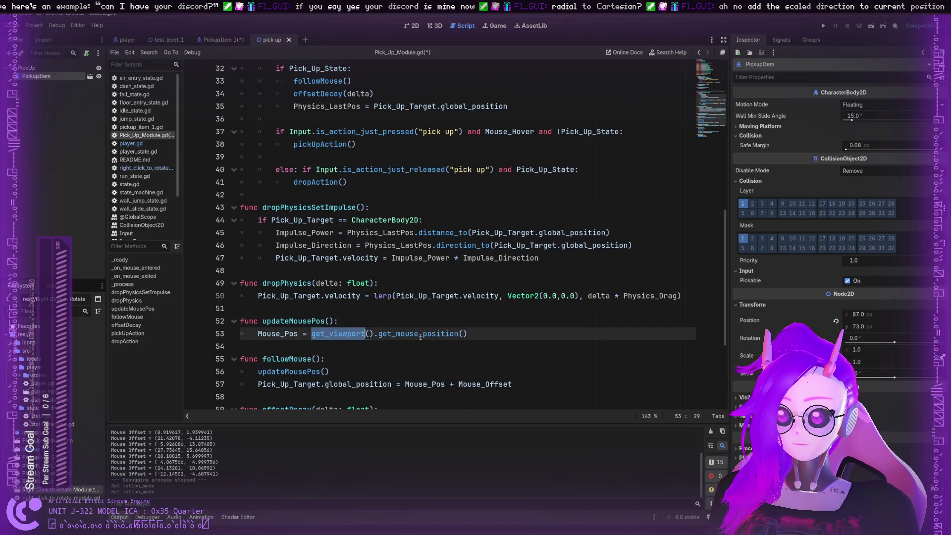
{"action": "double_click", "coordinate": [419, 334]}
{"action": "double_click", "coordinate": [308, 370]}
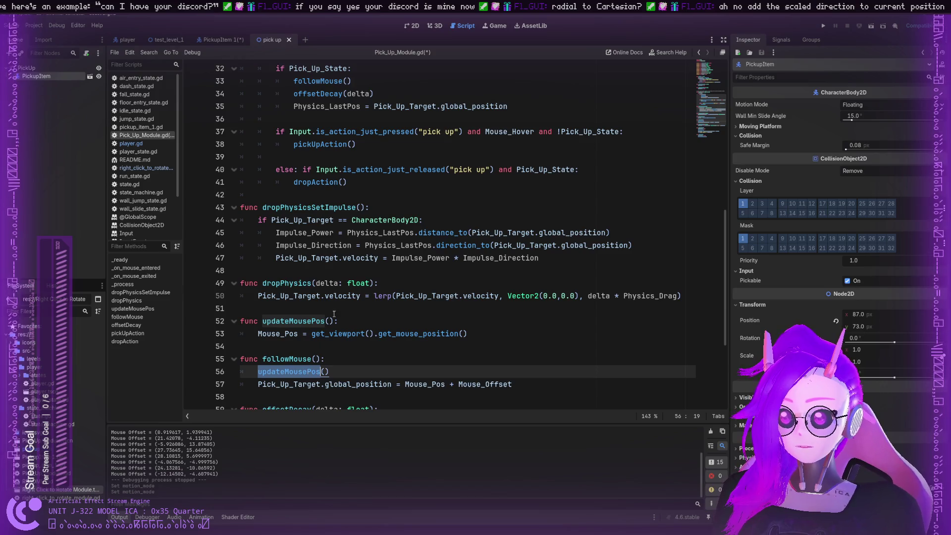
{"action": "double_click", "coordinate": [286, 320]}
{"action": "scroll", "coordinate": [285, 318], "scroll_direction": "down", "scroll_amount": 4}
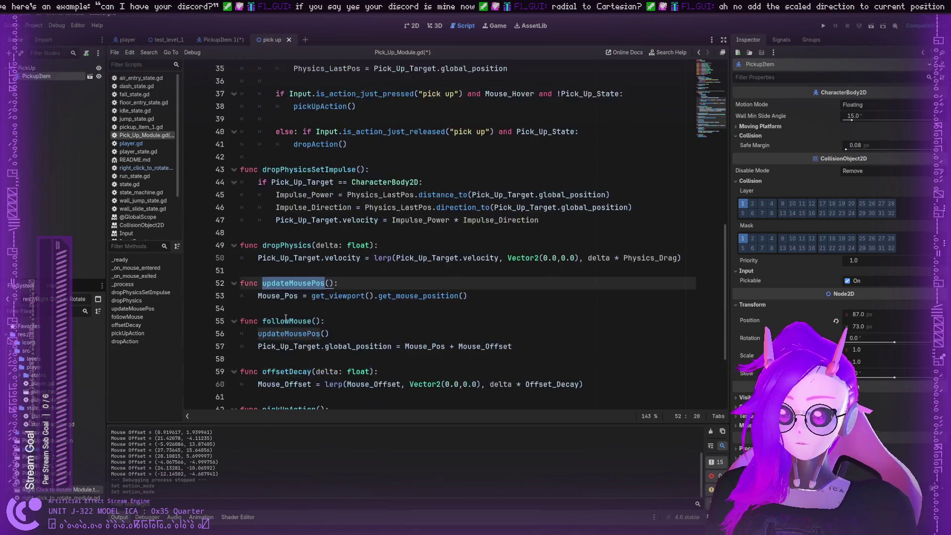
{"action": "double_click", "coordinate": [320, 389]}
{"action": "scroll", "coordinate": [446, 250], "scroll_direction": "up", "scroll_amount": 4}
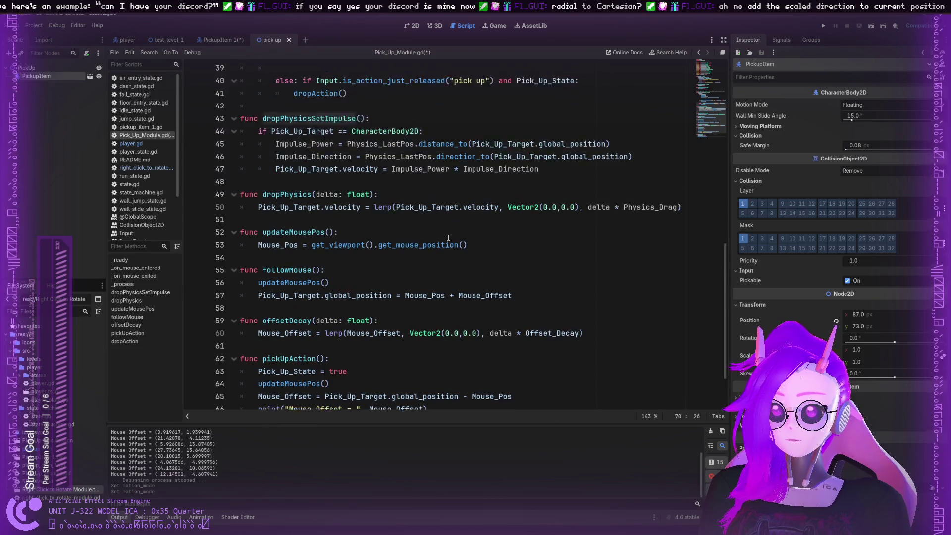
{"action": "double_click", "coordinate": [650, 288]}
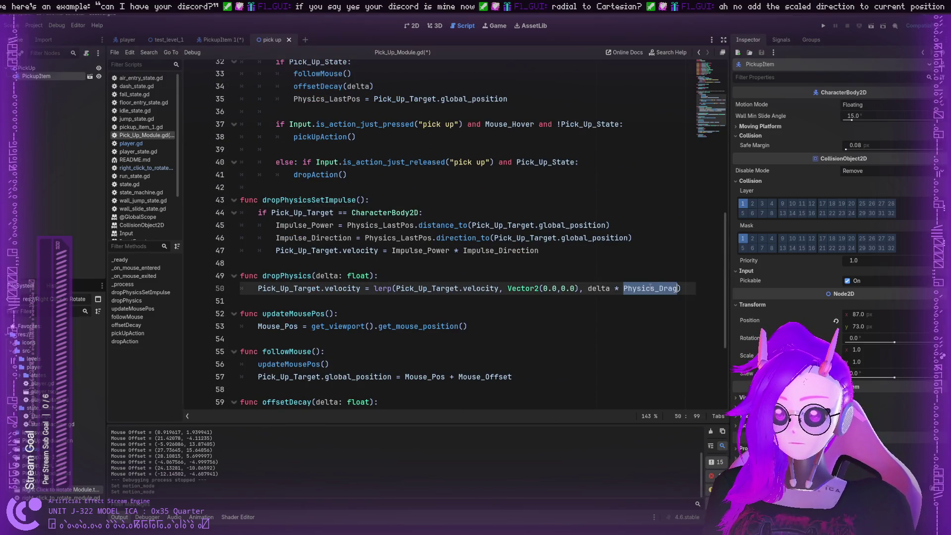
{"action": "double_click", "coordinate": [287, 275]}
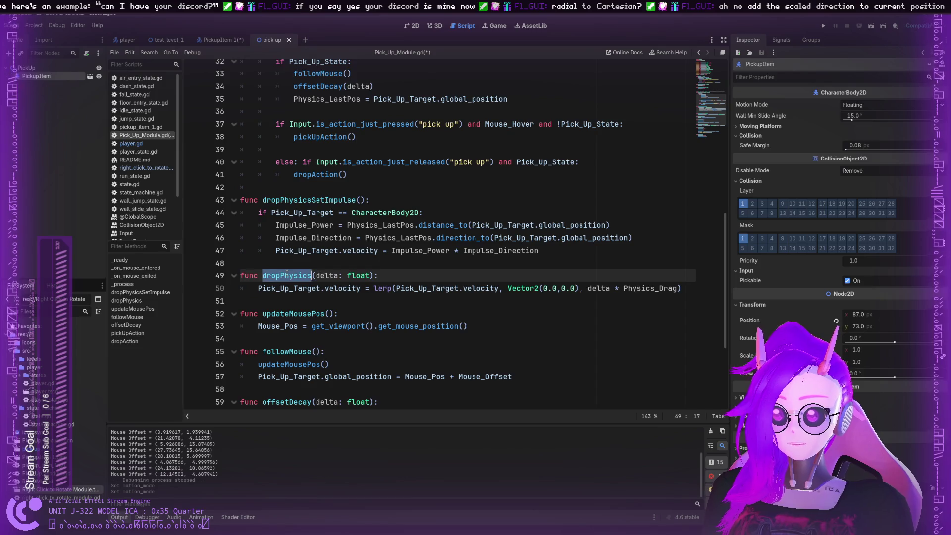
{"action": "scroll", "coordinate": [287, 273], "scroll_direction": "up", "scroll_amount": 7}
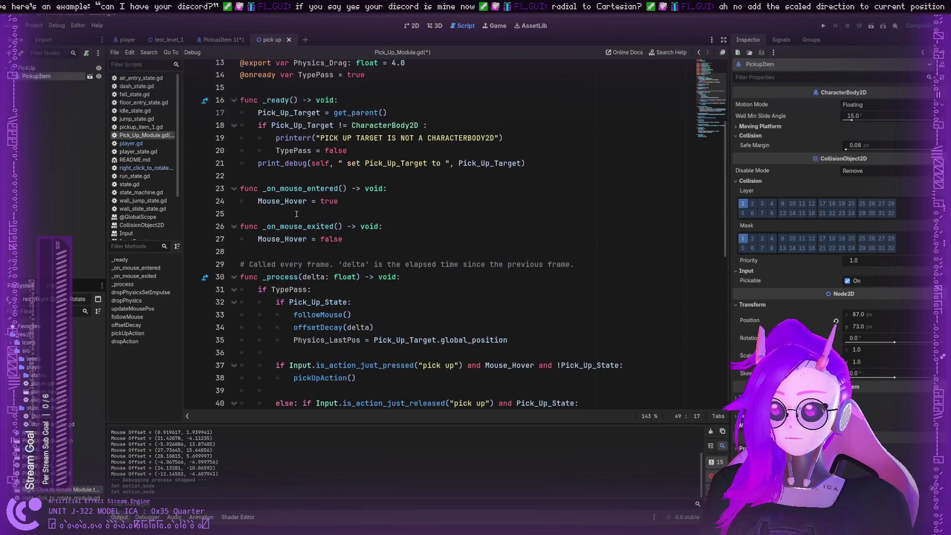
{"action": "scroll", "coordinate": [302, 250], "scroll_direction": "down", "scroll_amount": 4}
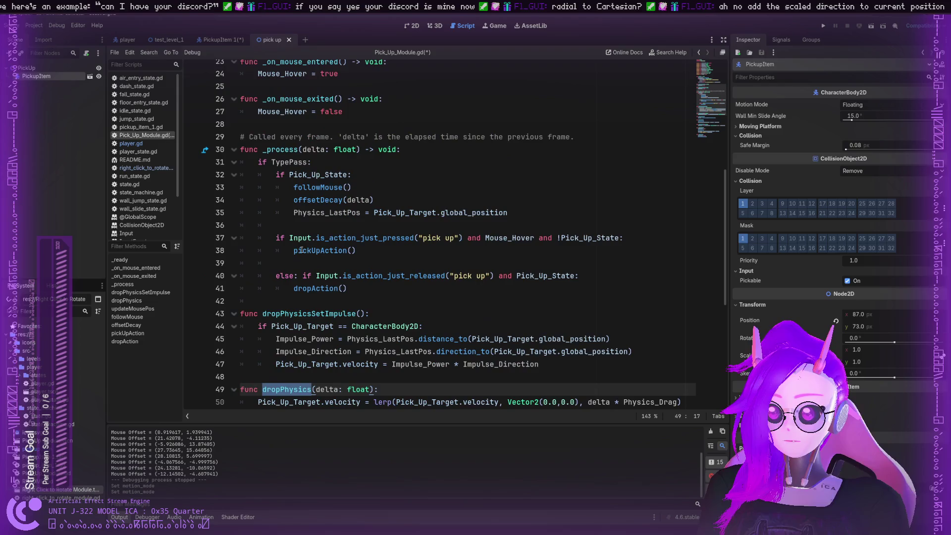
{"action": "scroll", "coordinate": [322, 272], "scroll_direction": "down", "scroll_amount": 2}
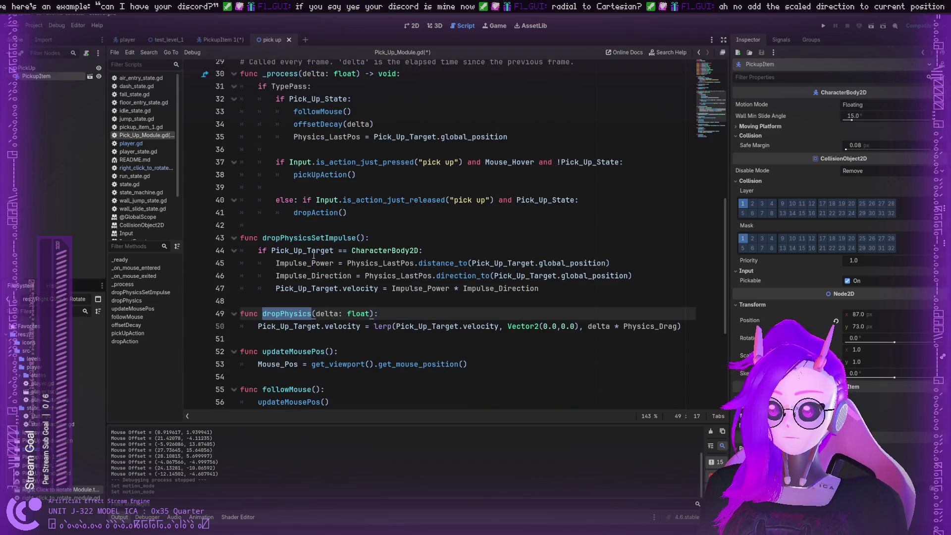
{"action": "scroll", "coordinate": [312, 257], "scroll_direction": "up", "scroll_amount": 2}
{"action": "scroll", "coordinate": [312, 257], "scroll_direction": "up", "scroll_amount": 4}
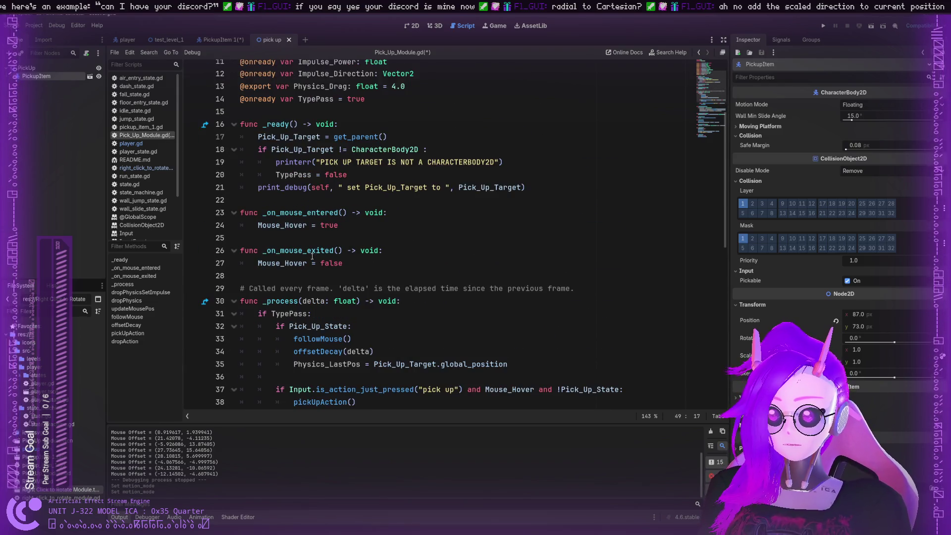
{"action": "scroll", "coordinate": [312, 256], "scroll_direction": "down", "scroll_amount": 8}
{"action": "scroll", "coordinate": [337, 233], "scroll_direction": "up", "scroll_amount": 2}
{"action": "left_click", "coordinate": [357, 212]}
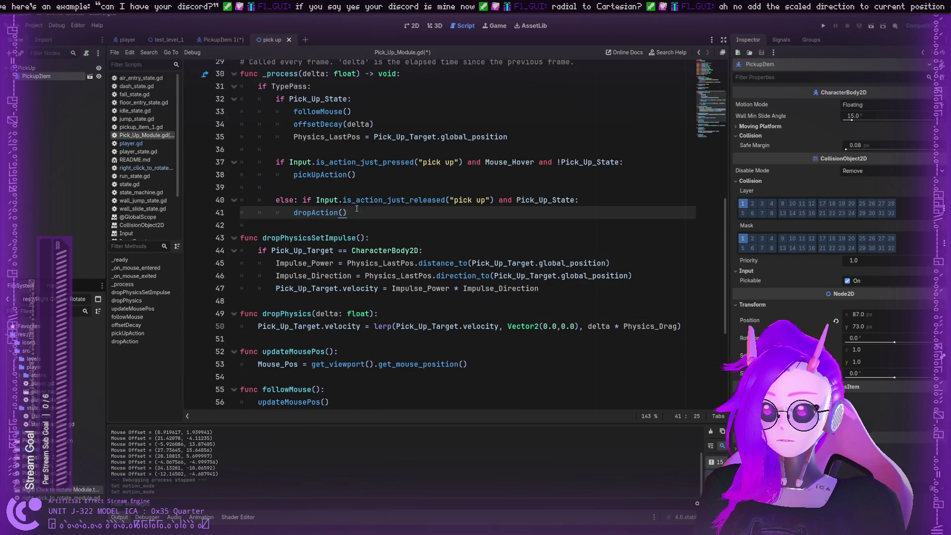
{"action": "left_click", "coordinate": [325, 137]}
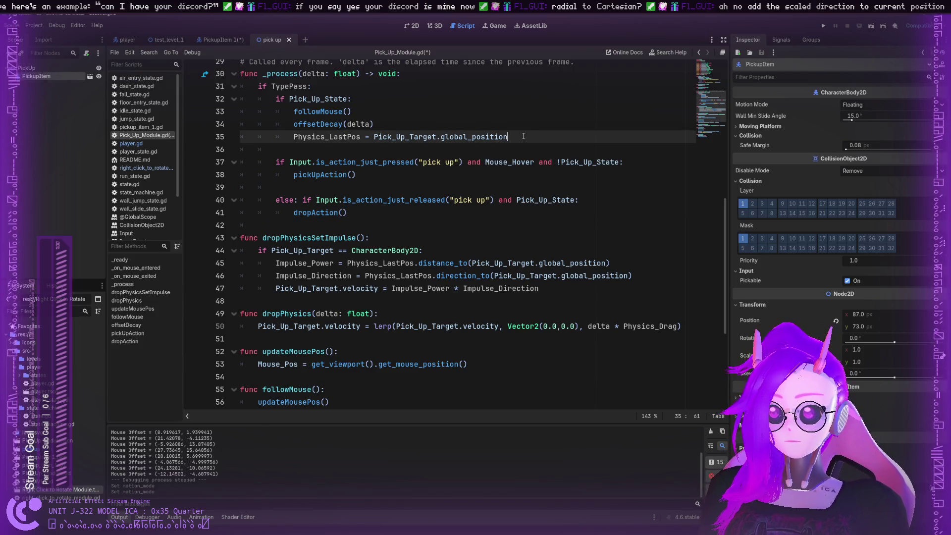
Add an outdented 'else if :' line below the Physics_LastPos line in _process
{"action": "key", "text": "Return"}
{"action": "type", "text": "e"}
{"action": "key", "text": "BackSpace"}
{"action": "key", "text": "BackSpace"}
{"action": "type", "text": "else"}
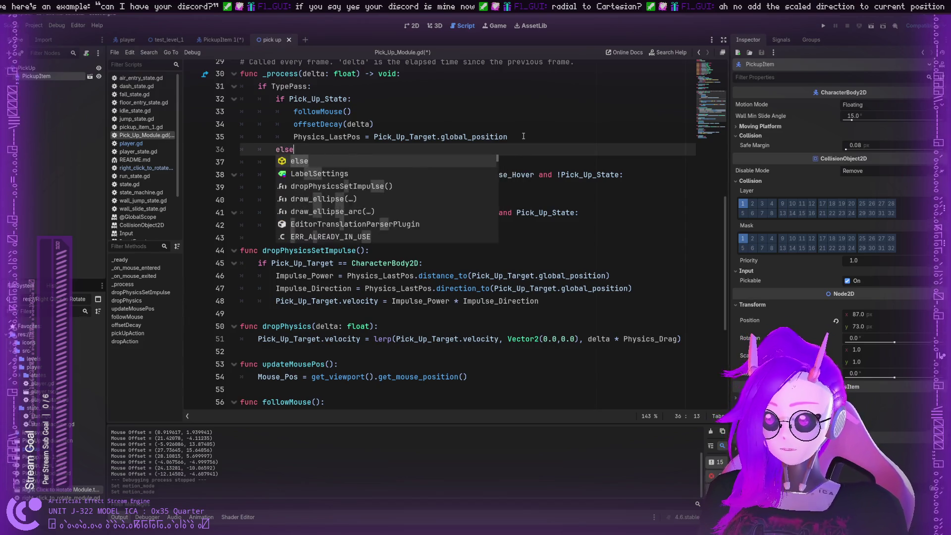
{"action": "type", "text": " if"}
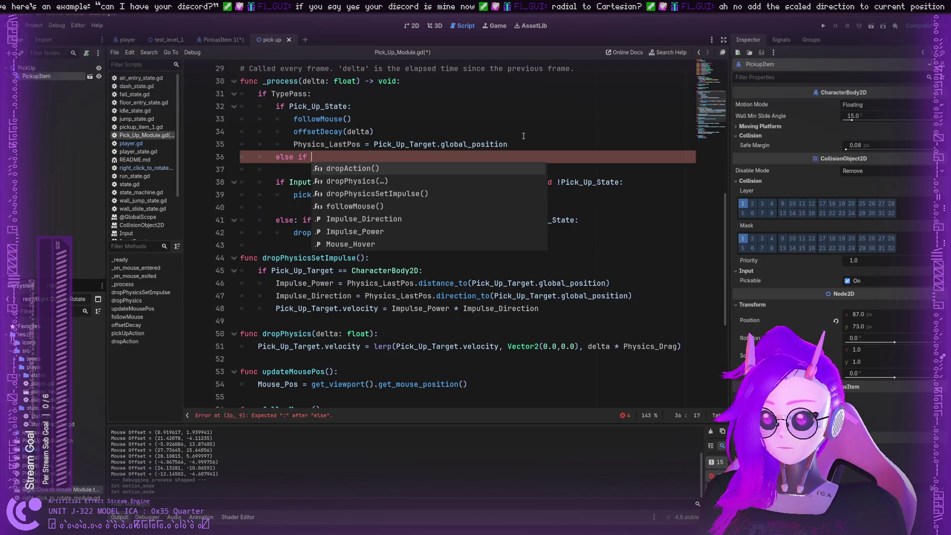
{"action": "type", "text": ":"}
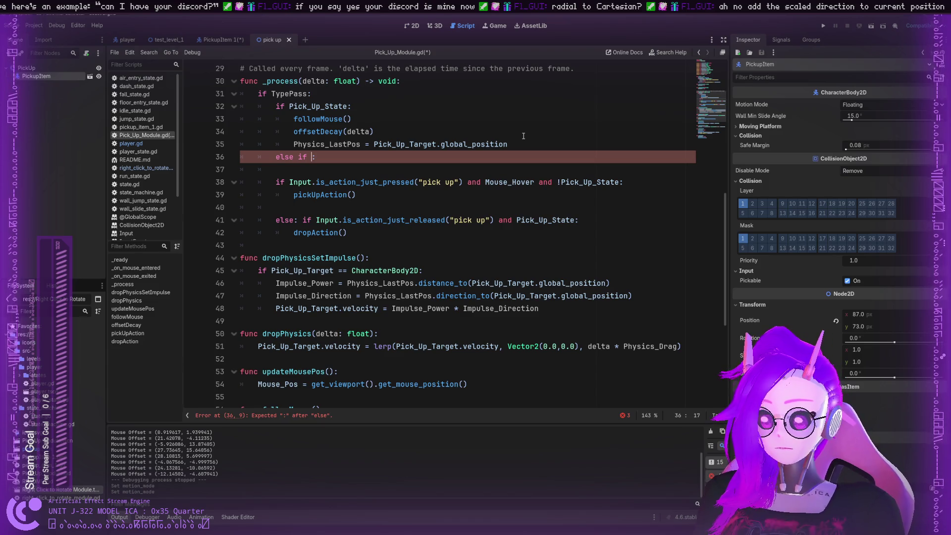
Copy Pick_Up_Target.velocity from line 51 and paste it as the else if condition
{"action": "double_click", "coordinate": [445, 346]}
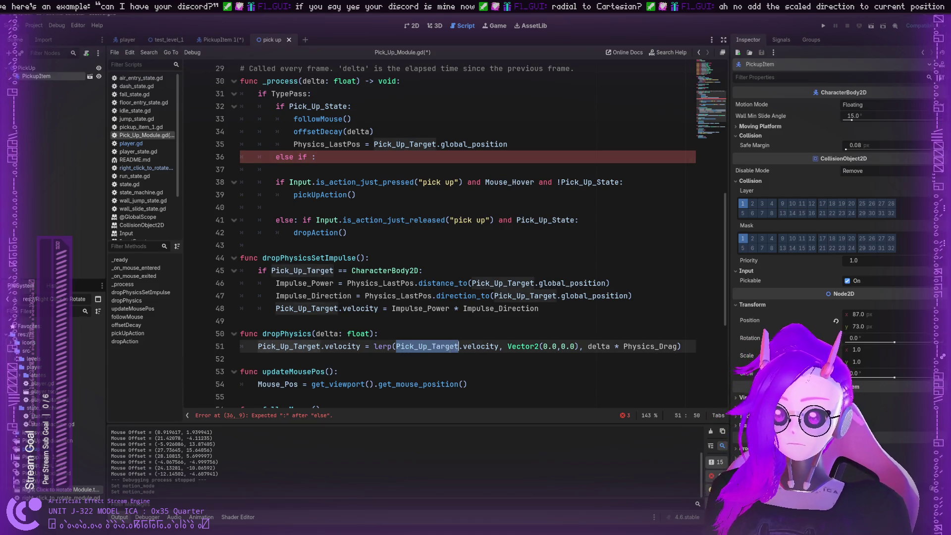
{"action": "left_click_drag", "start_coordinate": [499, 346], "coordinate": [395, 347]}
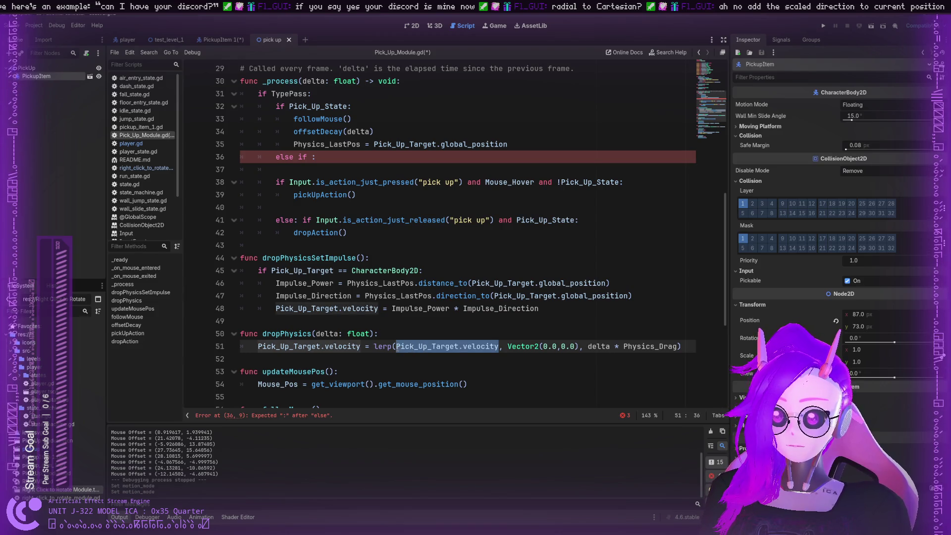
{"action": "key", "text": "ctrl+c"}
{"action": "left_click", "coordinate": [311, 157]}
{"action": "key", "text": "ctrl+v"}
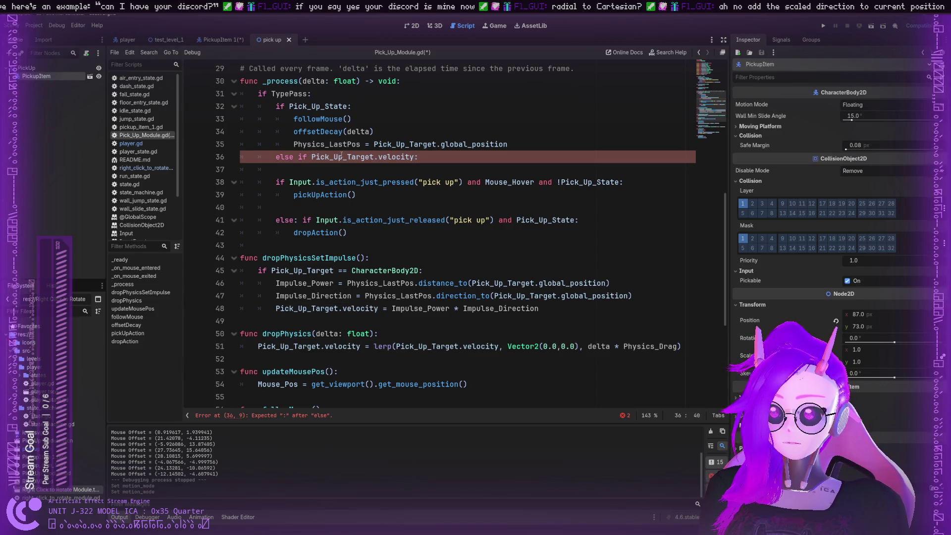
{"action": "key", "text": "End"}
{"action": "scroll", "coordinate": [347, 168], "scroll_direction": "up", "scroll_amount": 10}
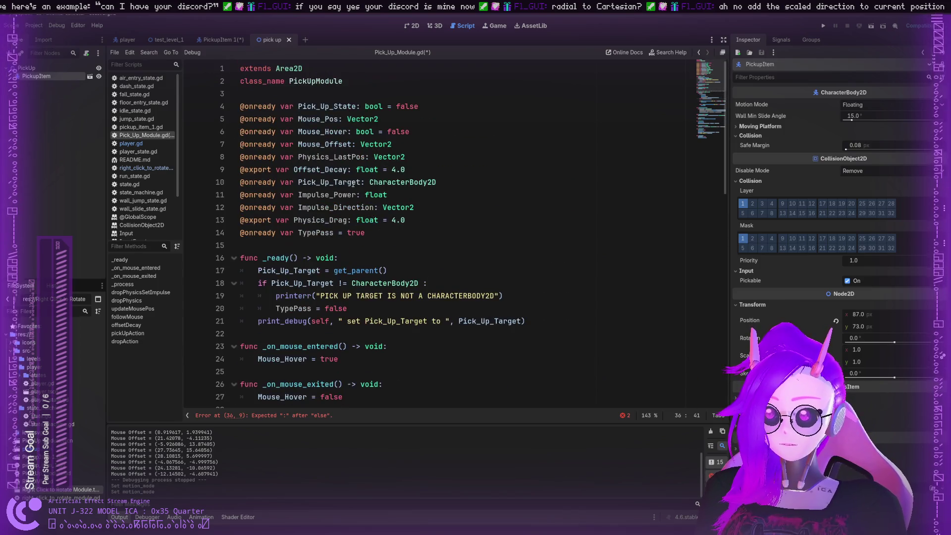
{"action": "left_click", "coordinate": [379, 234]}
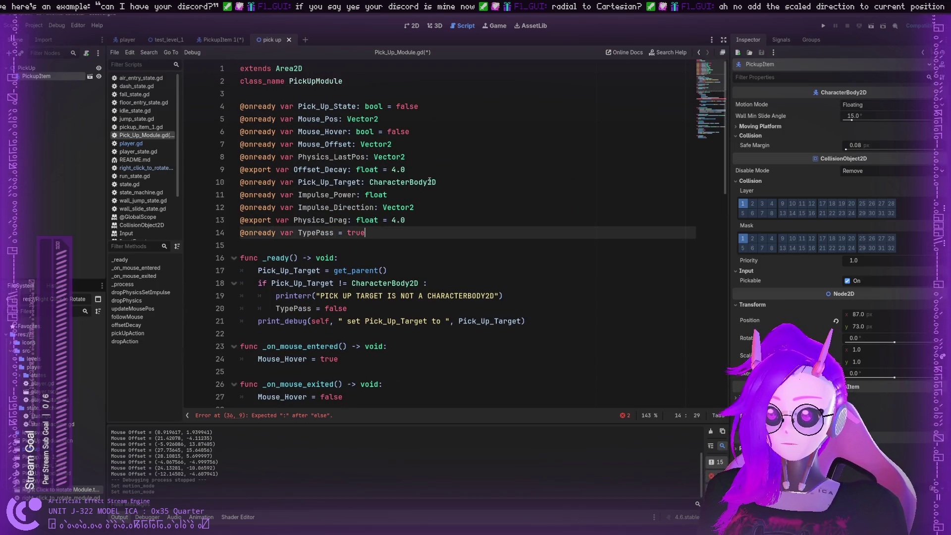
{"action": "left_click", "coordinate": [423, 156]}
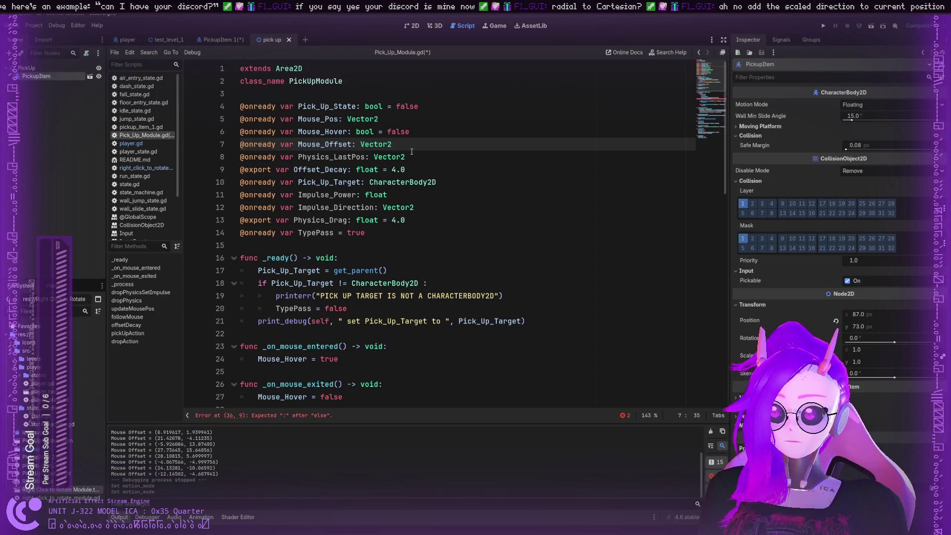
{"action": "key", "text": "Down"}
{"action": "key", "text": "Down"}
{"action": "key", "text": "Down"}
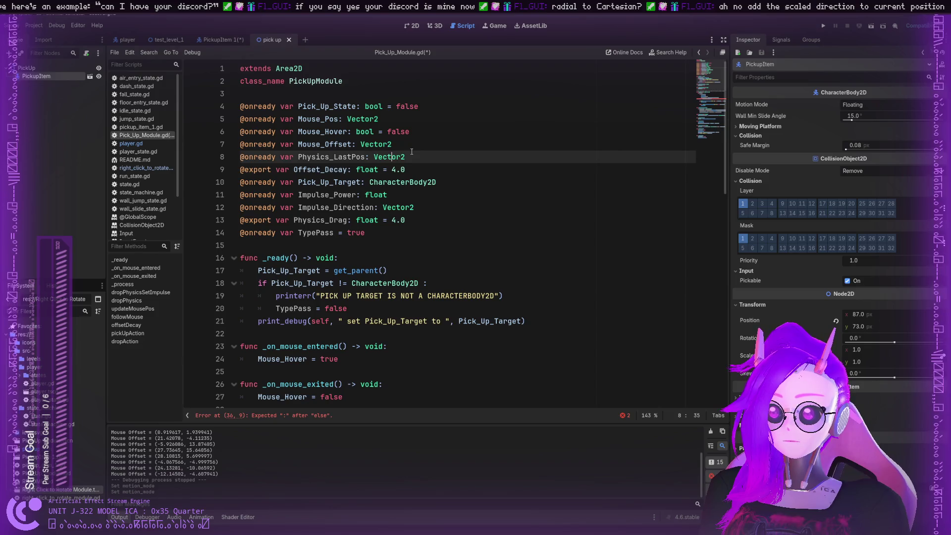
{"action": "key", "text": "Up"}
{"action": "key", "text": "Up"}
{"action": "key", "text": "Up"}
{"action": "key", "text": "Down"}
{"action": "key", "text": "End"}
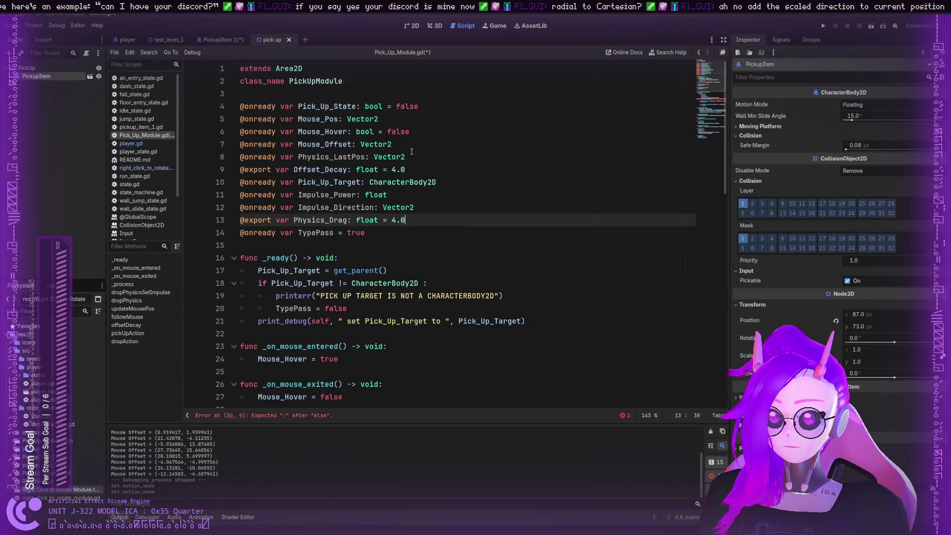
{"action": "type", "text": "\\"}
{"action": "key", "text": "Return"}
{"action": "type", "text": "@"}
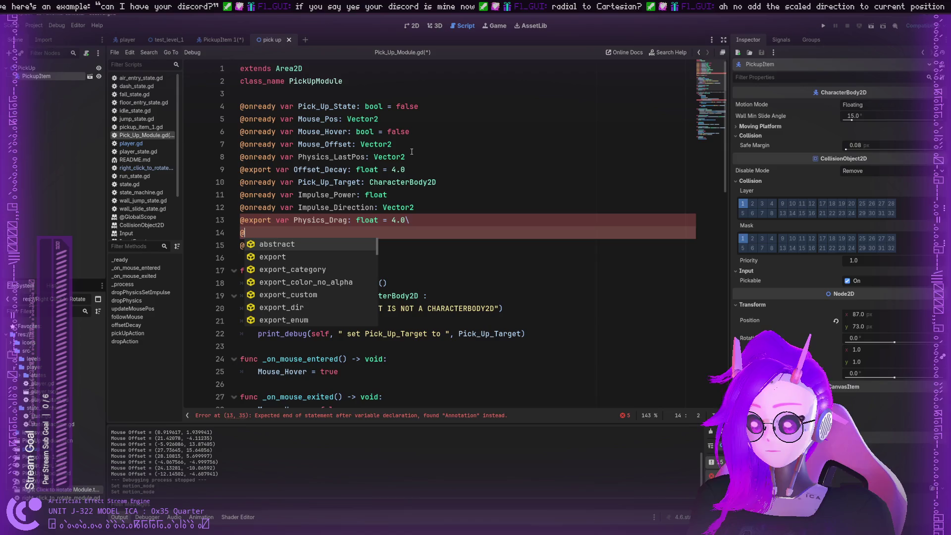
{"action": "type", "text": "onready var Ap"}
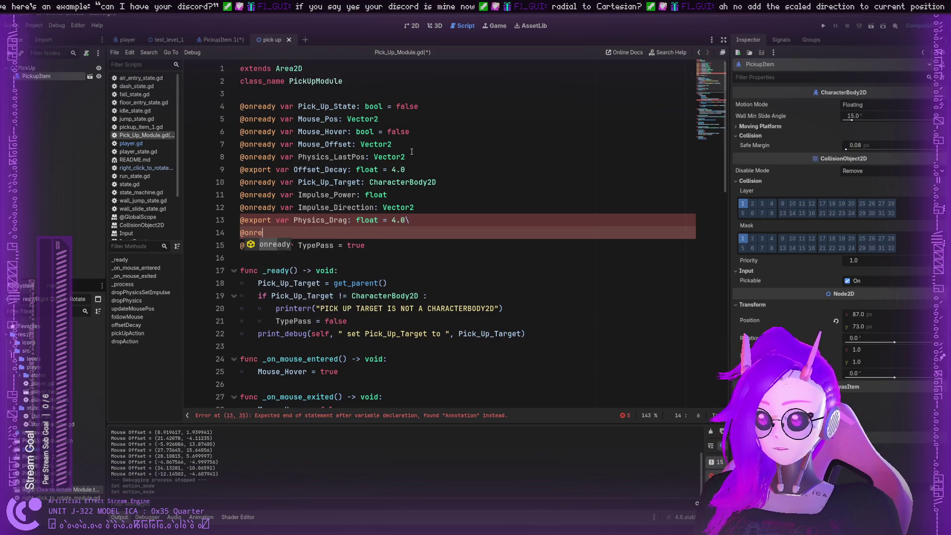
{"action": "type", "text": "plyh"}
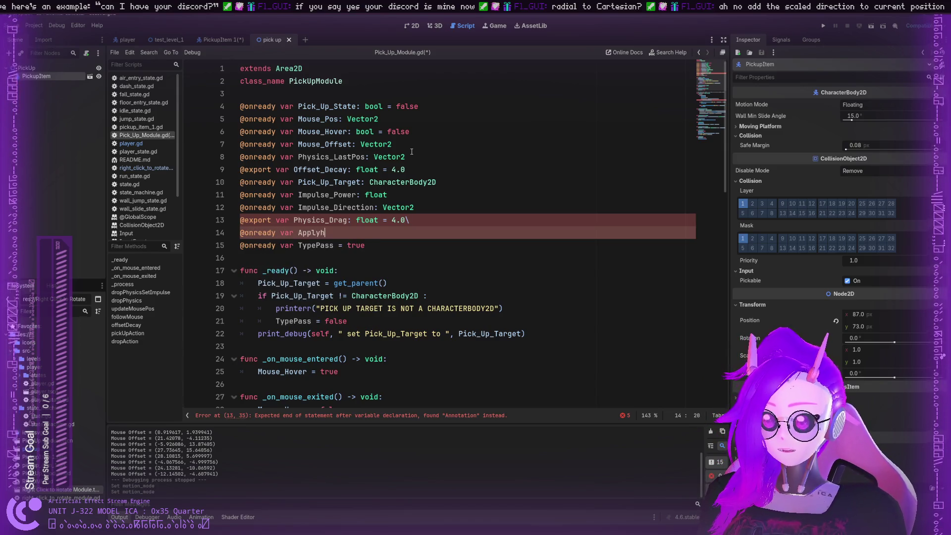
{"action": "type", "text": "_"}
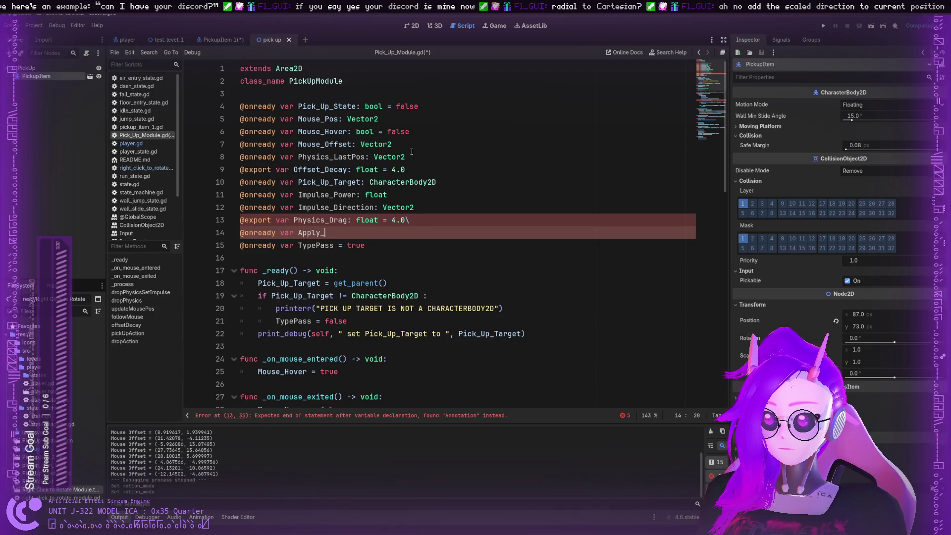
{"action": "type", "text": "Drop_"}
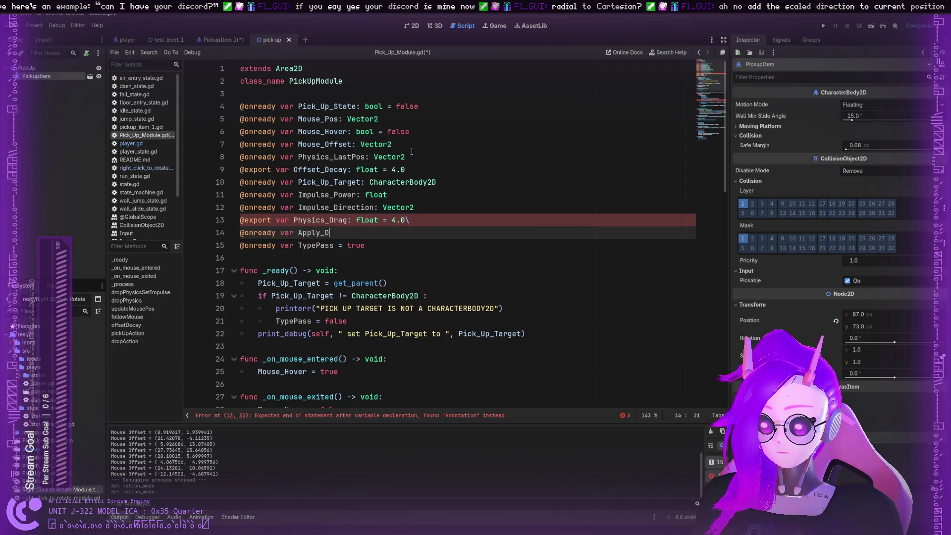
{"action": "type", "text": "Physics ="}
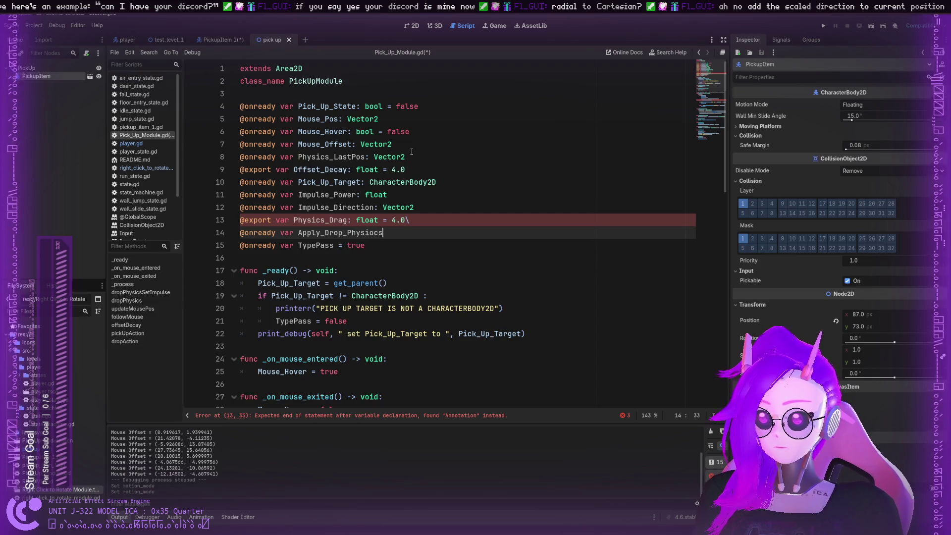
{"action": "type", "text": " false"}
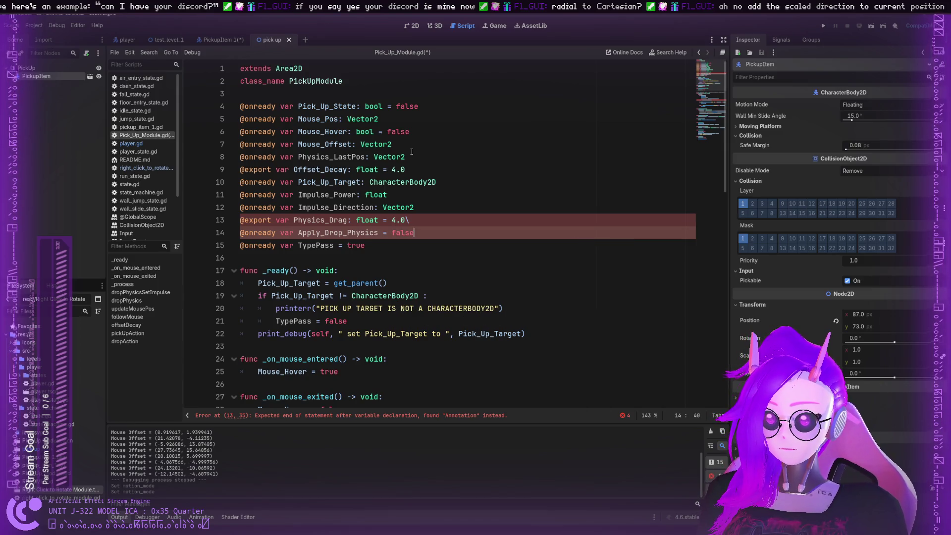
Type Apply_Drop_Physics as bool with a false default, then scroll back toward _process
{"action": "key", "text": "BackSpace"}
{"action": "key", "text": "BackSpace"}
{"action": "key", "text": "BackSpace"}
{"action": "type", "text": "bool"}
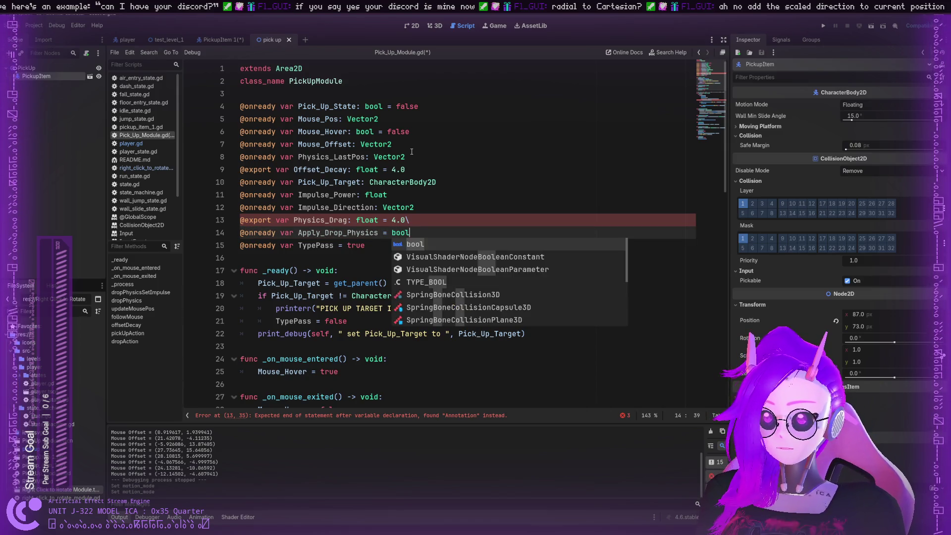
{"action": "type", "text": " -"}
{"action": "key", "text": "BackSpace"}
{"action": "key", "text": "BackSpace"}
{"action": "key", "text": "BackSpace"}
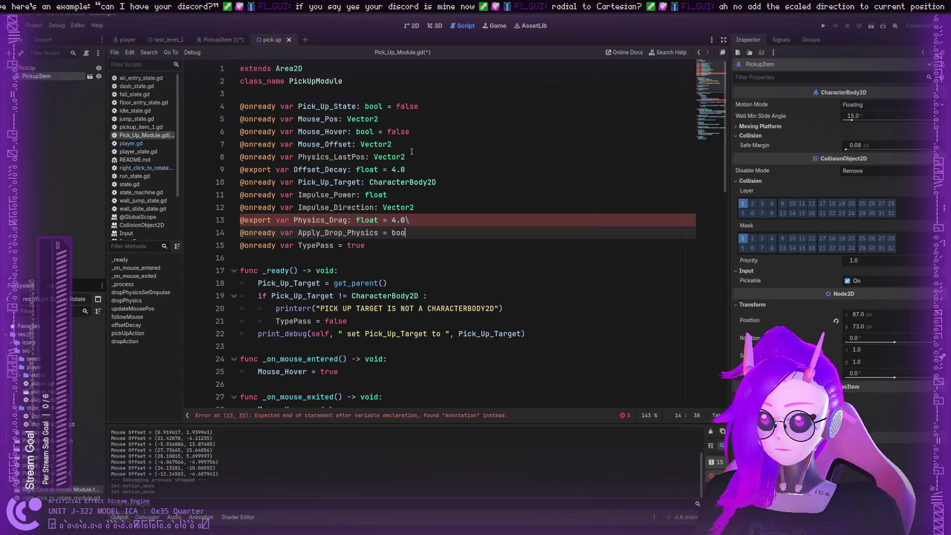
{"action": "type", "text": "\":"}
{"action": "key", "text": "BackSpace"}
{"action": "key", "text": "BackSpace"}
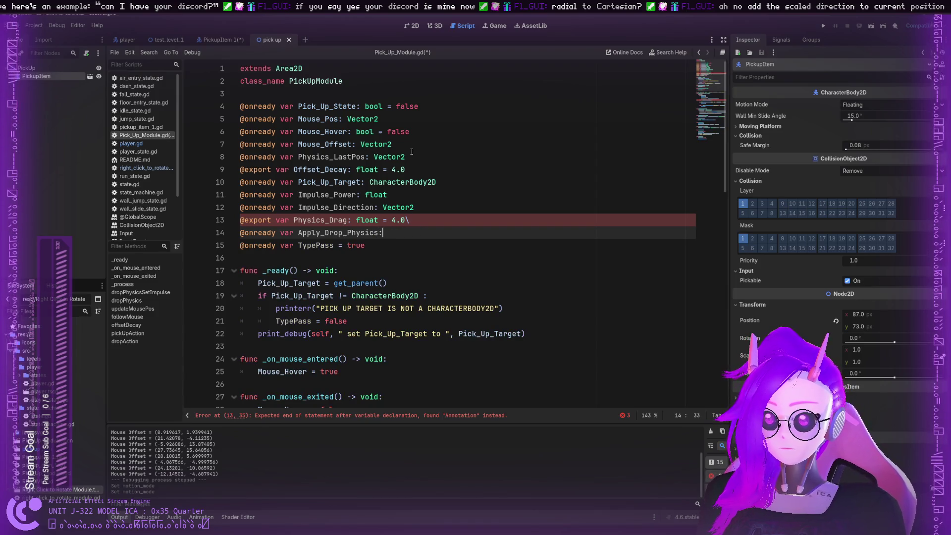
{"action": "type", "text": ": bo"}
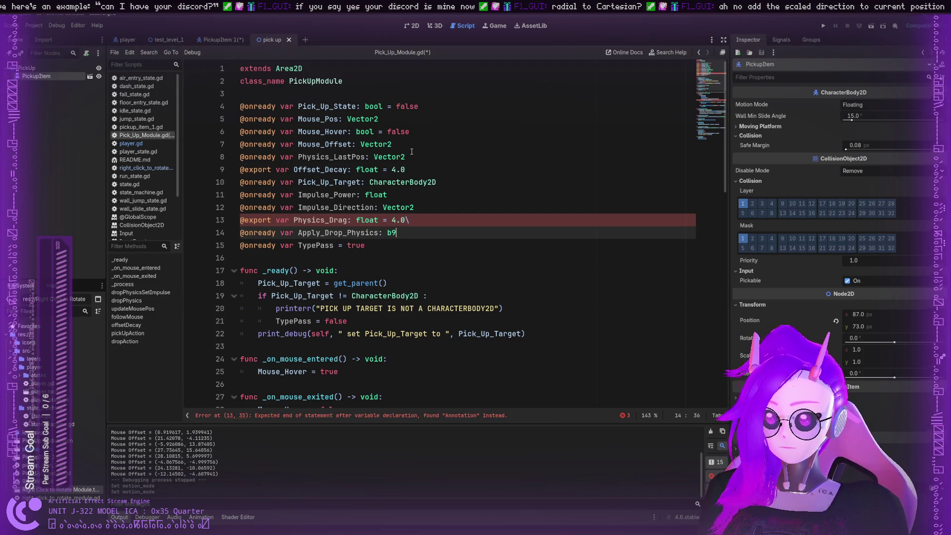
{"action": "key", "text": "Return"}
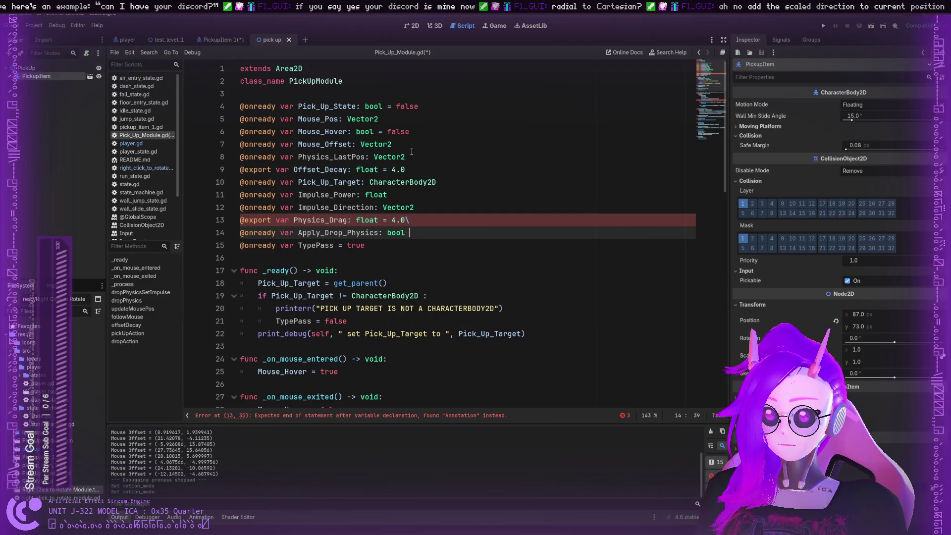
{"action": "type", "text": "false"}
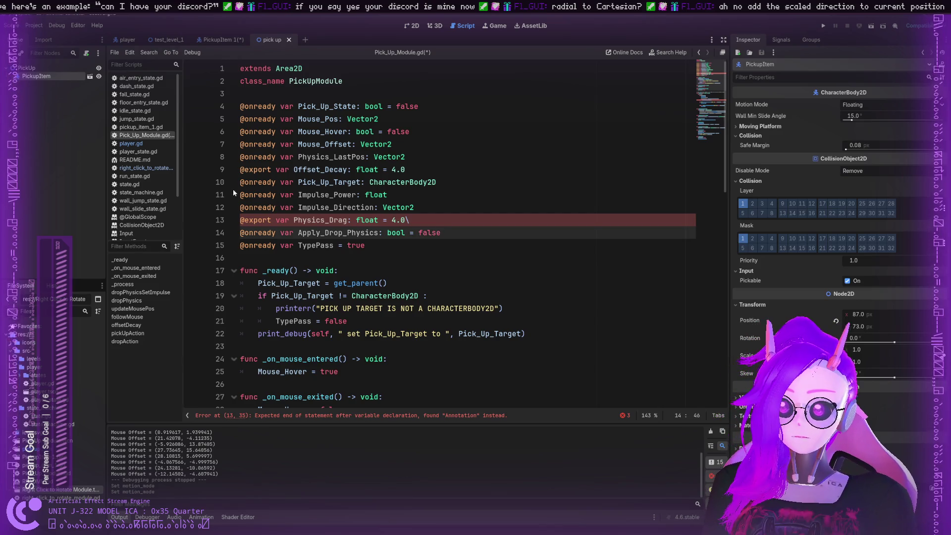
{"action": "double_click", "coordinate": [329, 232]}
{"action": "scroll", "coordinate": [330, 232], "scroll_direction": "down", "scroll_amount": 5}
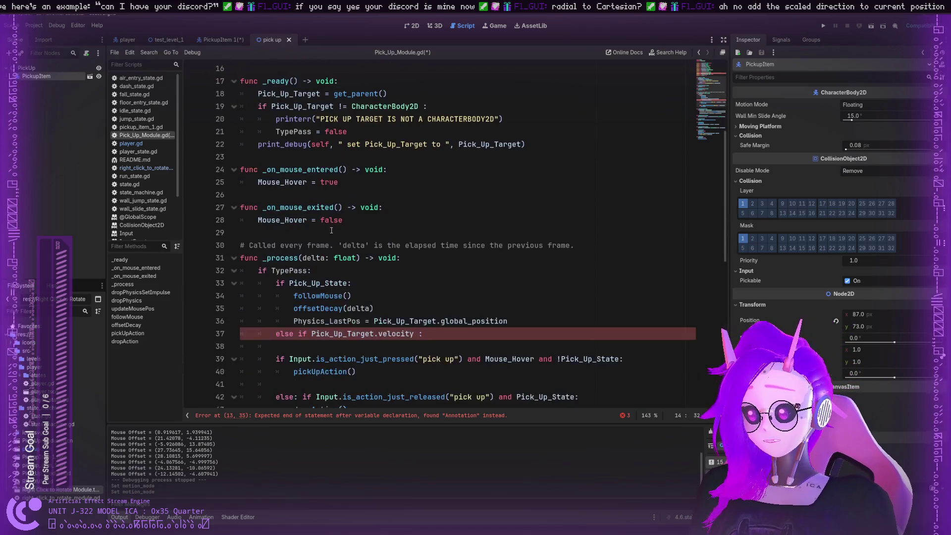
{"action": "scroll", "coordinate": [332, 230], "scroll_direction": "down", "scroll_amount": 3}
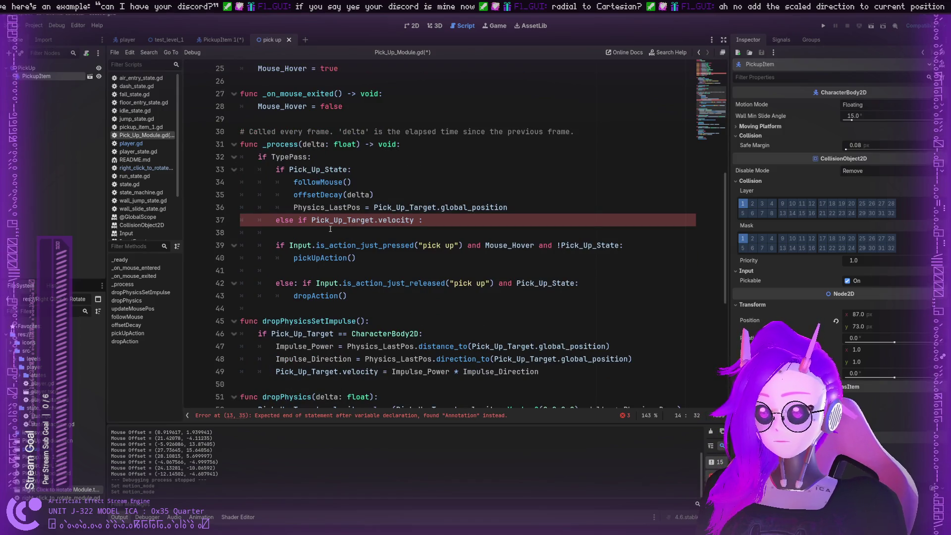
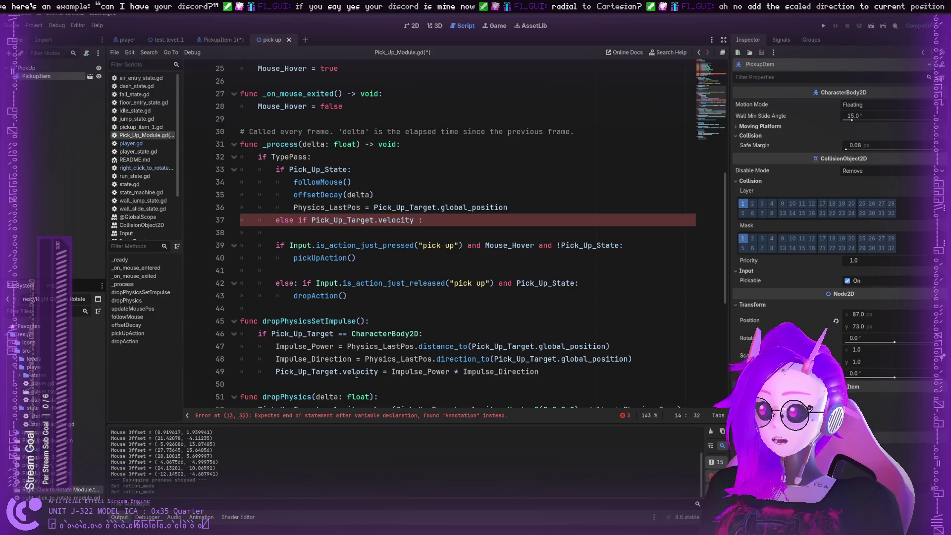
Extend line 37's condition with 'and Apply_Drop_Physics' and add a pass body below it
{"action": "left_click", "coordinate": [420, 223]}
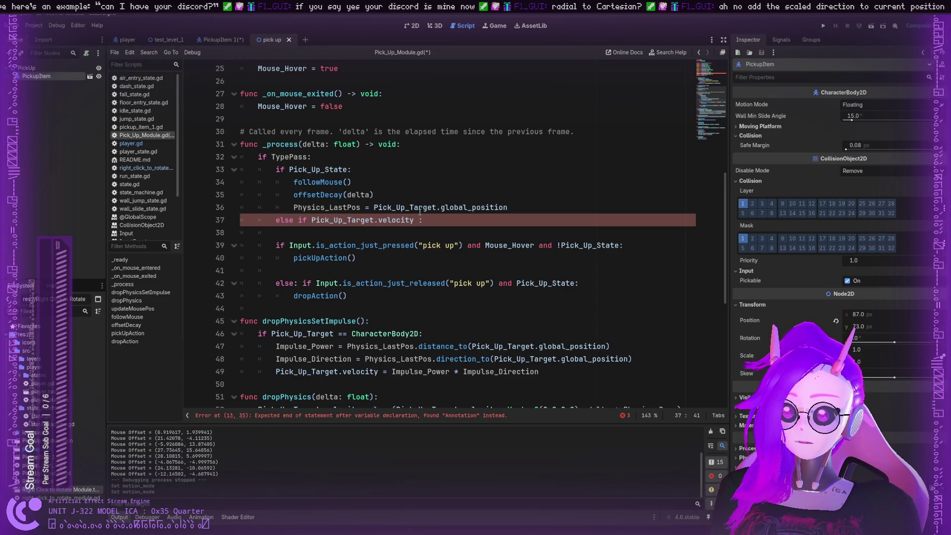
{"action": "type", "text": "and"}
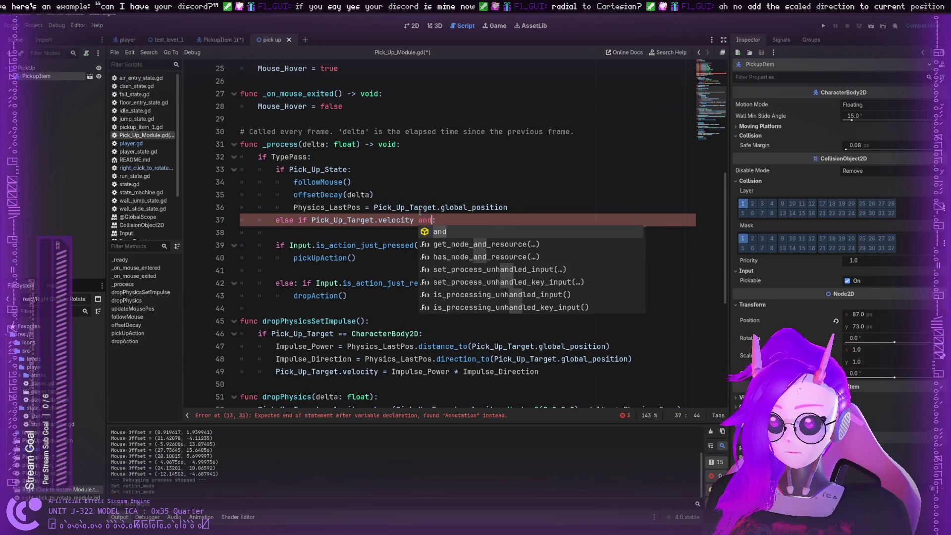
{"action": "key", "text": "Right"}
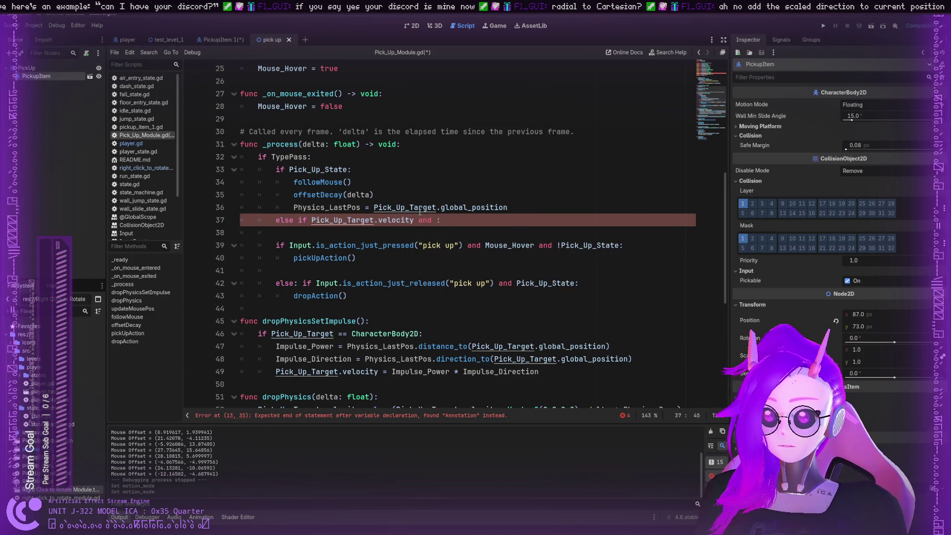
{"action": "type", "text": "Apply_Drop_Physics"}
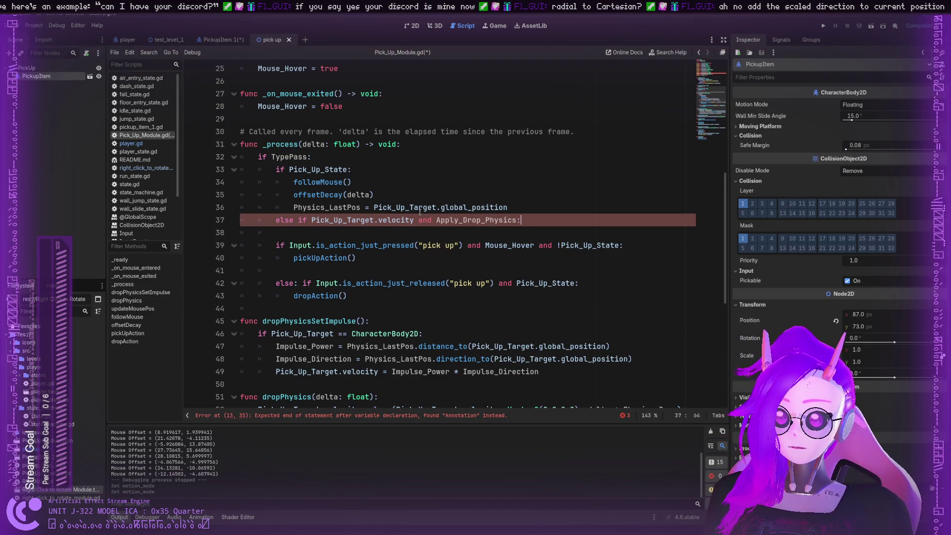
{"action": "key", "text": "Return"}
{"action": "type", "text": "pass"}
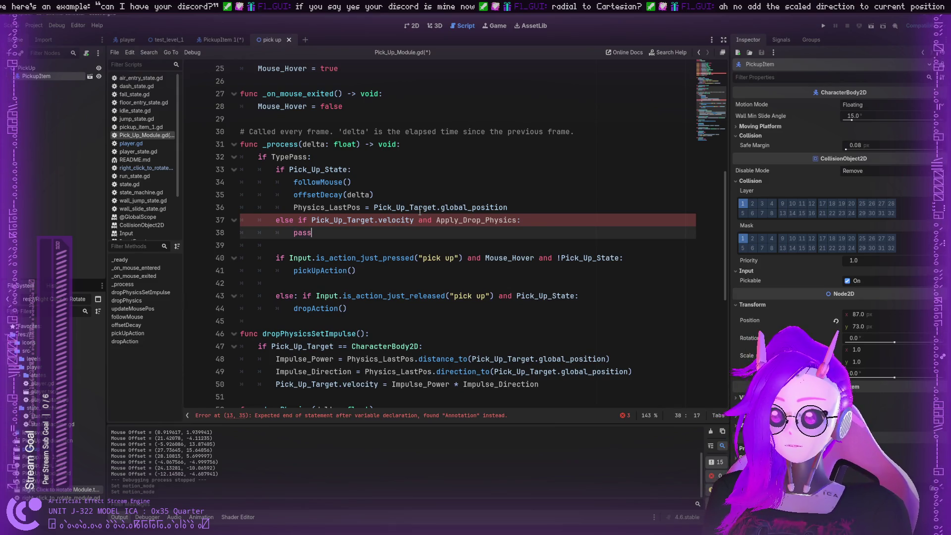
Rewrite the branch keyword on line 37 as a bare else
{"action": "key", "text": "Up"}
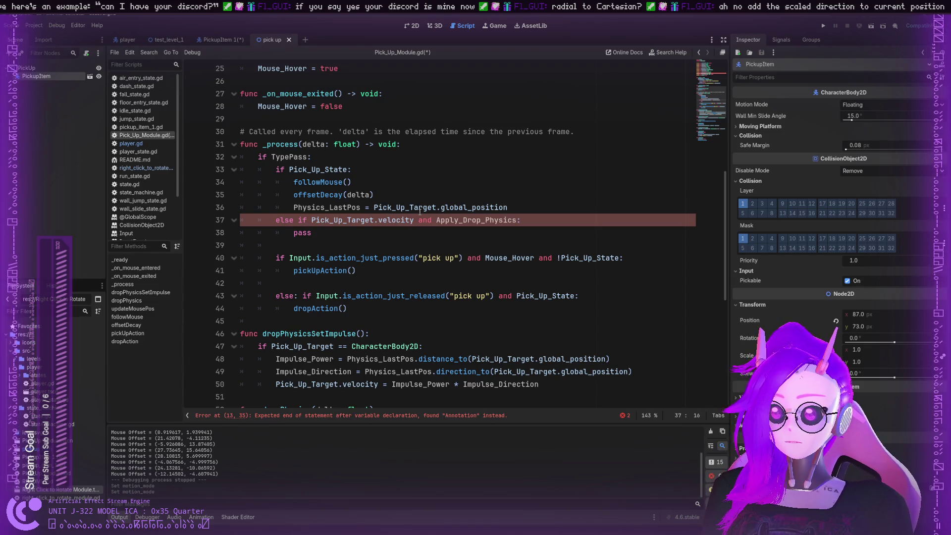
{"action": "key", "text": "BackSpace"}
{"action": "key", "text": "BackSpace"}
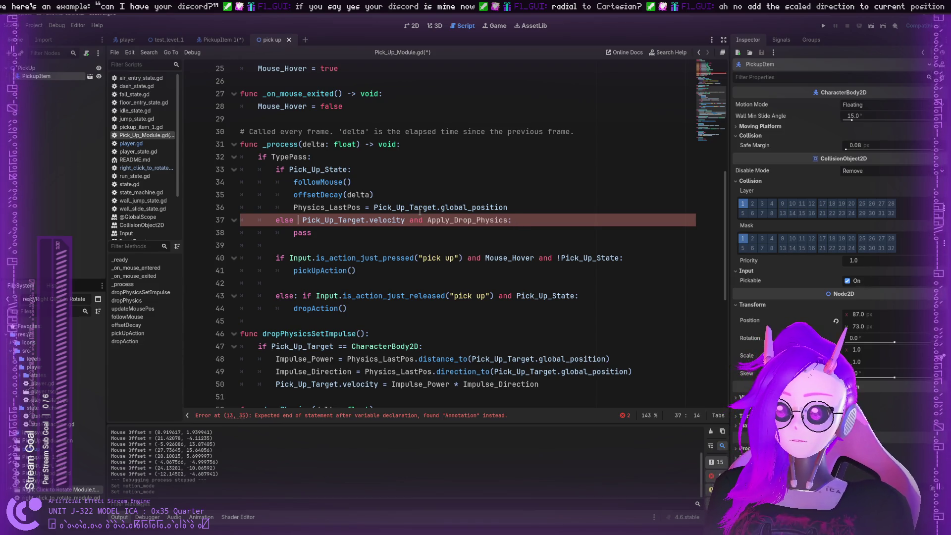
{"action": "key", "text": "BackSpace"}
{"action": "key", "text": "BackSpace"}
{"action": "key", "text": "BackSpace"}
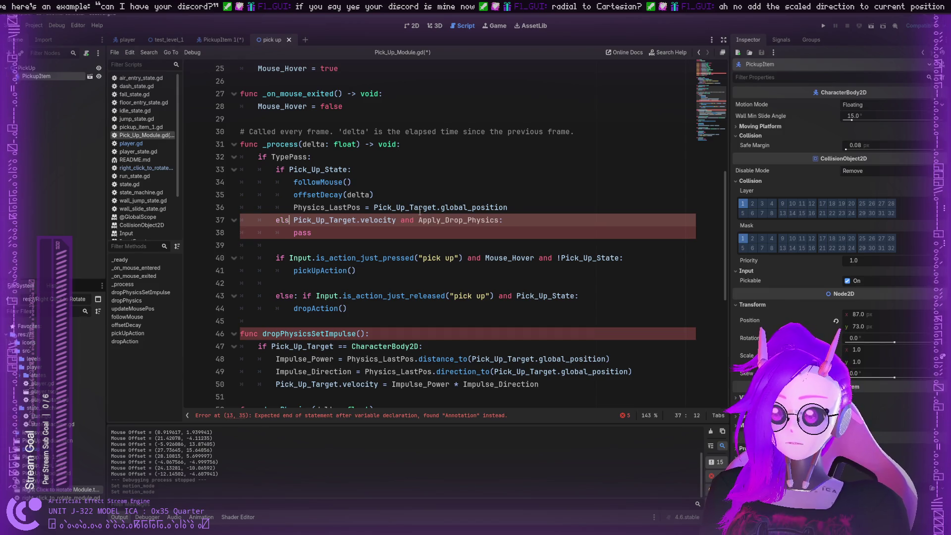
{"action": "type", "text": "if else"}
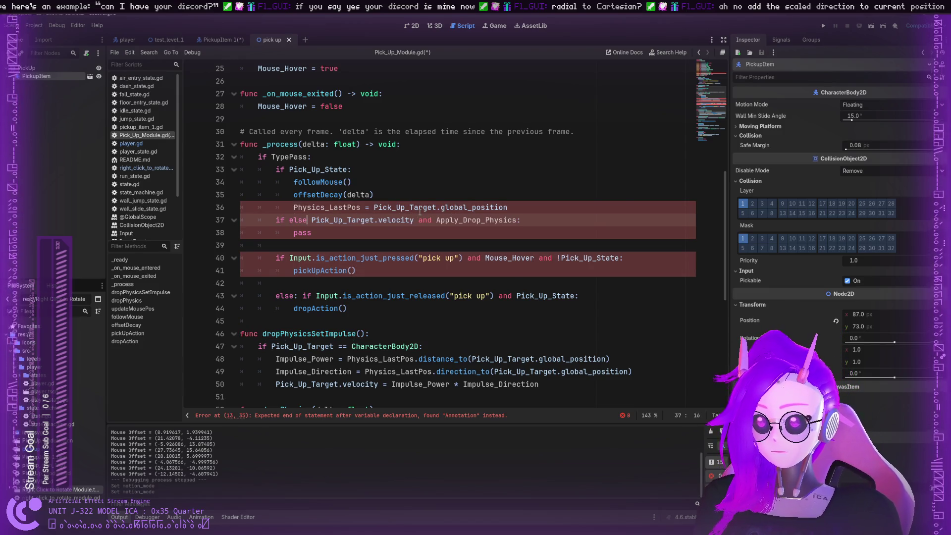
{"action": "key", "text": "BackSpace"}
{"action": "key", "text": "BackSpace"}
{"action": "key", "text": "BackSpace"}
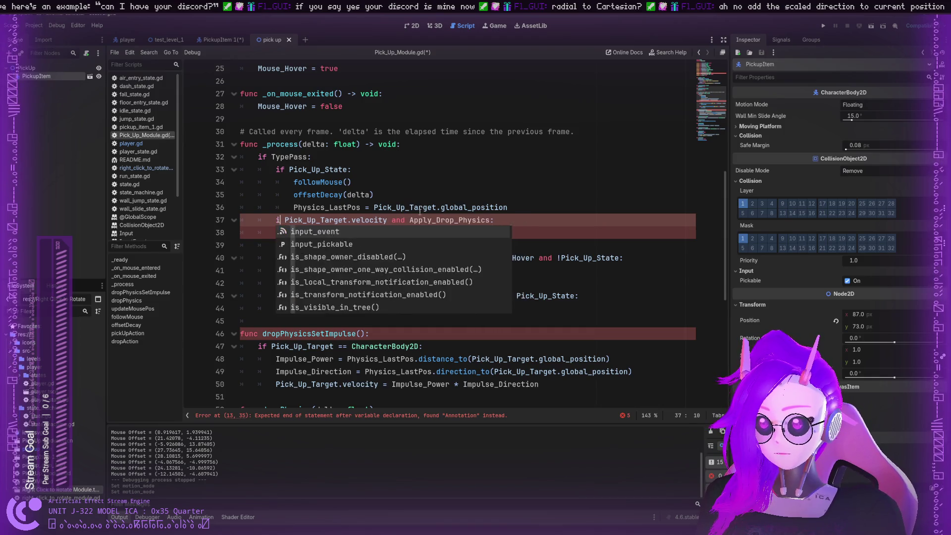
{"action": "type", "text": "elseif"}
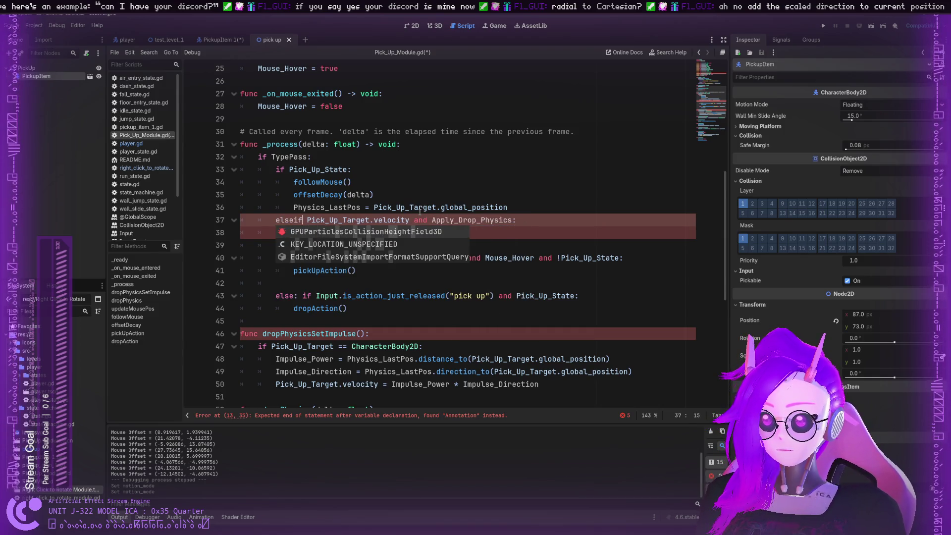
Move the velocity and Apply_Drop_Physics condition onto its own indented line under else
{"action": "key", "text": "Down"}
{"action": "key", "text": "Down"}
{"action": "key", "text": "Down"}
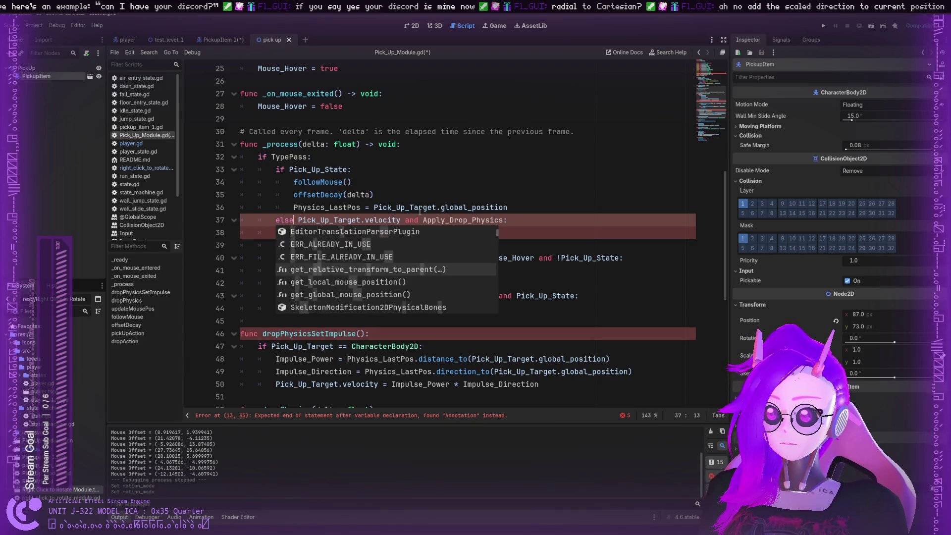
{"action": "key", "text": "Down"}
{"action": "key", "text": "Down"}
{"action": "key", "text": "Down"}
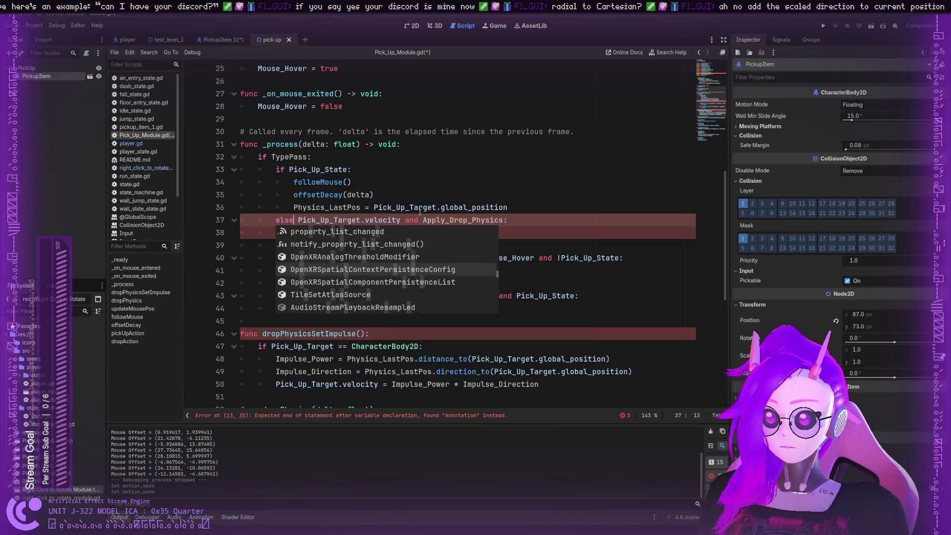
{"action": "key", "text": "Down"}
{"action": "key", "text": "Down"}
{"action": "key", "text": "Down"}
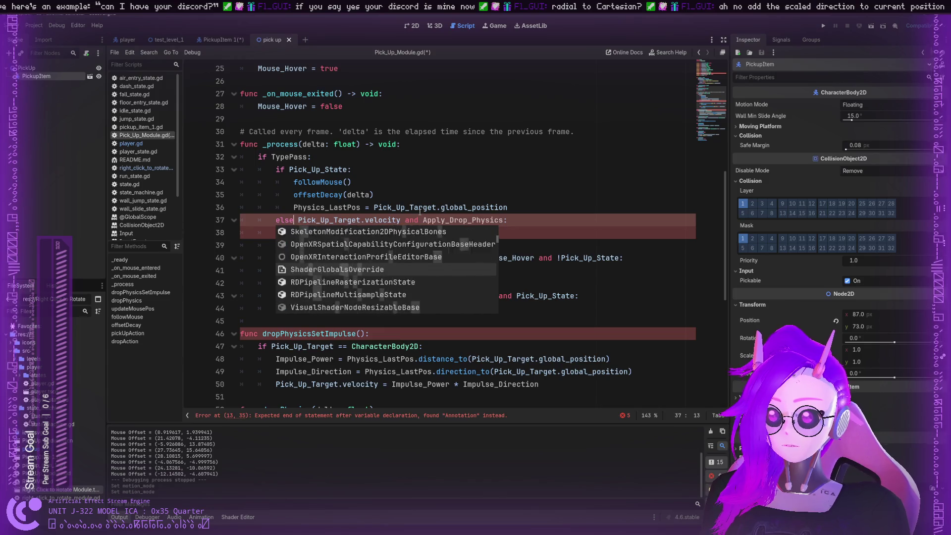
{"action": "key", "text": "Down"}
{"action": "key", "text": "Down"}
{"action": "key", "text": "Down"}
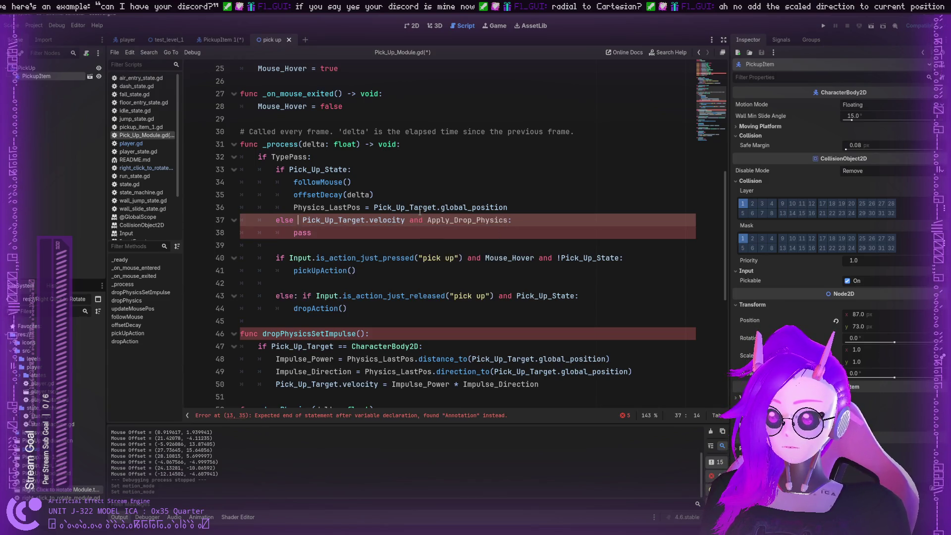
{"action": "key", "text": "BackSpace"}
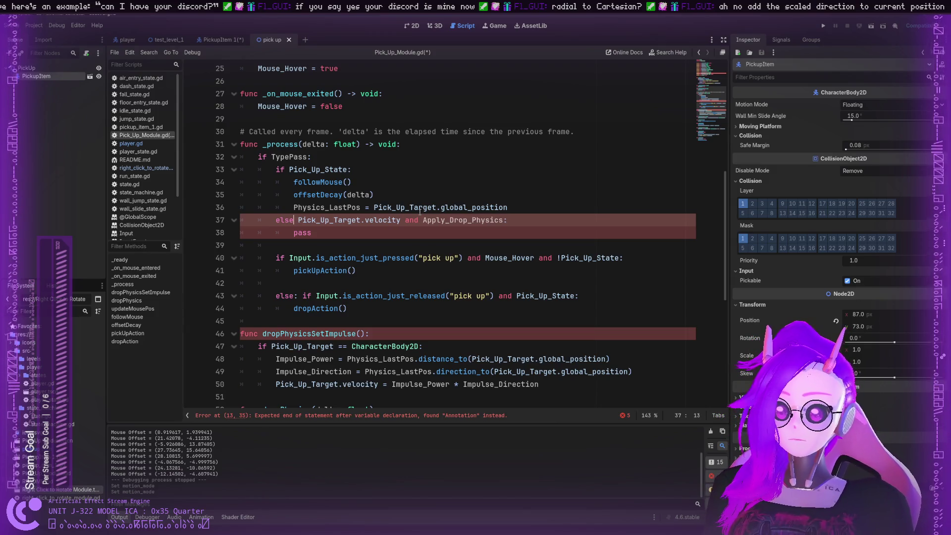
{"action": "key", "text": "Return"}
{"action": "key", "text": "Tab"}
Prefix the condition with if, re-indent pass beneath it, and add a colon after else
{"action": "type", "text": "if"}
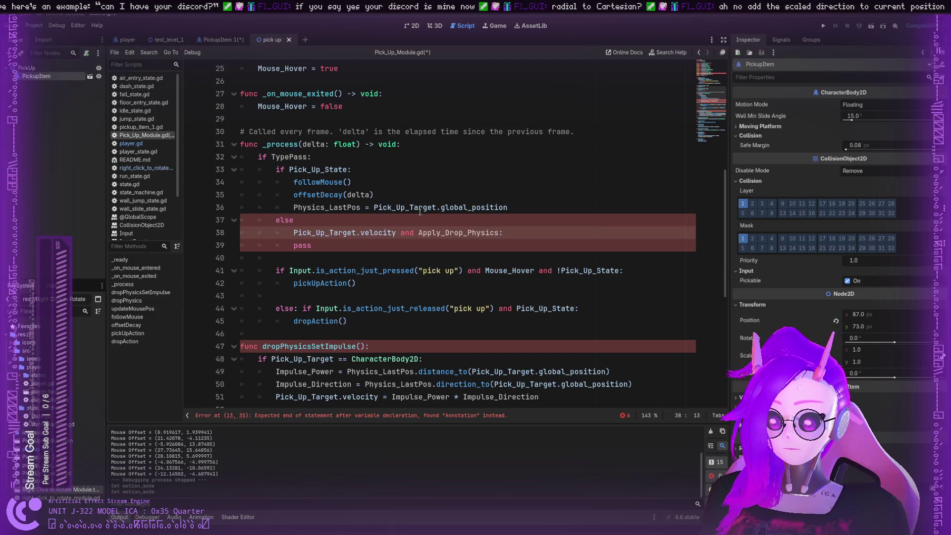
{"action": "key", "text": "Down"}
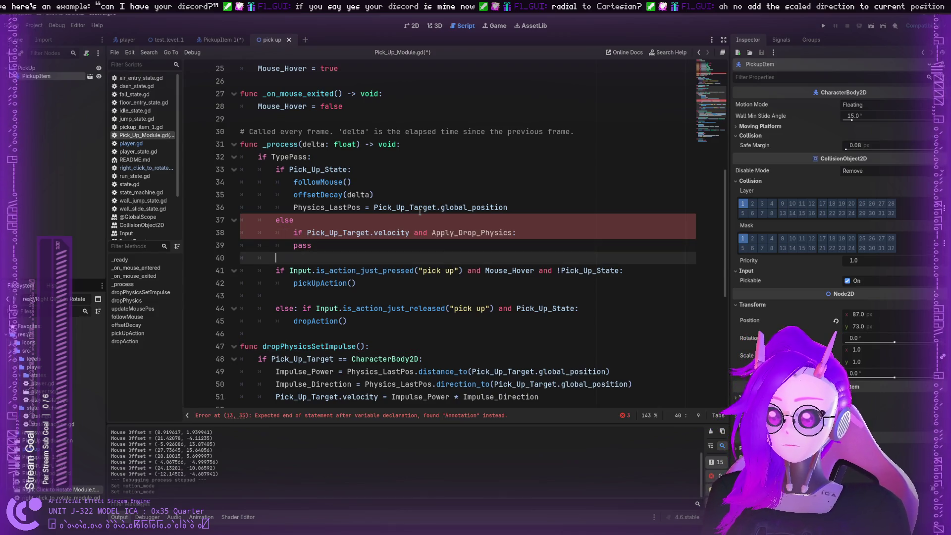
{"action": "key", "text": "BackSpace"}
{"action": "key", "text": "BackSpace"}
{"action": "key", "text": "BackSpace"}
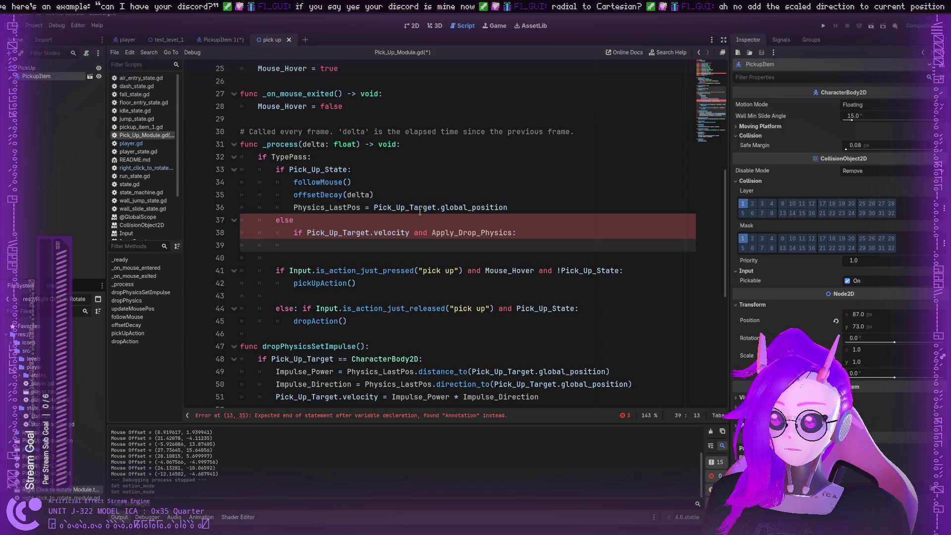
{"action": "type", "text": "pass"}
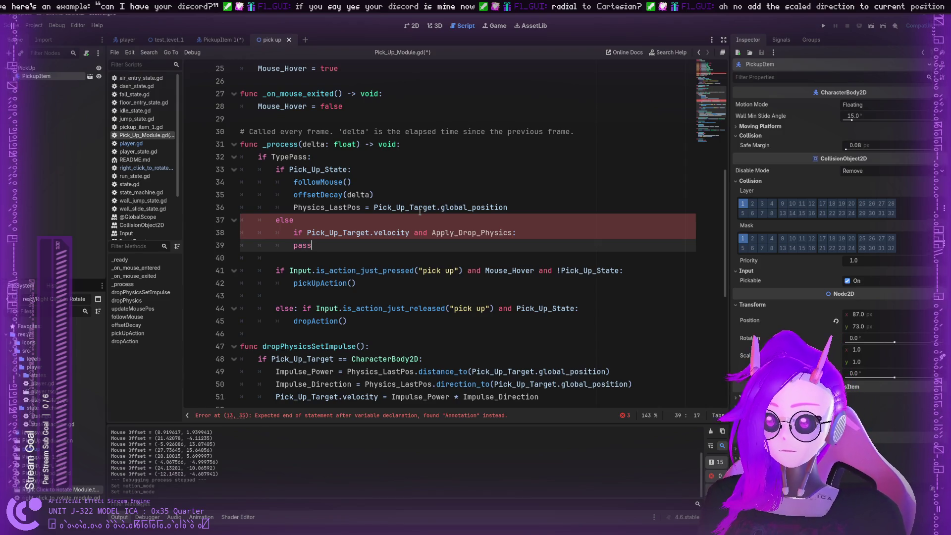
{"action": "key", "text": "Tab"}
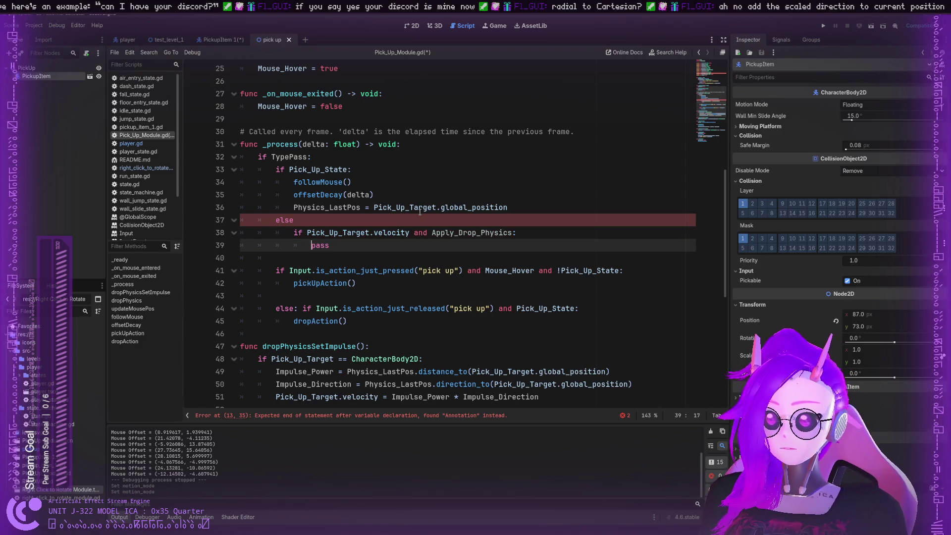
{"action": "key", "text": "Up"}
{"action": "key", "text": "Up"}
{"action": "type", "text": ":"}
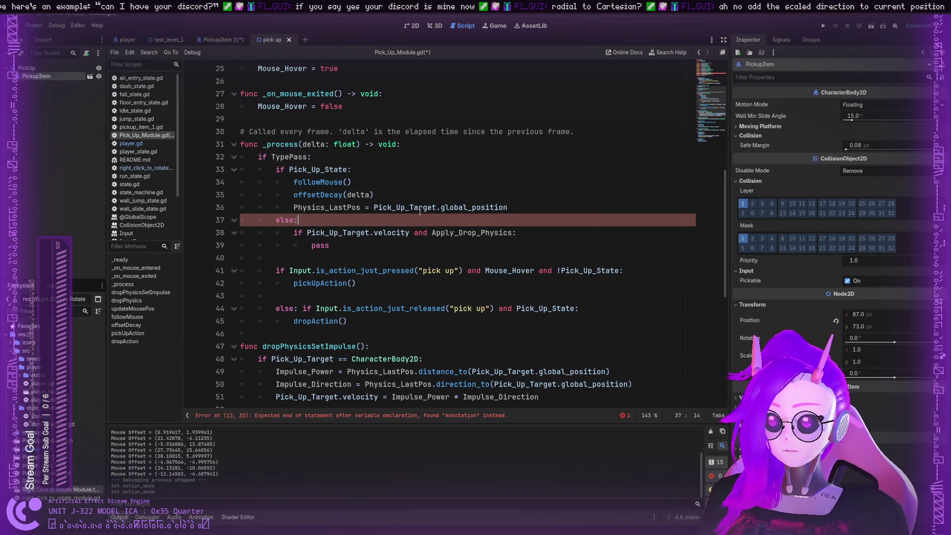
Join the nested if onto the else line: 'else: if Pick_Up_Target.velocity and Apply_Drop_Physics:'
{"action": "key", "text": "Down"}
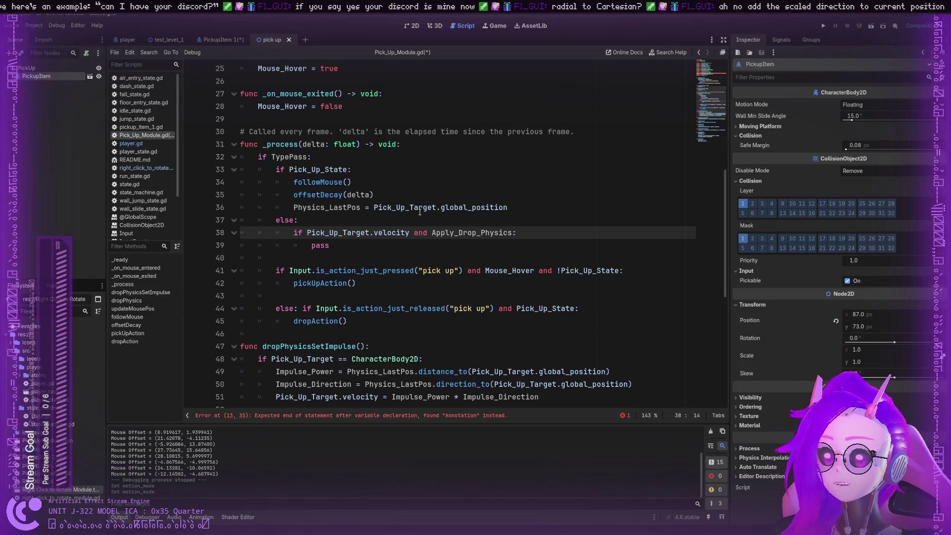
{"action": "double_click", "coordinate": [306, 308]}
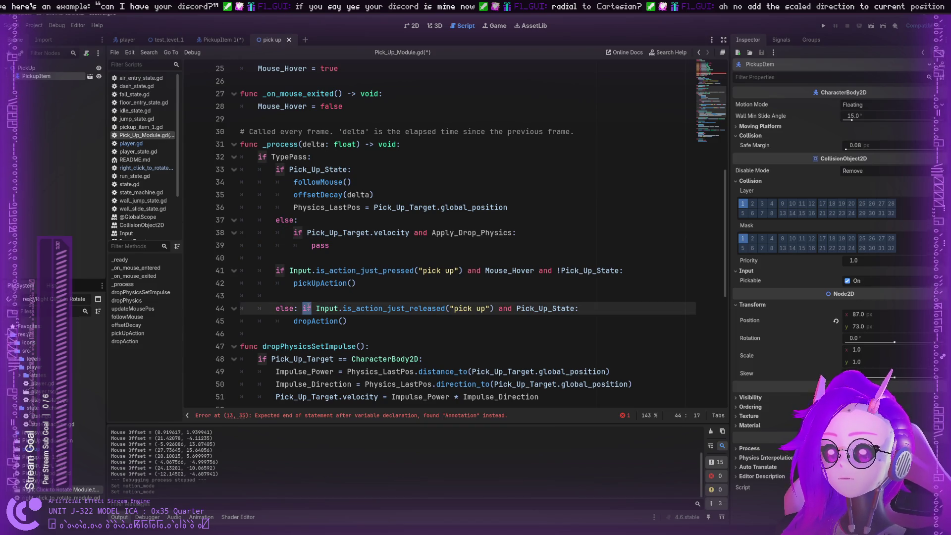
{"action": "left_click", "coordinate": [297, 232]}
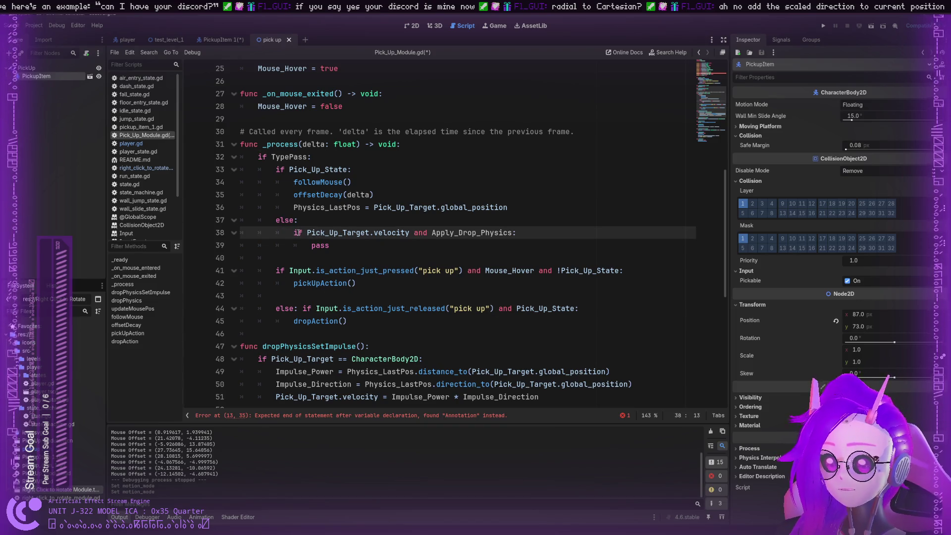
{"action": "key", "text": "BackSpace"}
{"action": "key", "text": "BackSpace"}
{"action": "key", "text": "BackSpace"}
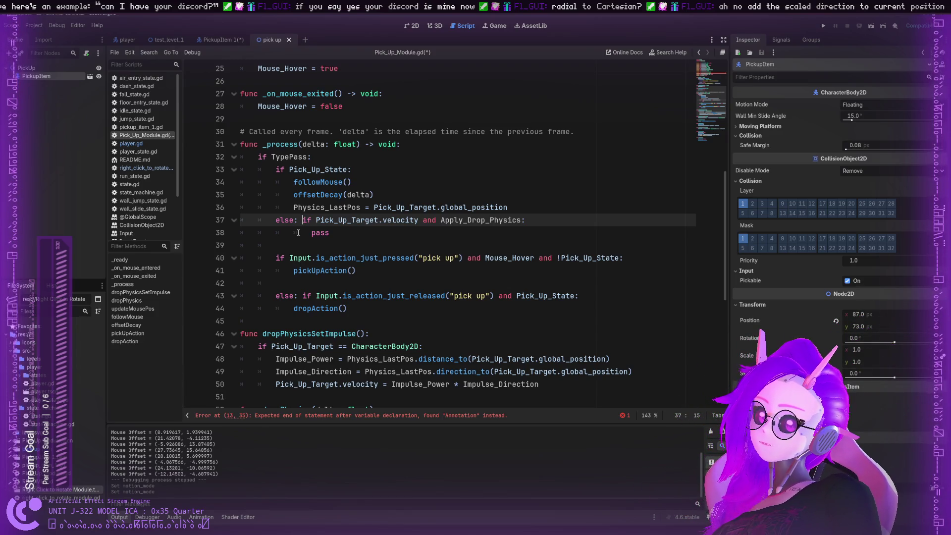
Delete the stray backslash after 4.0 on line 13
{"action": "scroll", "coordinate": [298, 232], "scroll_direction": "down", "scroll_amount": 2}
{"action": "double_click", "coordinate": [297, 337]}
{"action": "key", "text": "ctrl+c"}
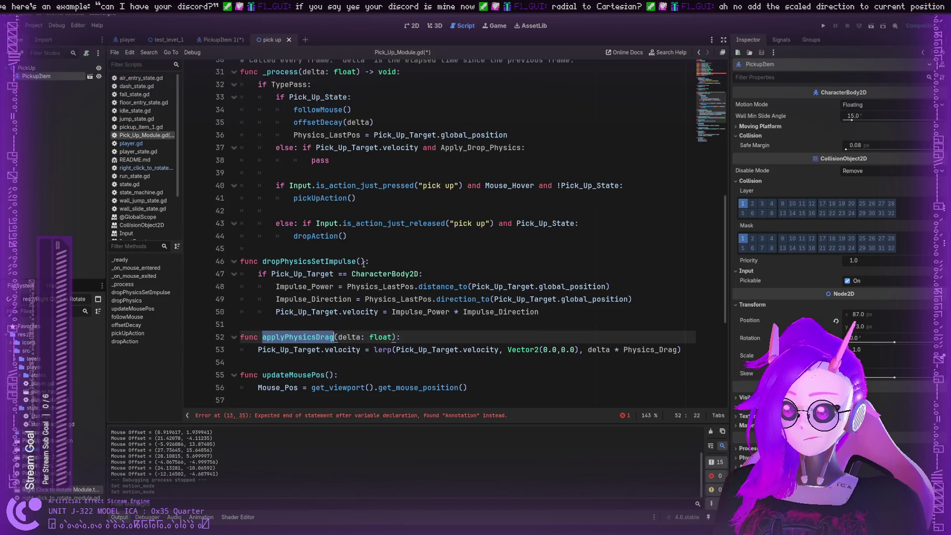
{"action": "scroll", "coordinate": [363, 263], "scroll_direction": "up", "scroll_amount": 8}
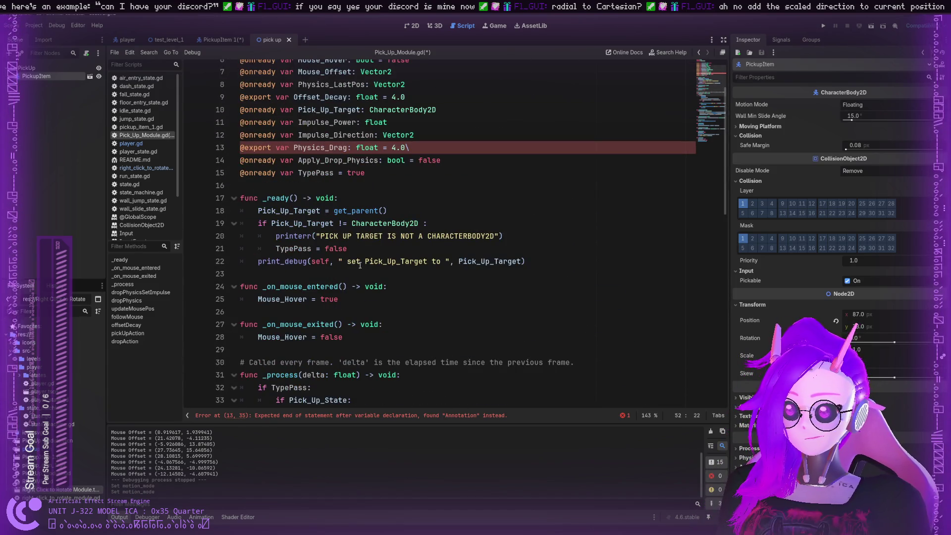
{"action": "left_click", "coordinate": [416, 147]}
{"action": "key", "text": "BackSpace"}
Replace pass on line 38 with a call to applyPhysicsDrag(delta)
{"action": "scroll", "coordinate": [362, 237], "scroll_direction": "down", "scroll_amount": 5}
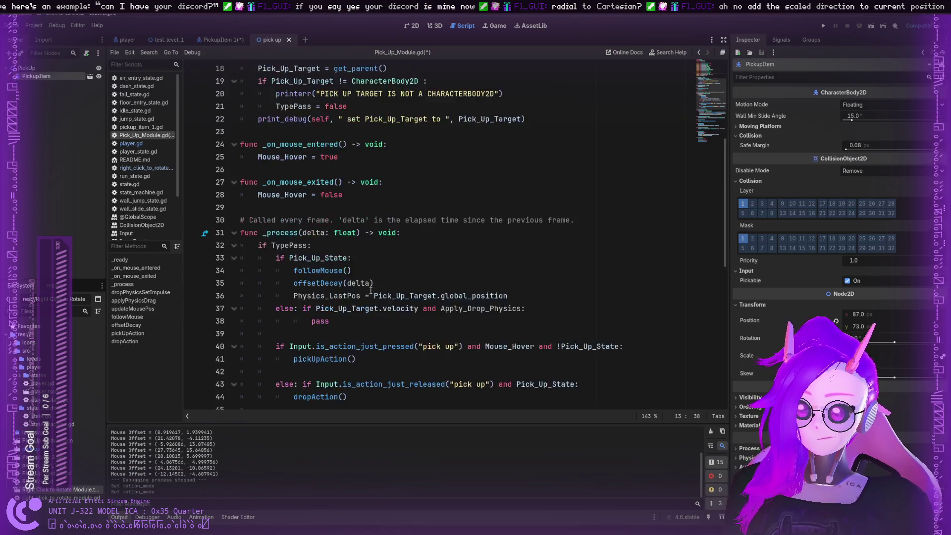
{"action": "left_click", "coordinate": [358, 284]}
{"action": "key", "text": "BackSpace"}
{"action": "key", "text": "BackSpace"}
{"action": "key", "text": "BackSpace"}
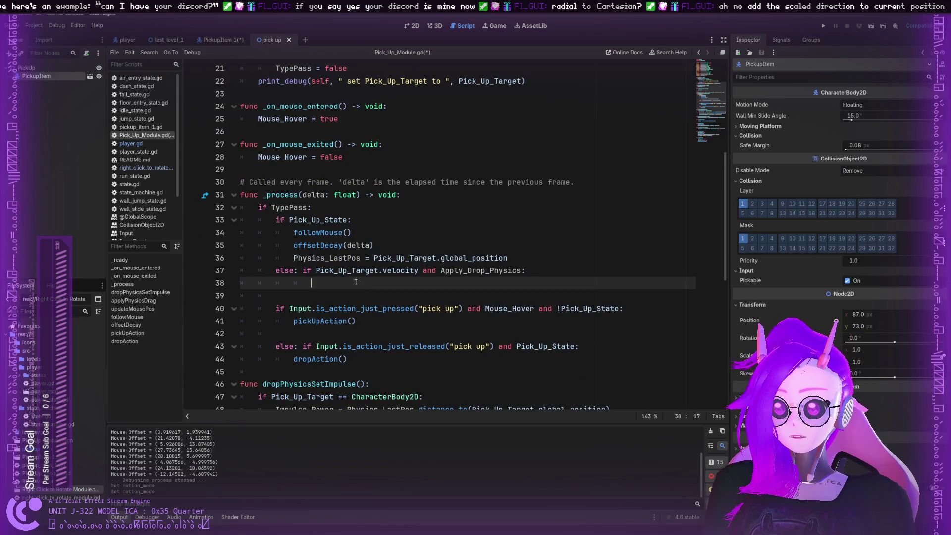
{"action": "key", "text": "ctrl+v"}
{"action": "type", "text": "()"}
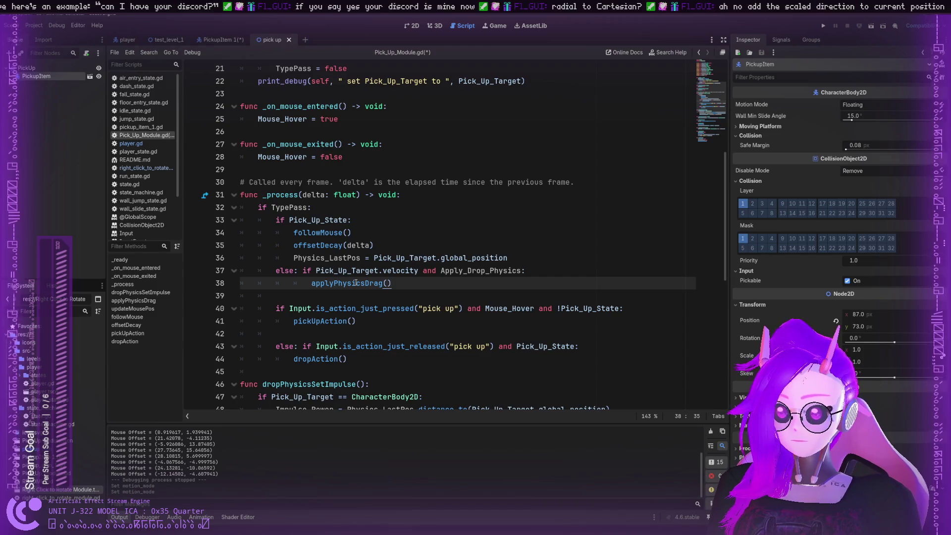
{"action": "left_click", "coordinate": [457, 275]}
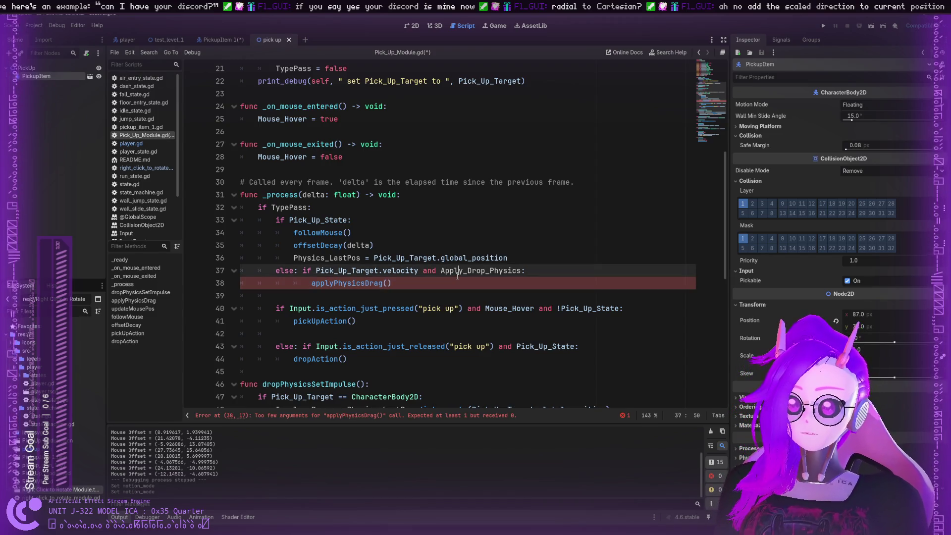
{"action": "left_click", "coordinate": [387, 283]}
{"action": "type", "text": "de"}
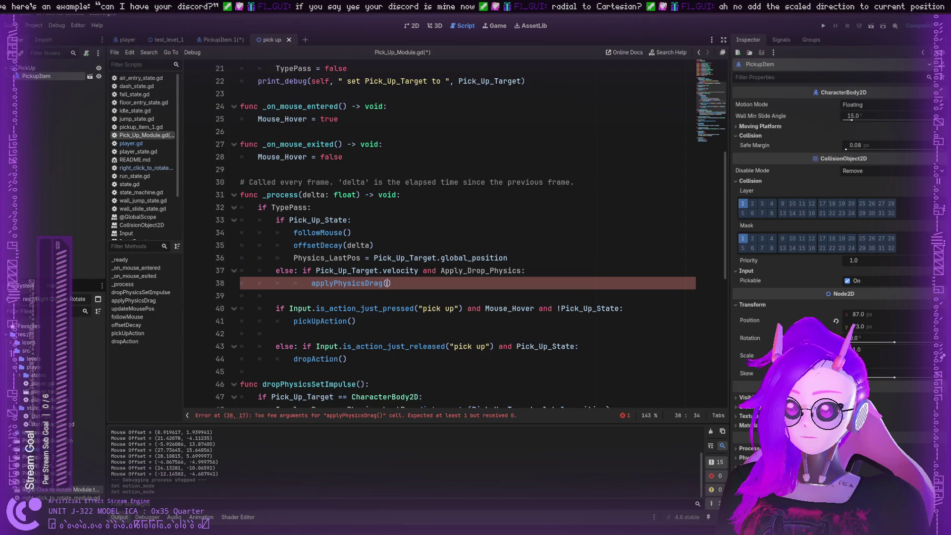
{"action": "type", "text": "lta"}
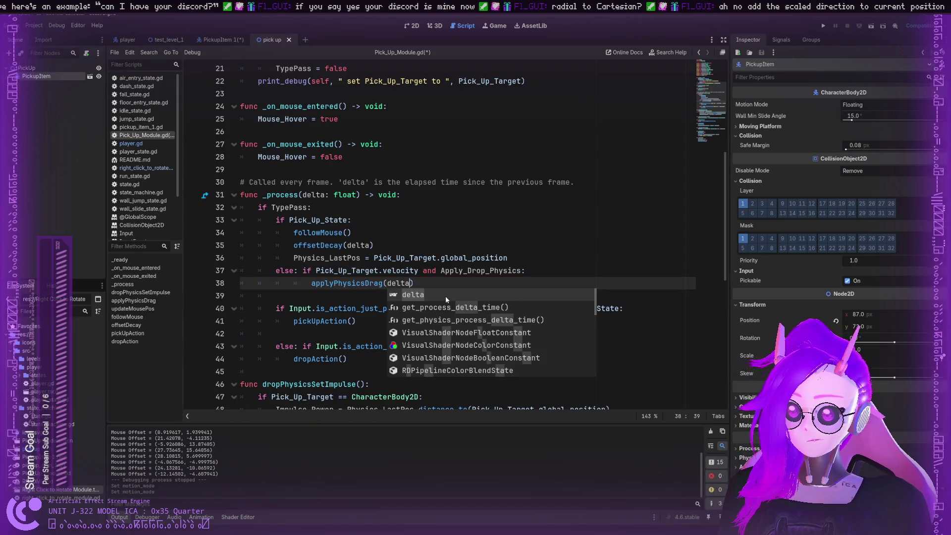
{"action": "key", "text": "Escape"}
{"action": "double_click", "coordinate": [451, 271]}
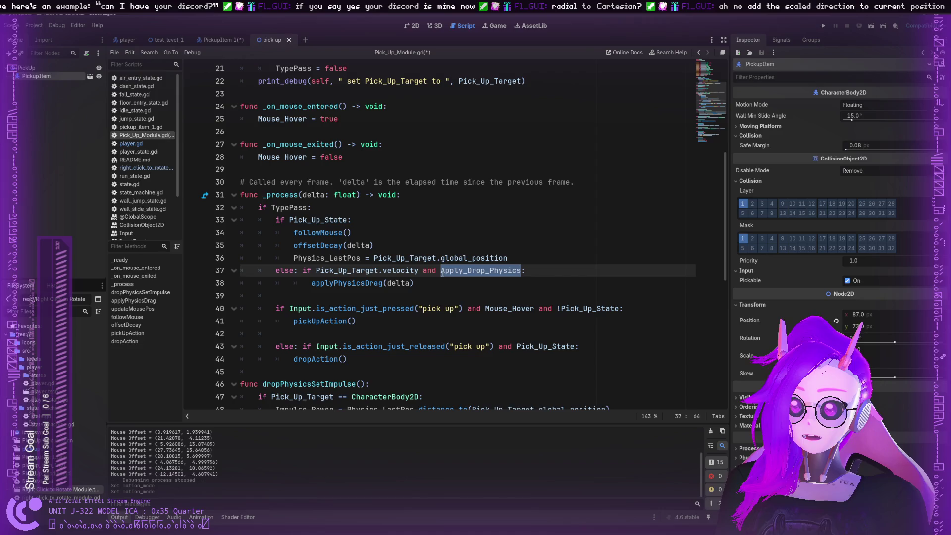
{"action": "mouse_move", "coordinate": [444, 271]}
{"action": "left_mouse_down"}
{"action": "mouse_move", "coordinate": [531, 265]}
{"action": "mouse_move", "coordinate": [440, 270]}
{"action": "left_mouse_up"}
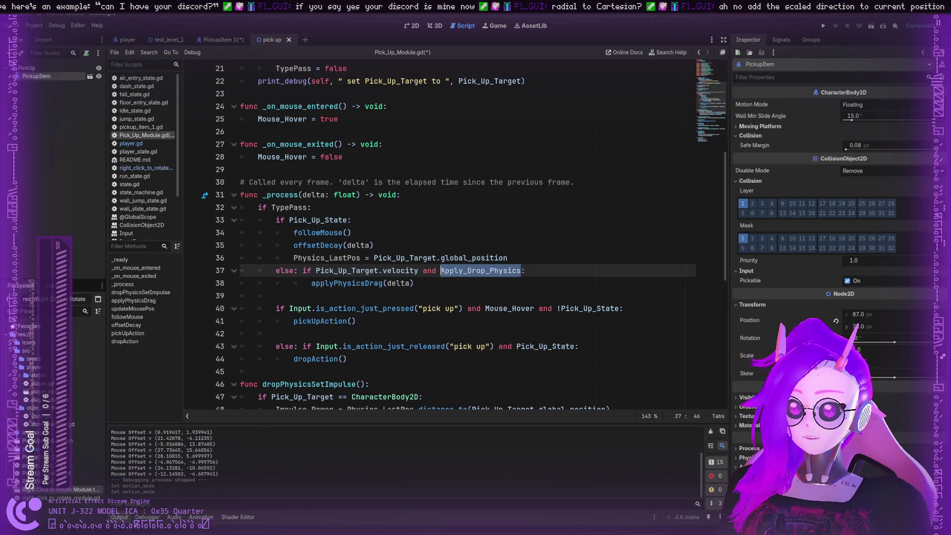
{"action": "left_click", "coordinate": [414, 283]}
{"action": "scroll", "coordinate": [413, 286], "scroll_direction": "down", "scroll_amount": 1}
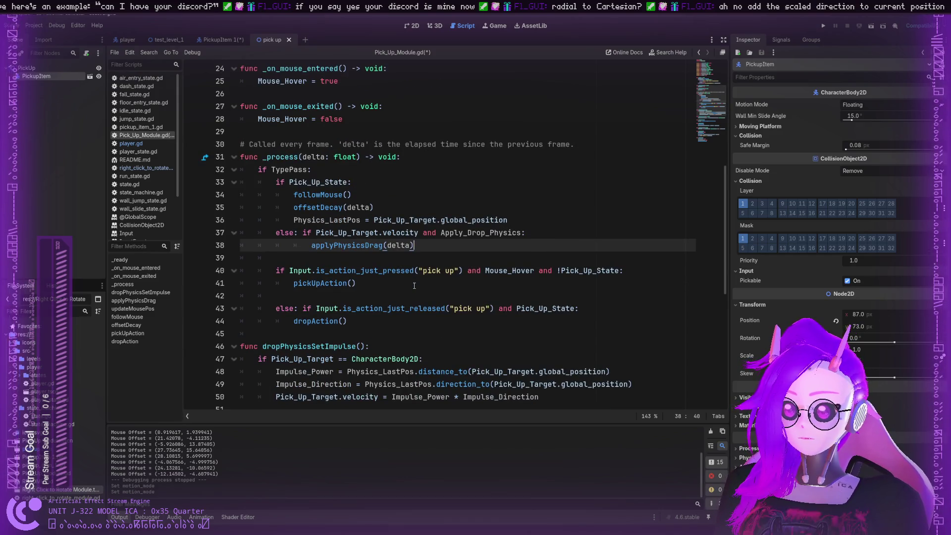
Start a new if line beneath applyPhysicsDrag(delta)
{"action": "key", "text": "Return"}
{"action": "type", "text": "if "}
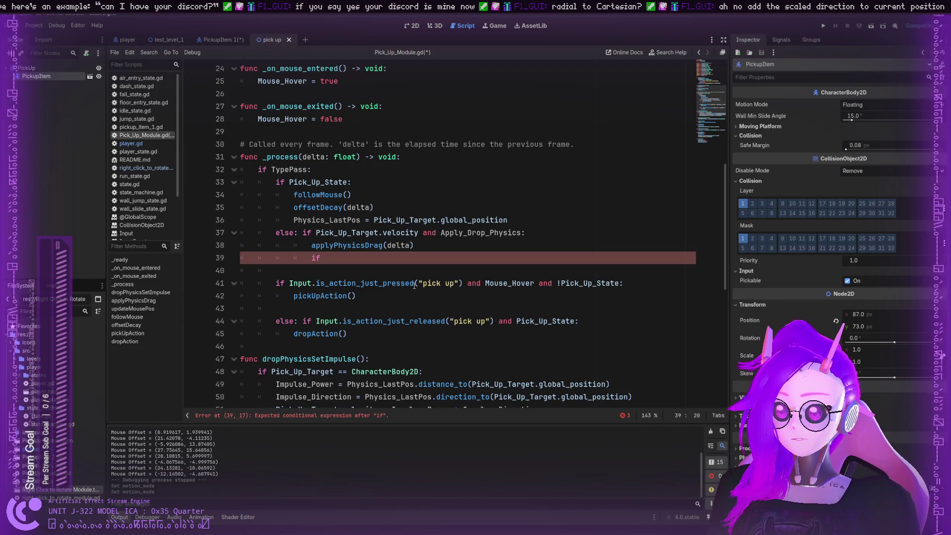
{"action": "type", "text": "P"}
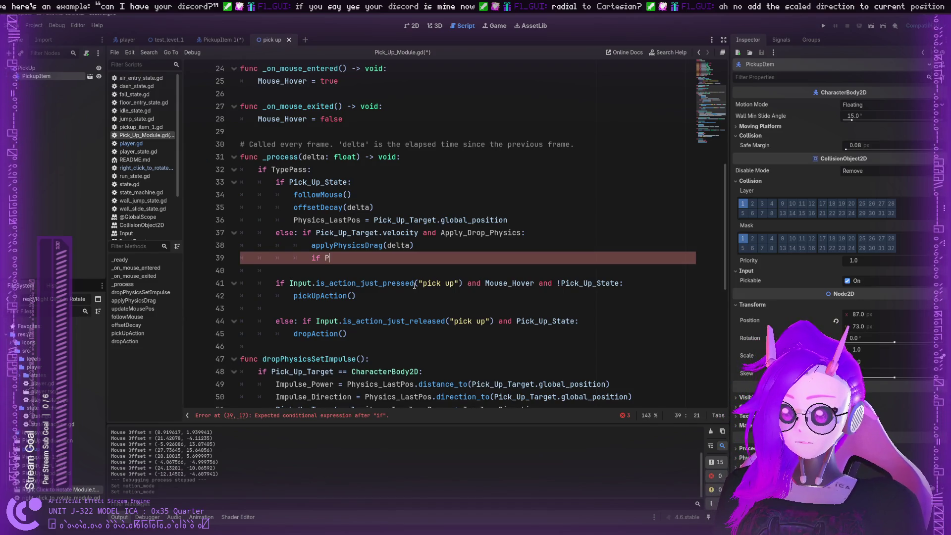
{"action": "key", "text": "BackSpace"}
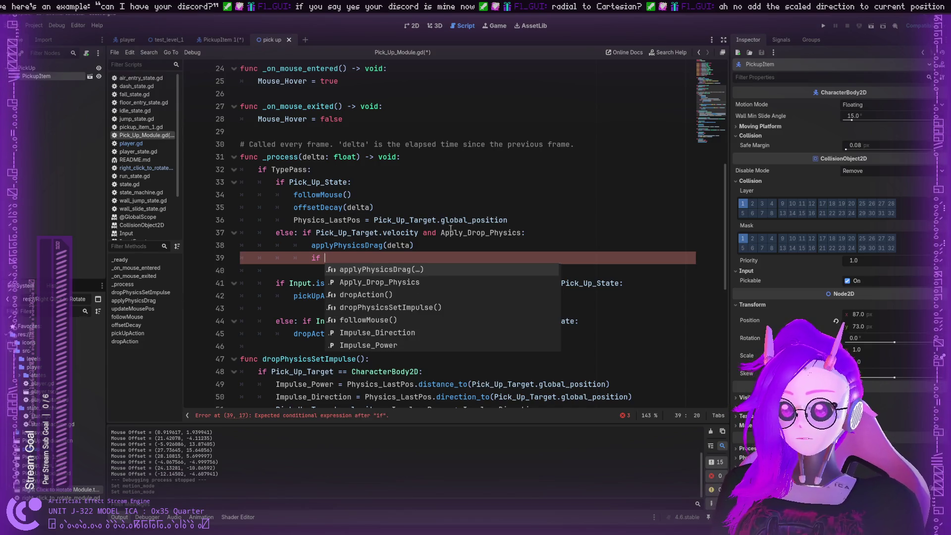
{"action": "scroll", "coordinate": [446, 245], "scroll_direction": "down", "scroll_amount": 6}
{"action": "scroll", "coordinate": [380, 287], "scroll_direction": "up", "scroll_amount": 1}
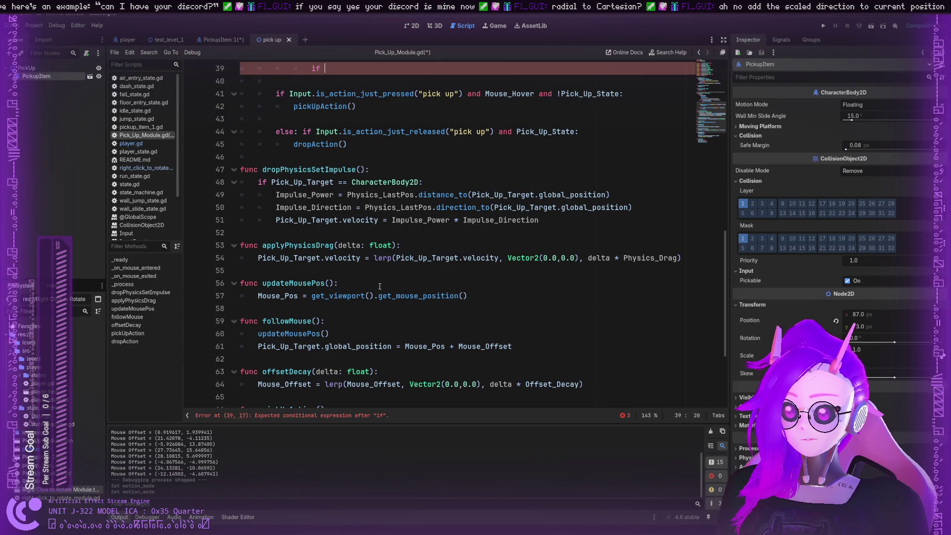
{"action": "scroll", "coordinate": [381, 287], "scroll_direction": "up", "scroll_amount": 2}
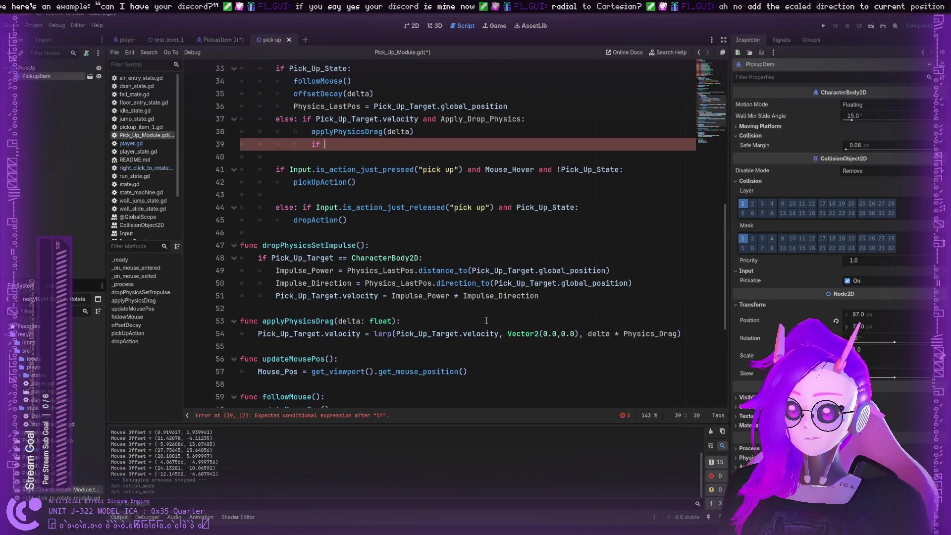
Copy Pick_Up_Target.velocity from line 54 into the if and begin '<= Vector2('
{"action": "left_click", "coordinate": [286, 332]}
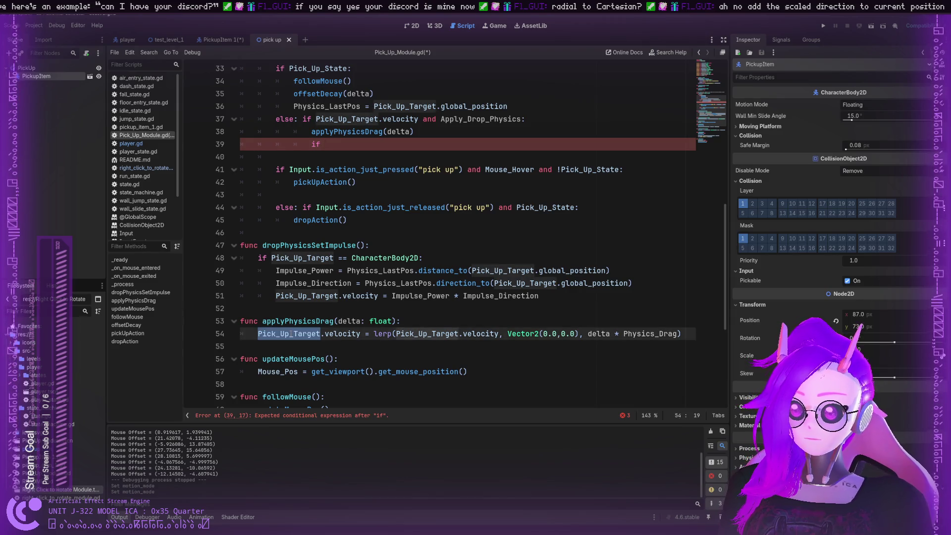
{"action": "left_click", "coordinate": [360, 333], "text": "shift"}
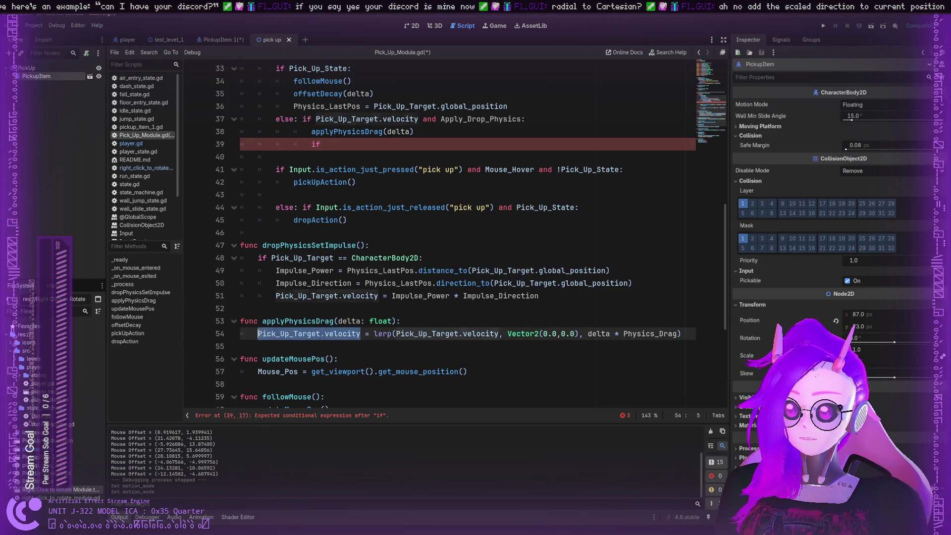
{"action": "key", "text": "ctrl+c"}
{"action": "left_click", "coordinate": [431, 144]}
{"action": "key", "text": "ctrl+v"}
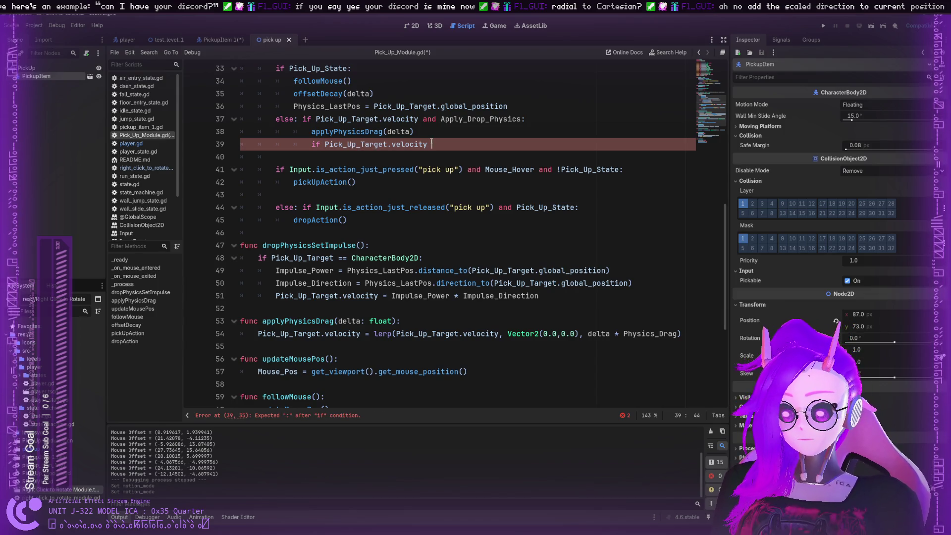
{"action": "type", "text": "<+"}
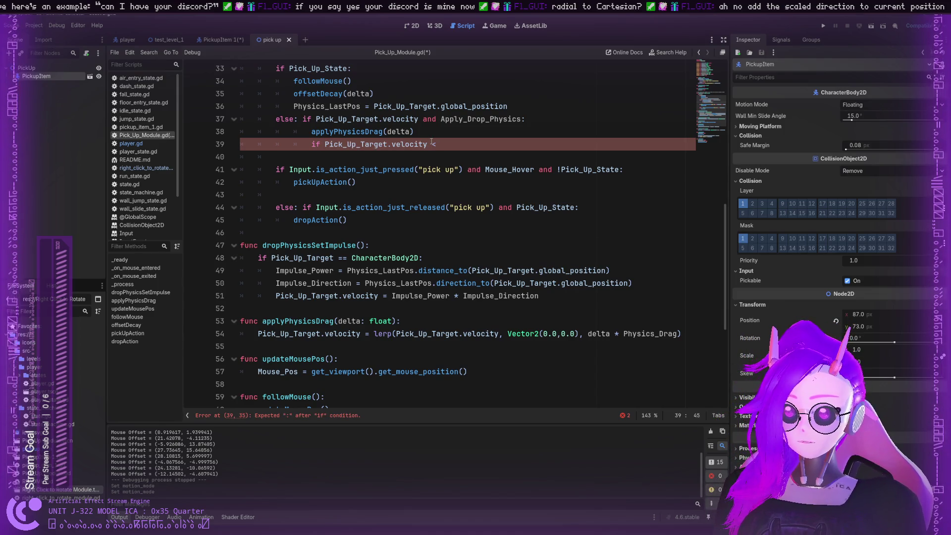
{"action": "type", "text": "="}
{"action": "key", "text": "BackSpace"}
{"action": "key", "text": "BackSpace"}
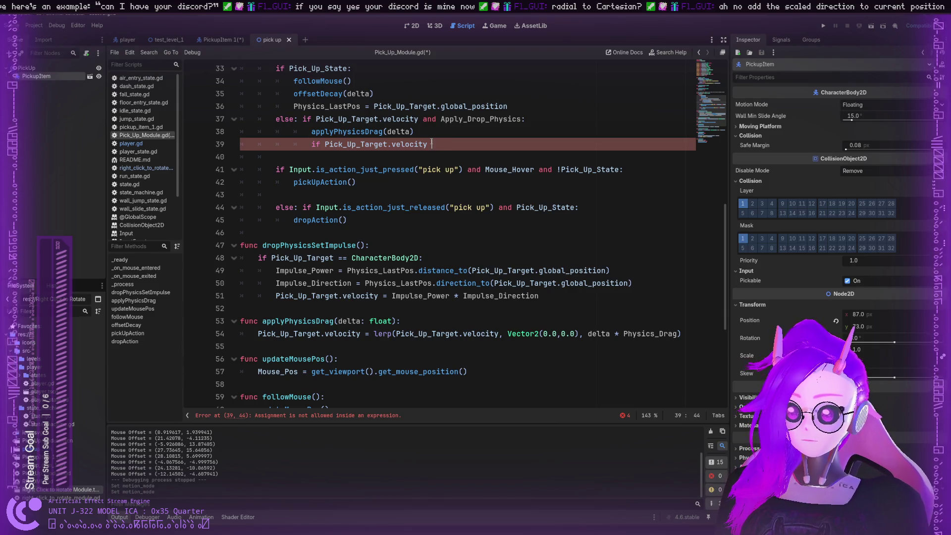
{"action": "type", "text": "<="}
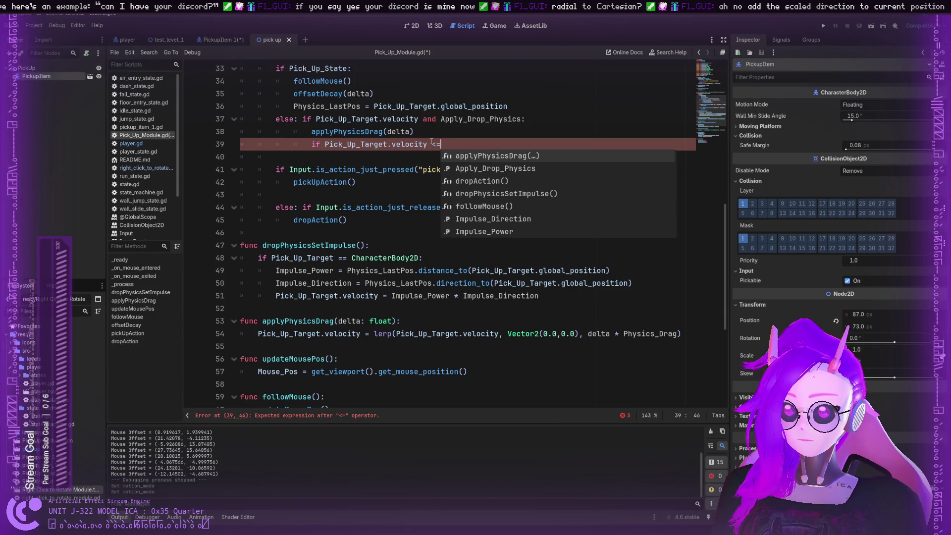
{"action": "type", "text": " Vector2"}
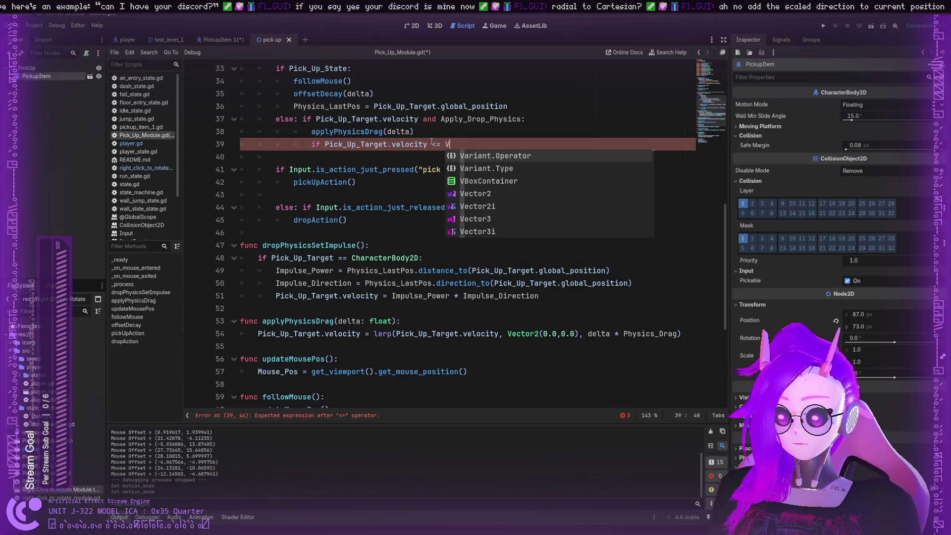
{"action": "type", "text": "("}
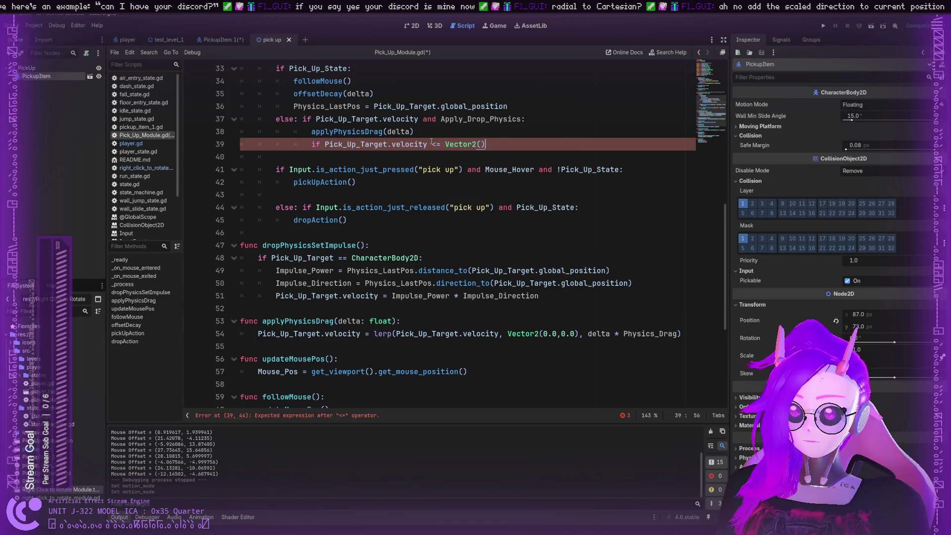
{"action": "type", "text": ".01"}
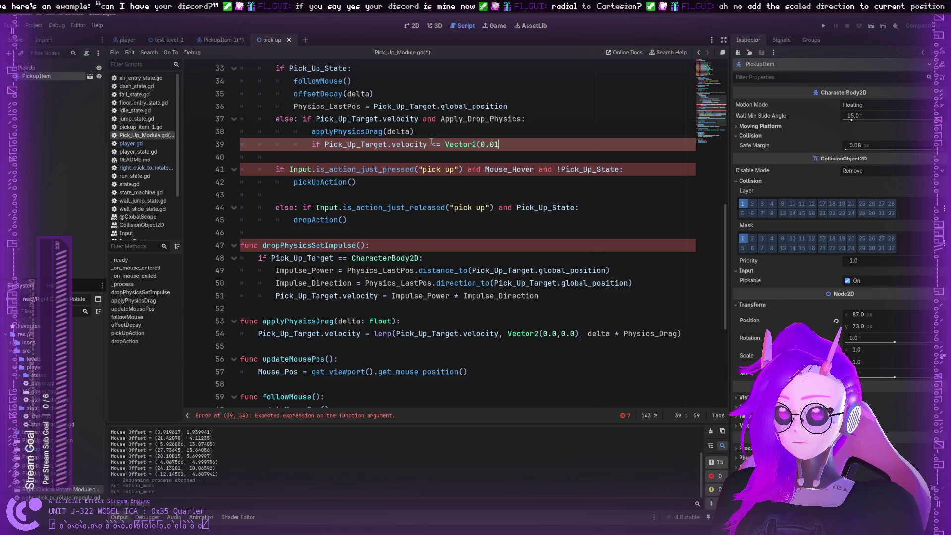
{"action": "type", "text": ",0.01):"}
{"action": "scroll", "coordinate": [421, 142], "scroll_direction": "up", "scroll_amount": 8}
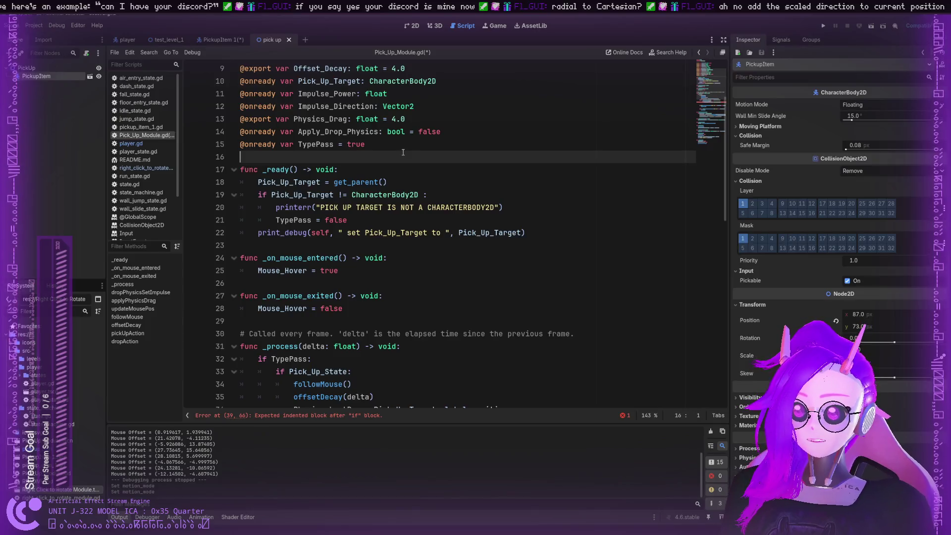
{"action": "left_click", "coordinate": [402, 143]}
{"action": "type", "text": "@onready"}
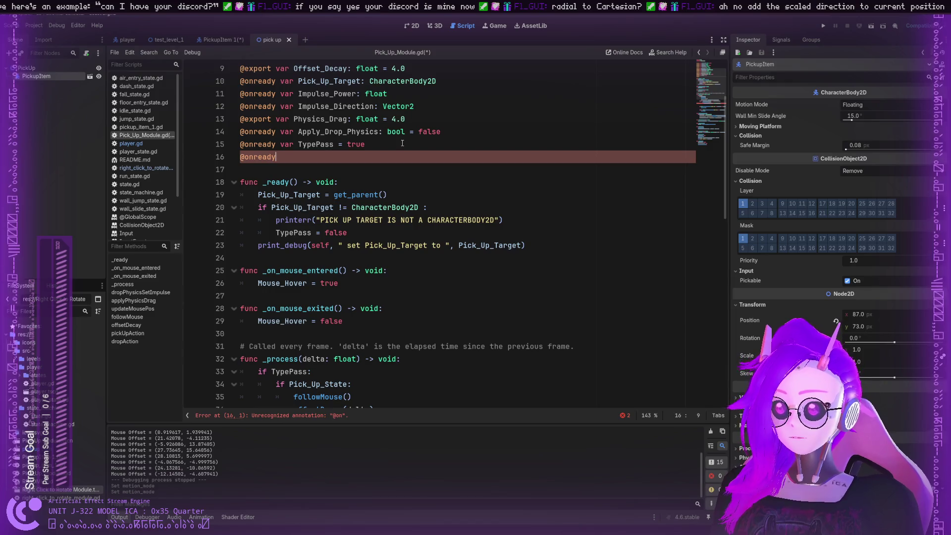
{"action": "type", "text": " var "}
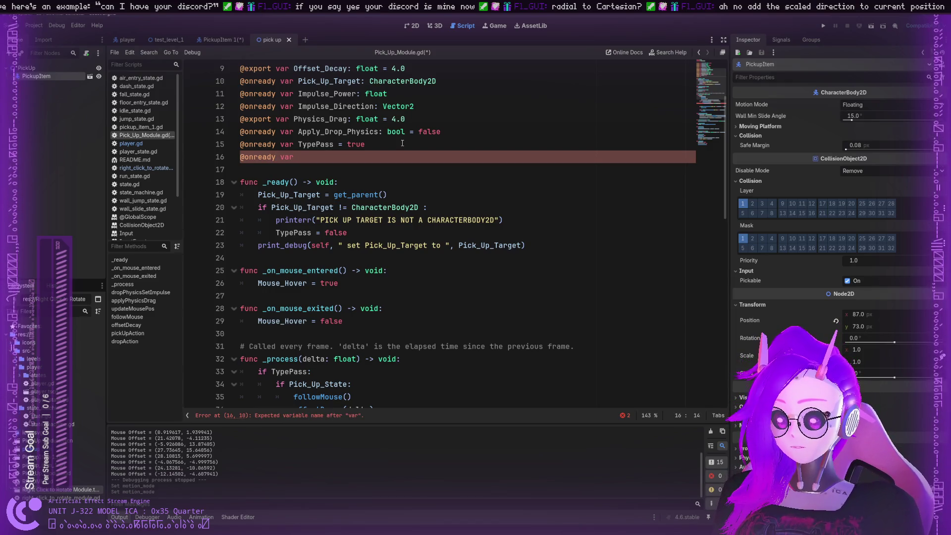
{"action": "type", "text": "Mov"}
{"action": "key", "text": "BackSpace"}
{"action": "key", "text": "BackSpace"}
{"action": "key", "text": "BackSpace"}
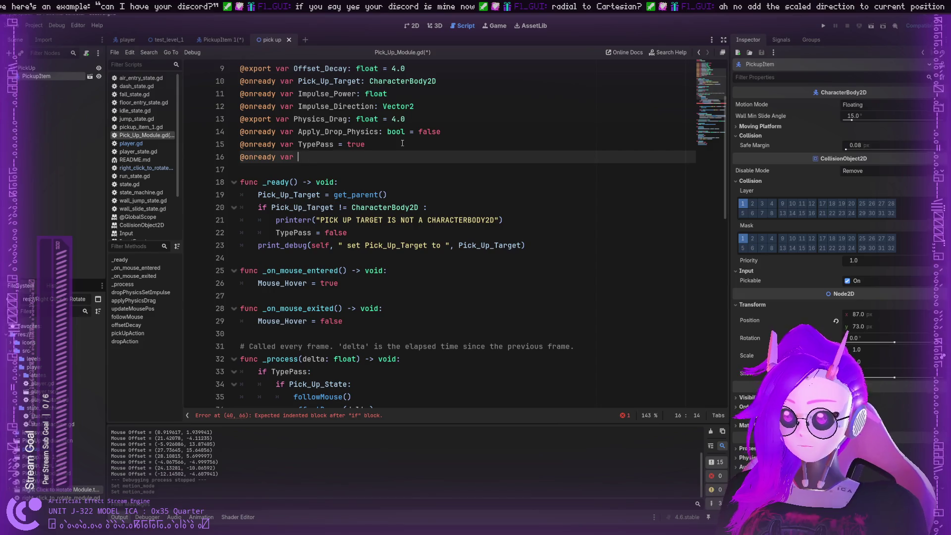
{"action": "type", "text": "Drage App"}
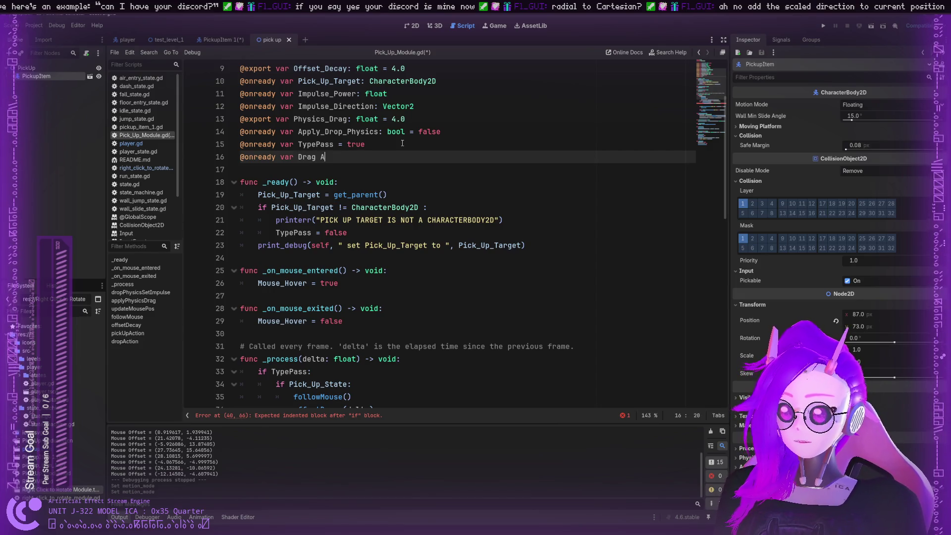
{"action": "key", "text": "BackSpace"}
{"action": "key", "text": "BackSpace"}
{"action": "key", "text": "BackSpace"}
{"action": "key", "text": "BackSpace"}
{"action": "type", "text": "__"}
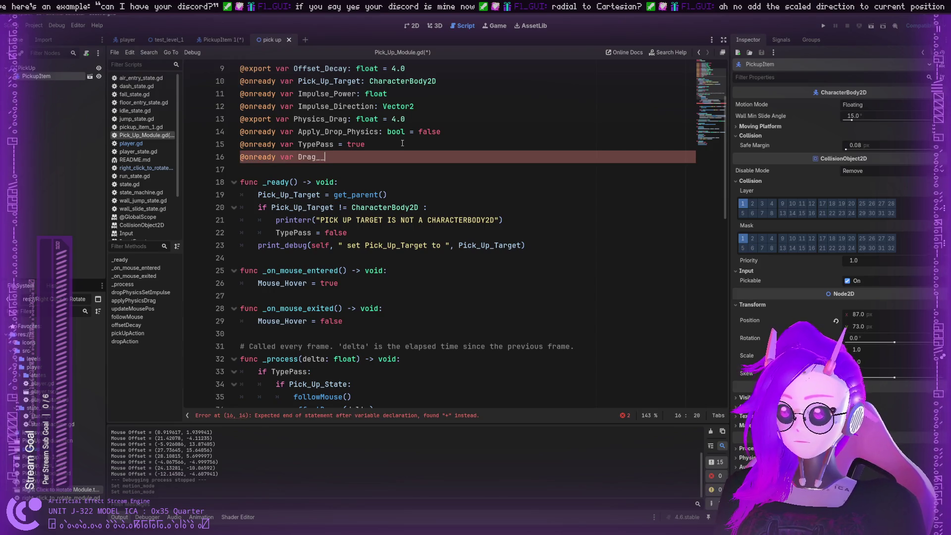
{"action": "type", "text": "Apply_"}
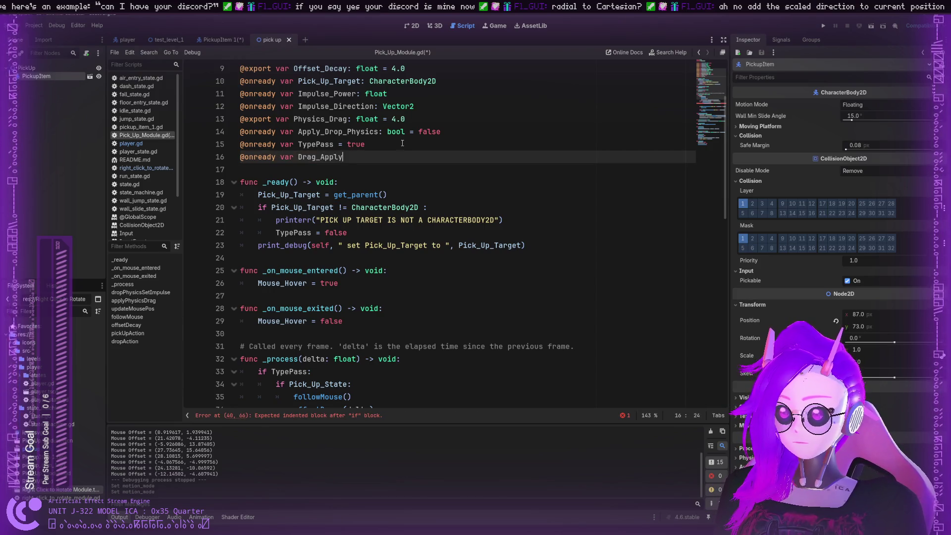
{"action": "type", "text": "Min_Threa"}
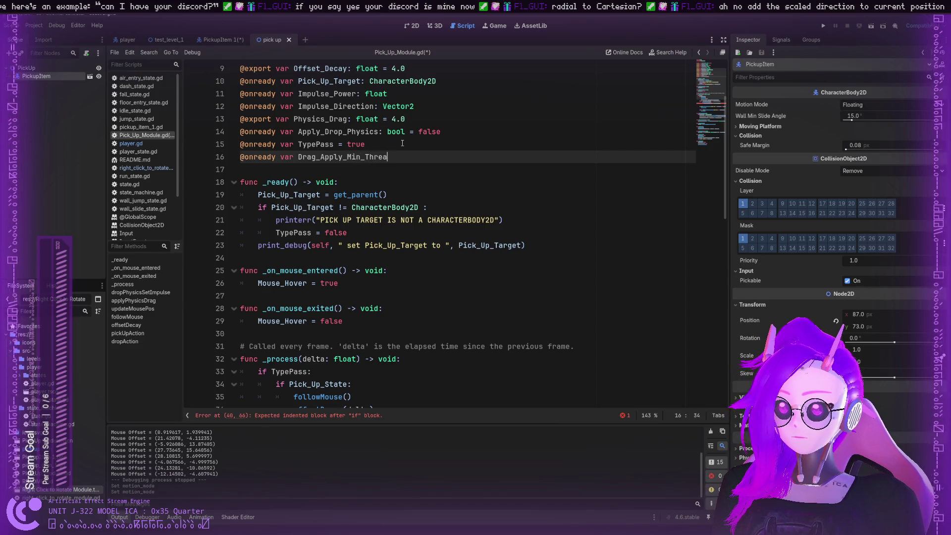
{"action": "type", "text": "shold"}
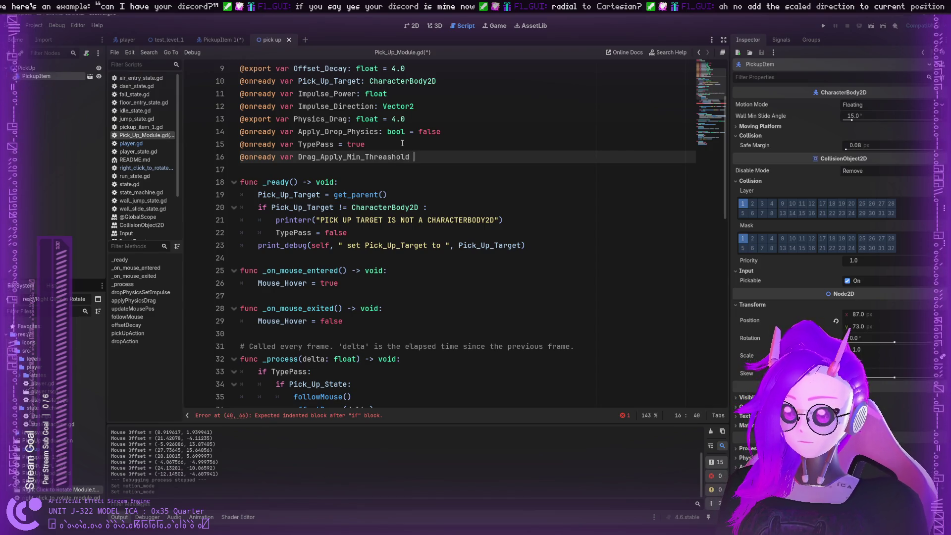
{"action": "type", "text": ":"}
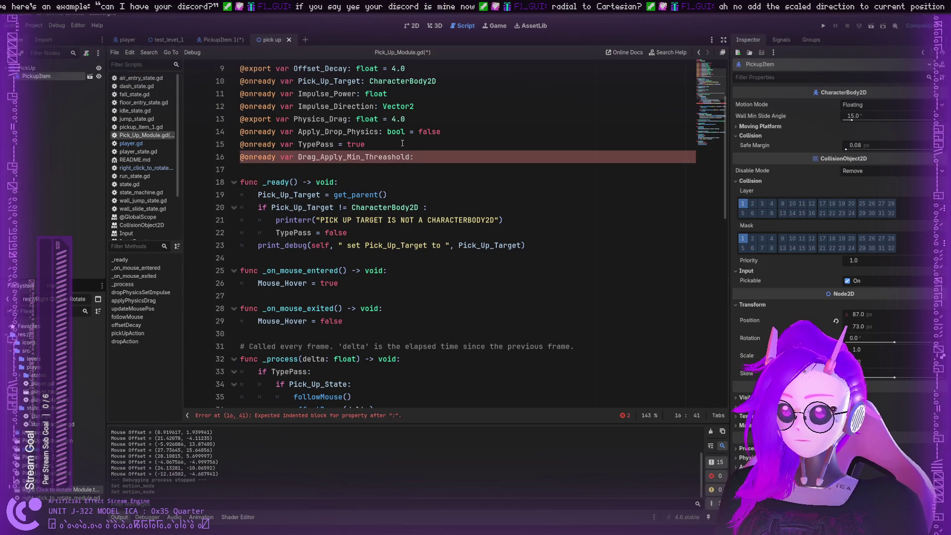
{"action": "key", "text": "BackSpace"}
{"action": "key", "text": "BackSpace"}
{"action": "key", "text": "BackSpace"}
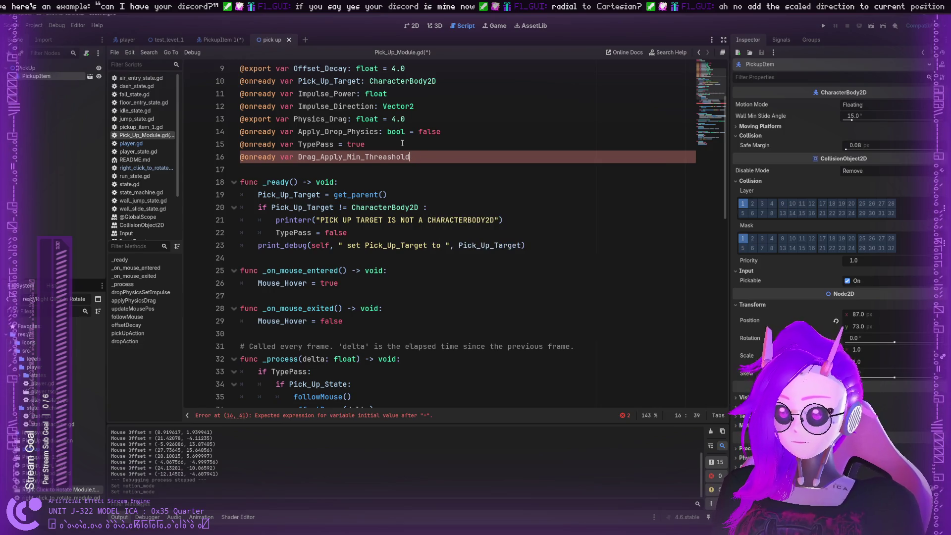
Type Drag_Apply_Min_Threashold as Vector2 instead of float
{"action": "type", "text": ": fload ="}
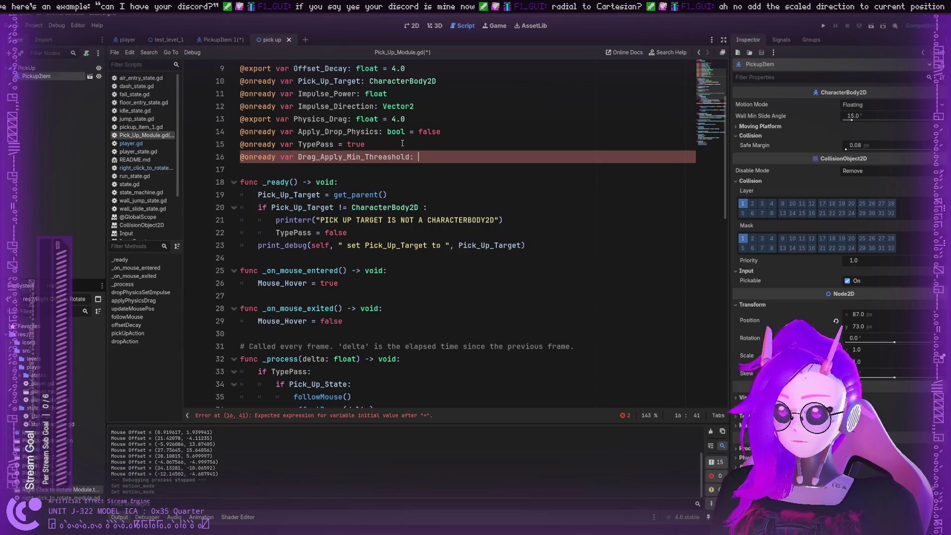
{"action": "key", "text": "BackSpace"}
{"action": "key", "text": "BackSpace"}
{"action": "key", "text": "BackSpace"}
{"action": "type", "text": "t = "}
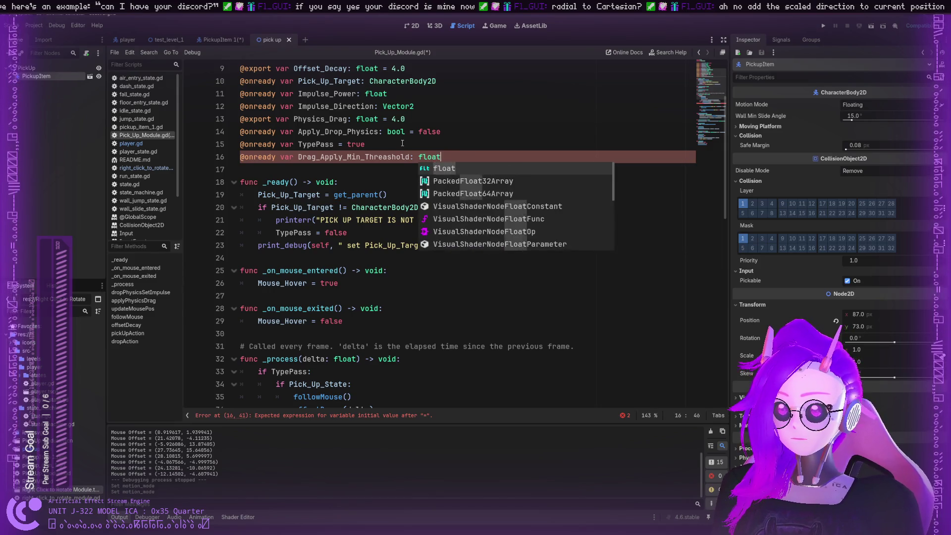
{"action": "type", "text": "0.0"}
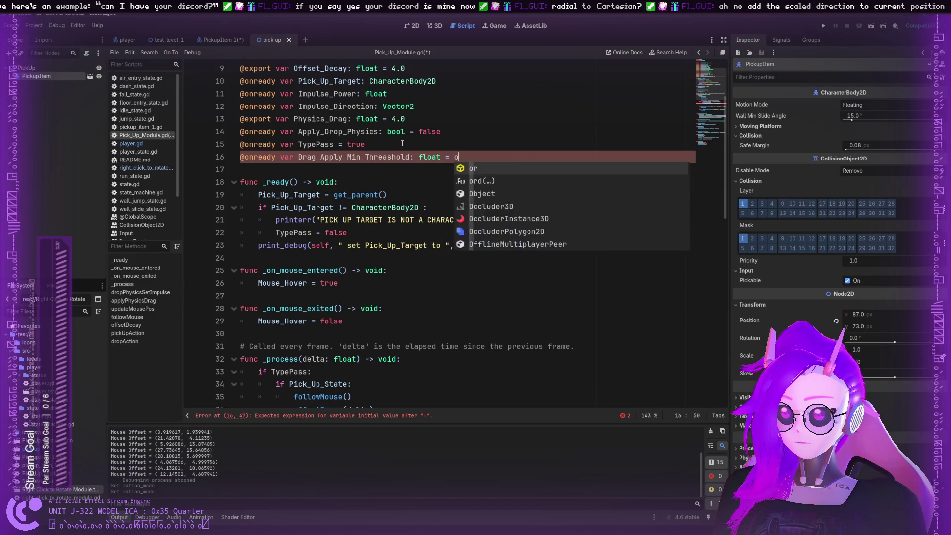
{"action": "type", "text": "1"}
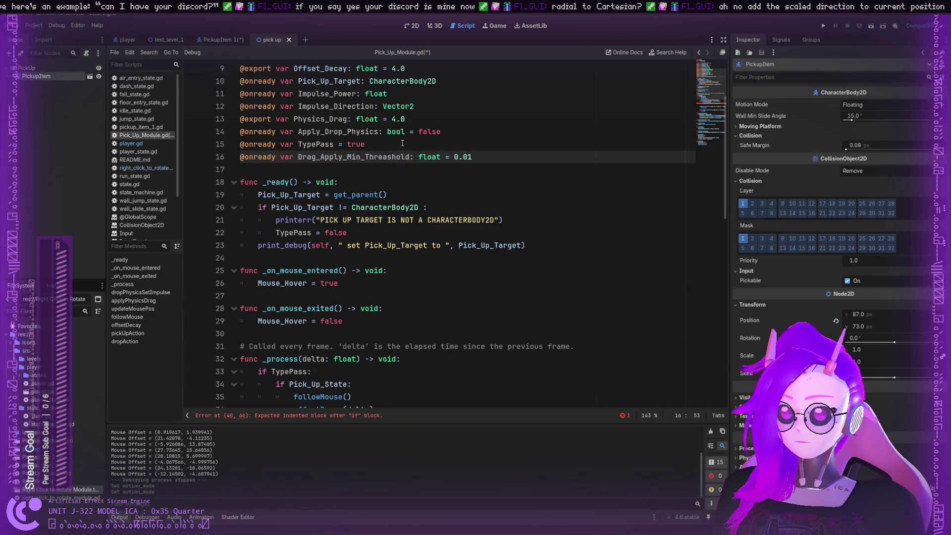
{"action": "left_click_drag", "start_coordinate": [441, 157], "coordinate": [417, 156]}
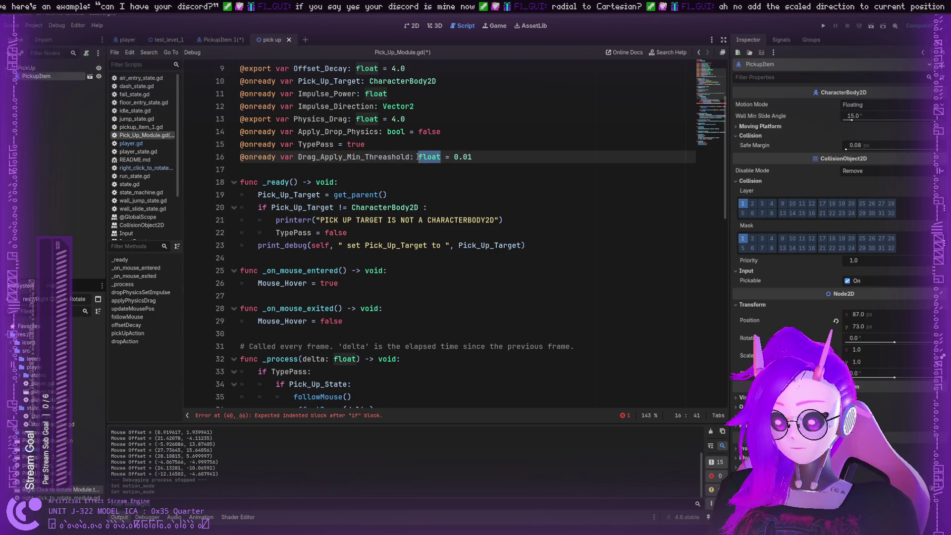
{"action": "type", "text": "Vector2"}
{"action": "key", "text": "Right"}
{"action": "key", "text": "Right"}
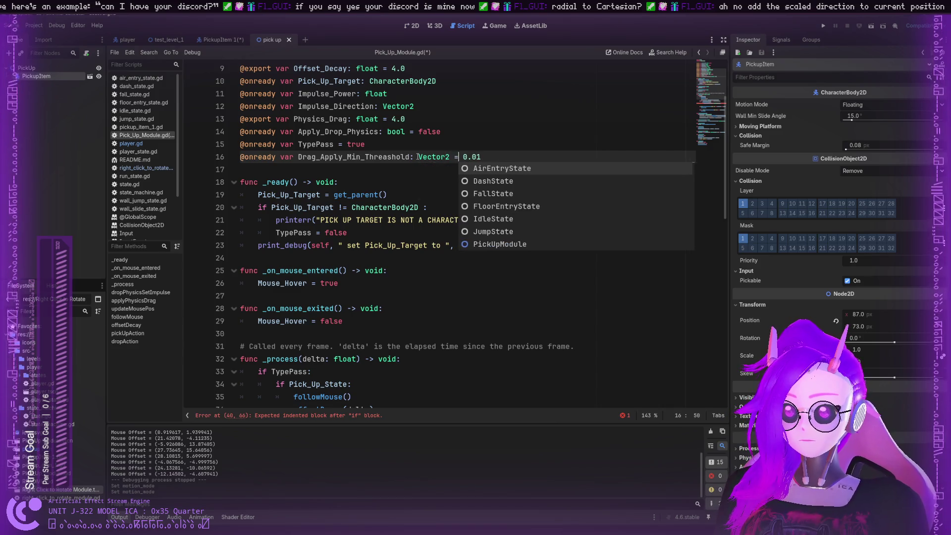
{"action": "key", "text": "Right"}
Set its default value to Vector2(0.01,0.01) and select the variable name
{"action": "type", "text": "("}
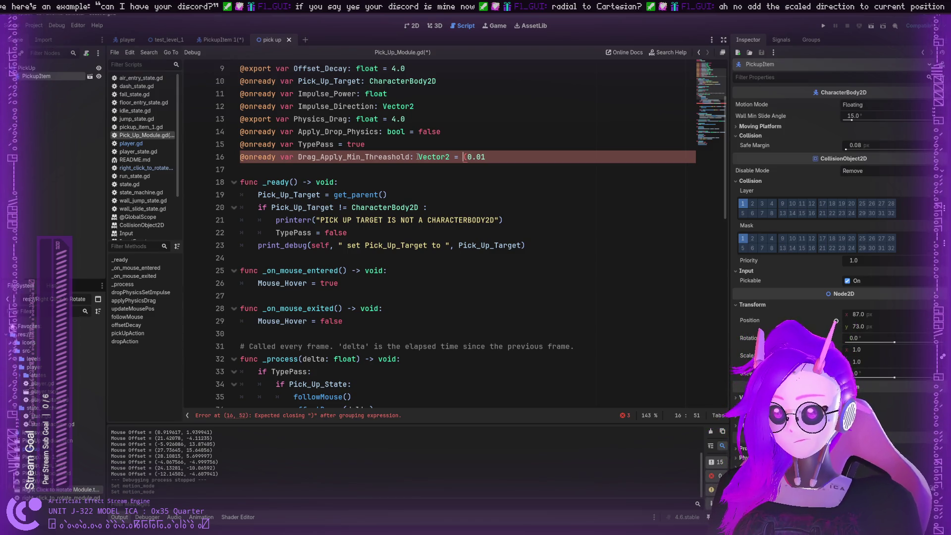
{"action": "scroll", "coordinate": [441, 101], "scroll_direction": "up", "scroll_amount": 3}
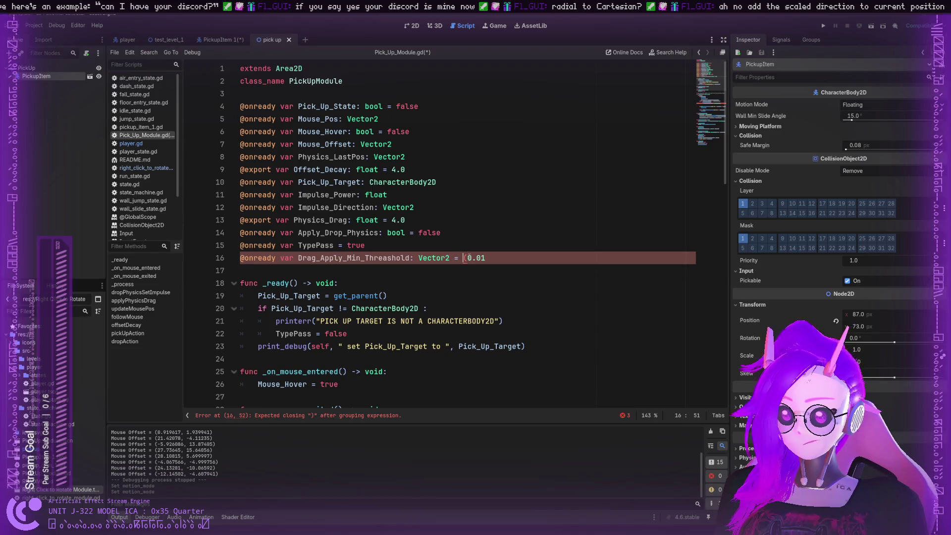
{"action": "key", "text": "BackSpace"}
{"action": "key", "text": "BackSpace"}
{"action": "key", "text": "BackSpace"}
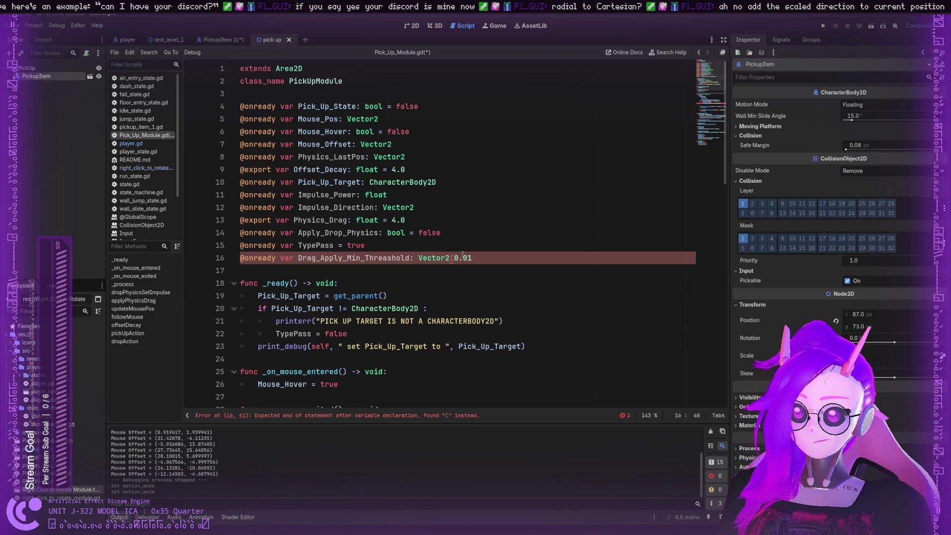
{"action": "type", "text": "= C"}
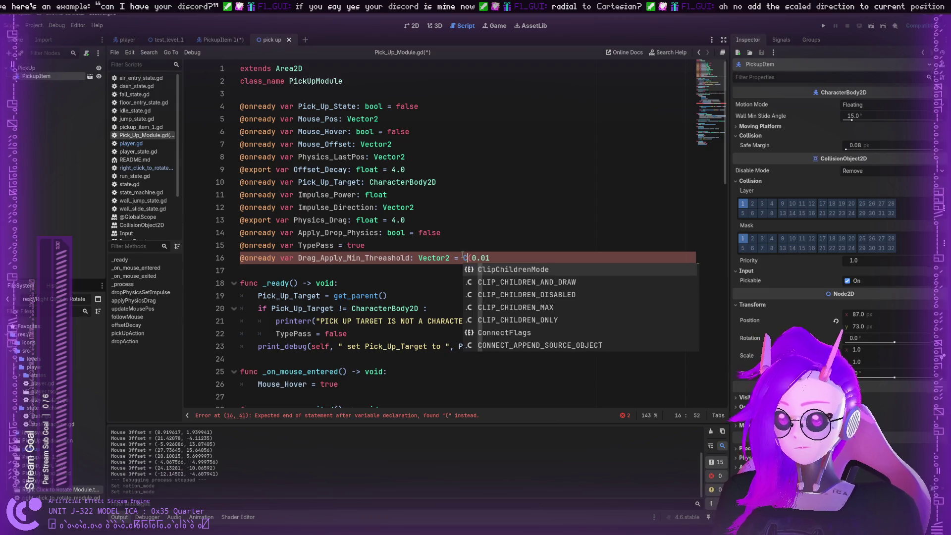
{"action": "type", "text": "Vector2"}
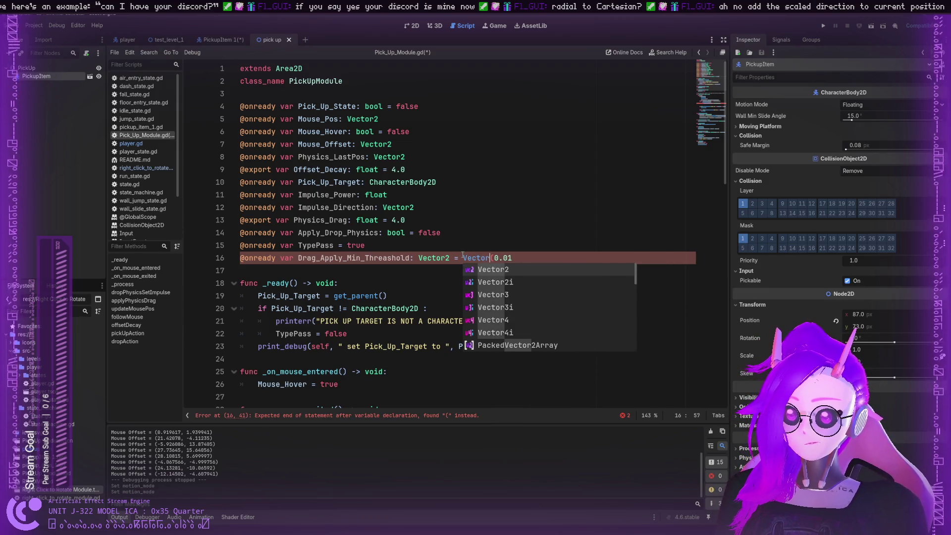
{"action": "key", "text": "Right"}
{"action": "key", "text": "Right"}
{"action": "key", "text": "Right"}
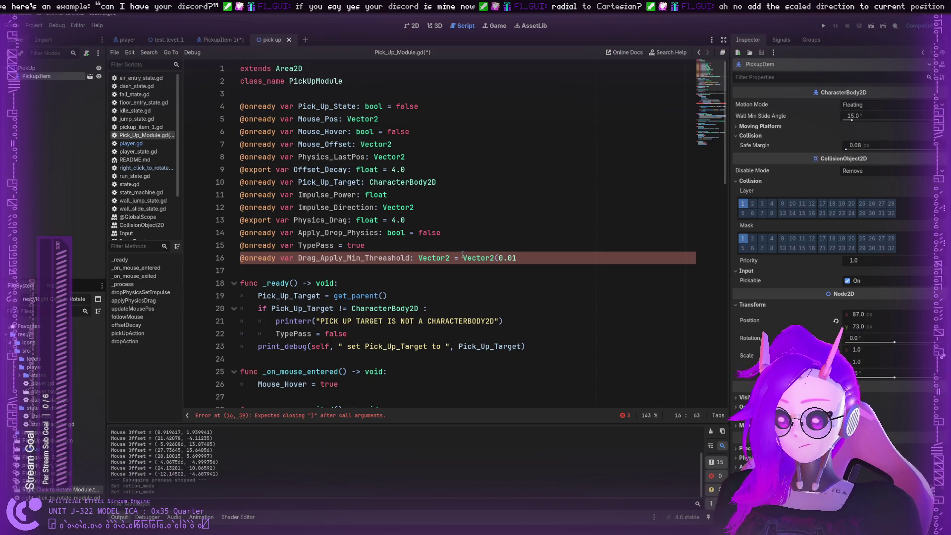
{"action": "type", "text": "0.01)"}
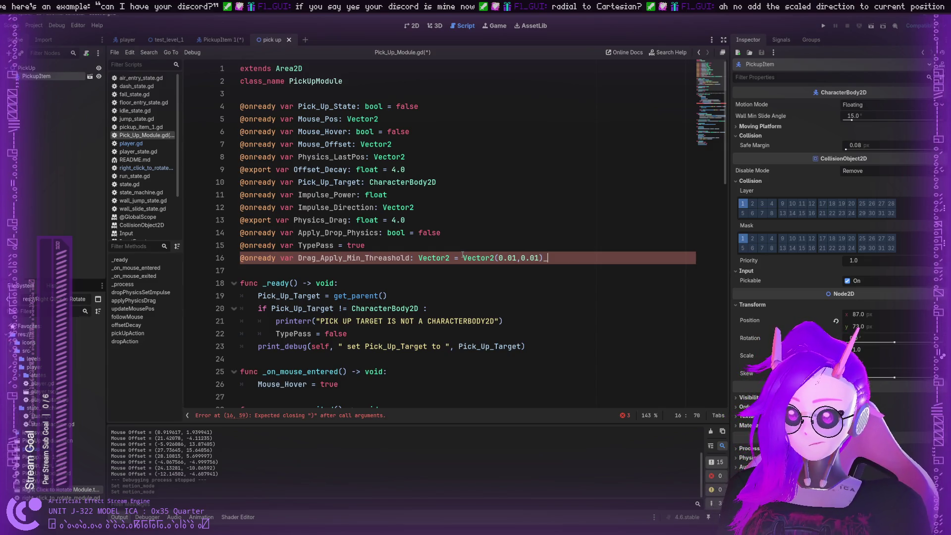
{"action": "double_click", "coordinate": [344, 257]}
{"action": "key", "text": "ctrl+c"}
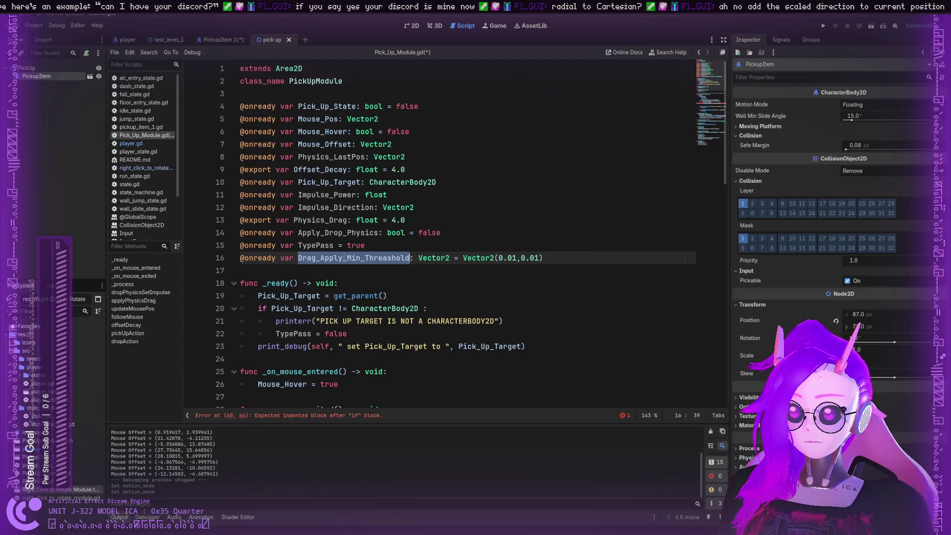
{"action": "scroll", "coordinate": [344, 257], "scroll_direction": "down", "scroll_amount": 8}
Replace the hard-coded Vector2 threshold on line 40 with the threshold variable
{"action": "left_click", "coordinate": [503, 257]}
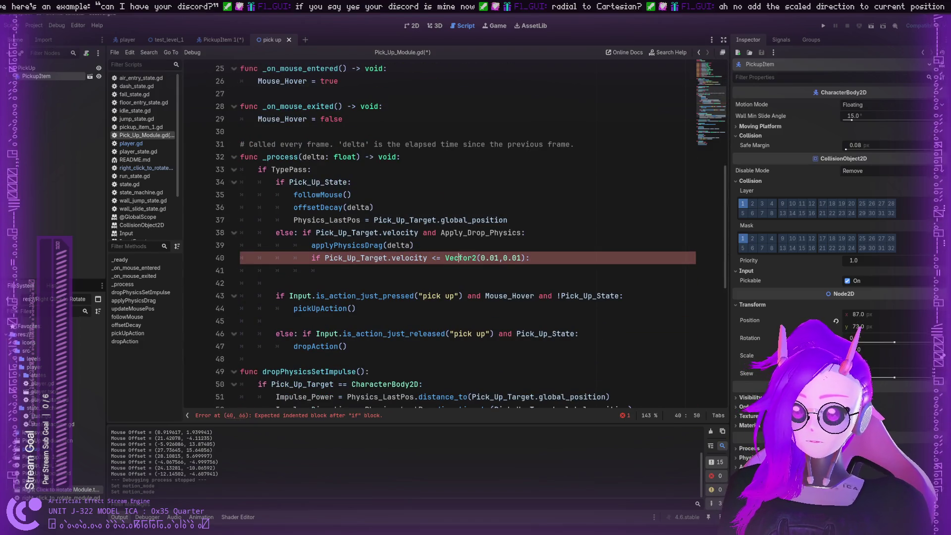
{"action": "left_click_drag", "start_coordinate": [524, 258], "coordinate": [444, 257]}
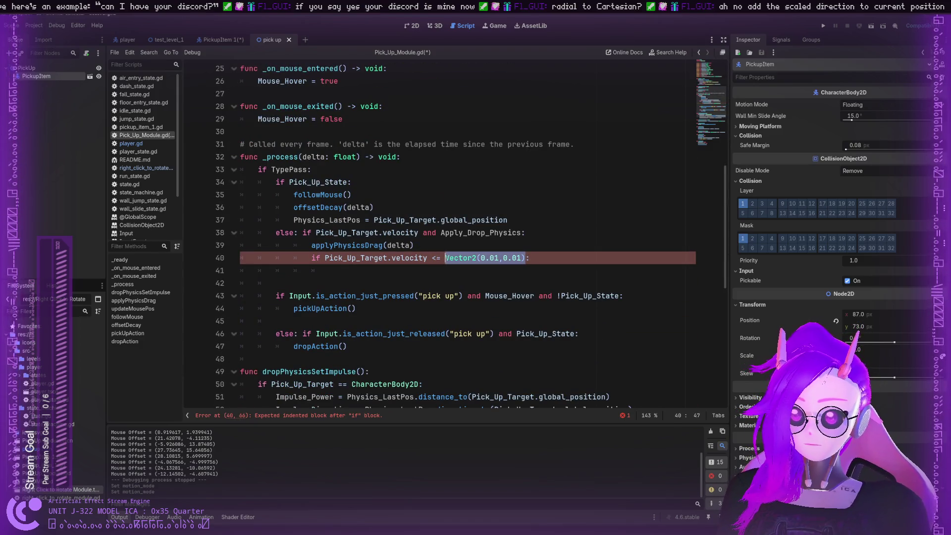
{"action": "key", "text": "ctrl+v"}
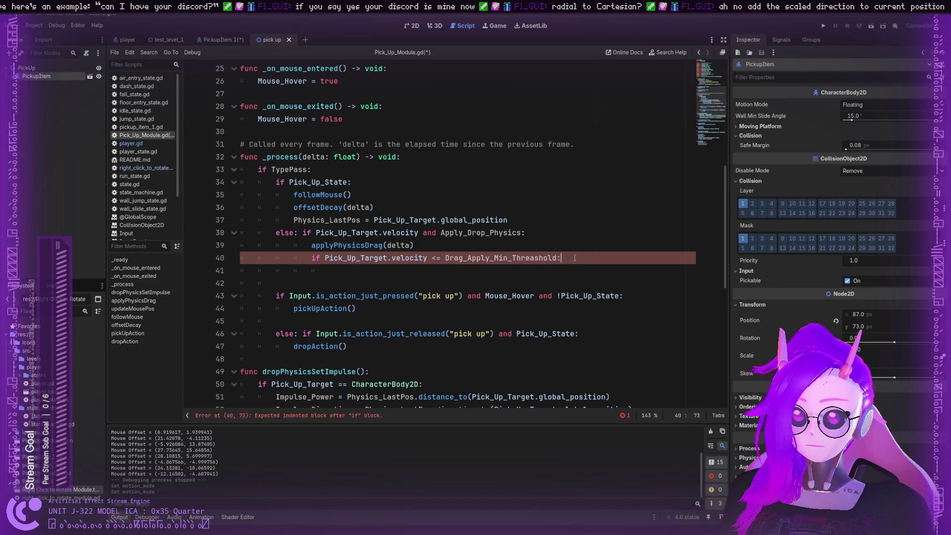
Inside the check, reset Pick_Up_Target.velocity to Vector2(0.0,0.0)
{"action": "key", "text": "Down"}
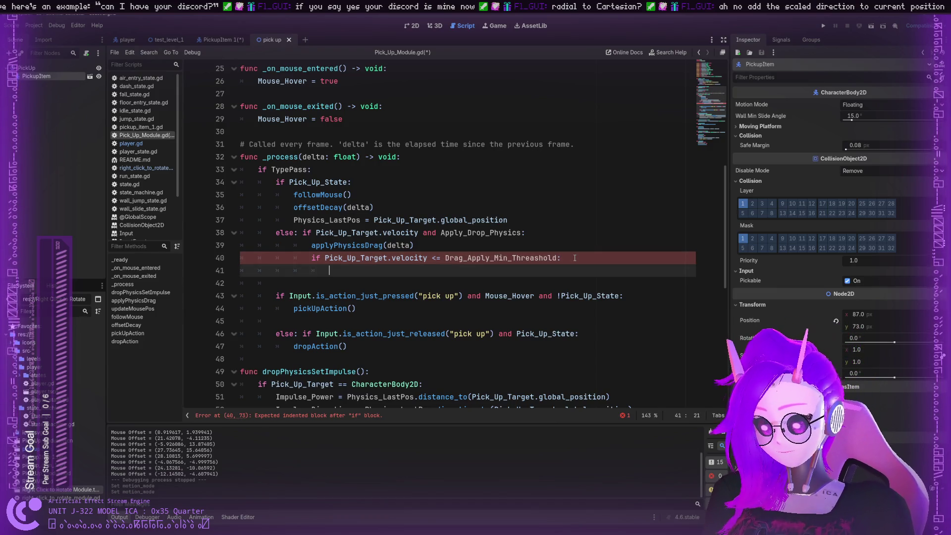
{"action": "double_click", "coordinate": [409, 257]}
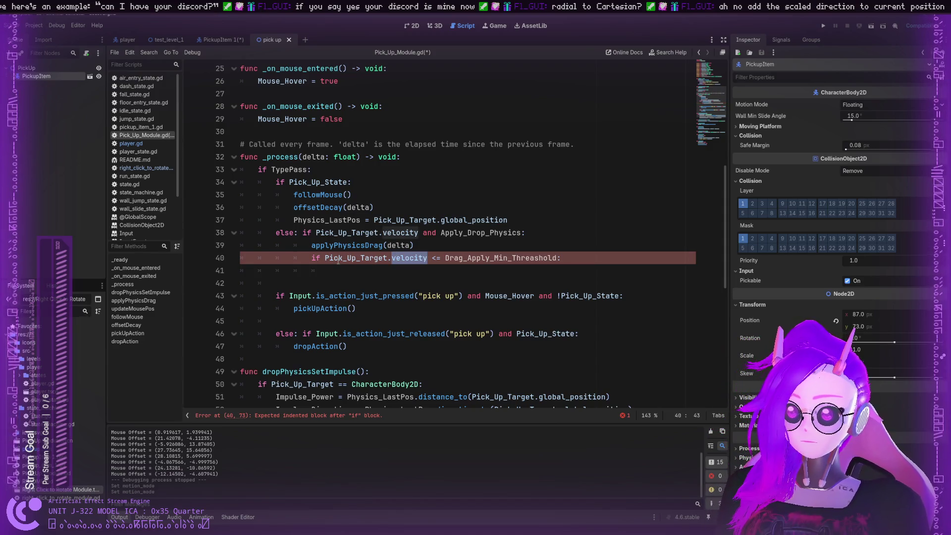
{"action": "left_click_drag", "start_coordinate": [324, 258], "coordinate": [427, 258]}
{"action": "key", "text": "ctrl+c"}
{"action": "left_click", "coordinate": [368, 276]}
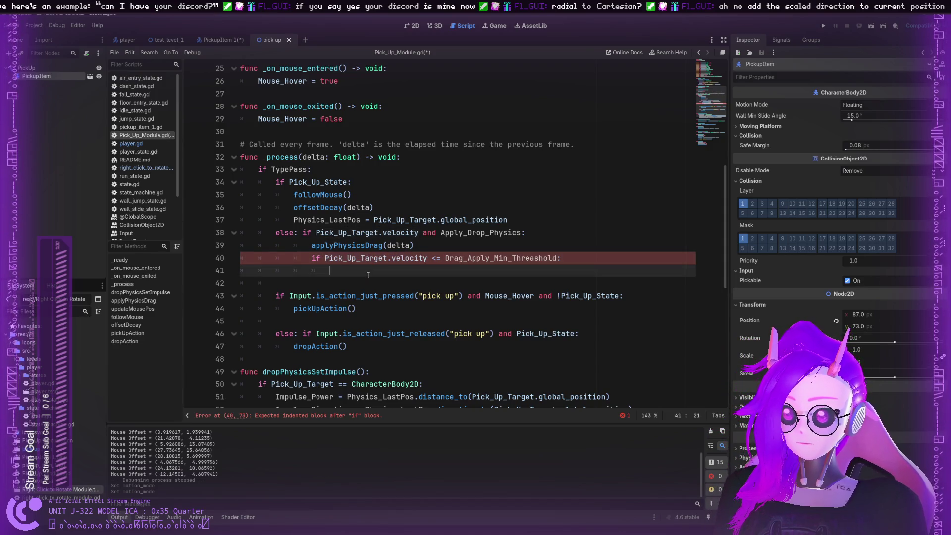
{"action": "key", "text": "ctrl+v"}
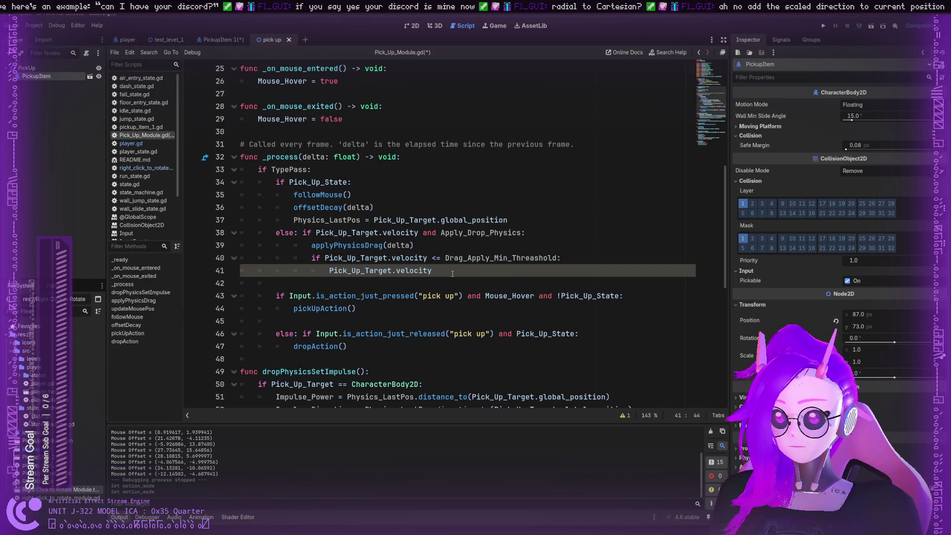
{"action": "type", "text": "= Vector"}
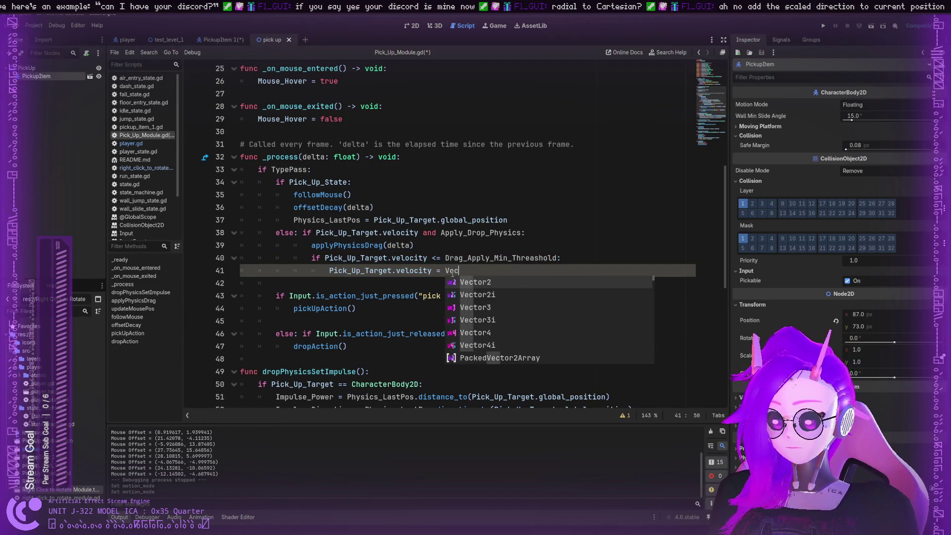
{"action": "type", "text": "2("}
{"action": "key", "text": "Escape"}
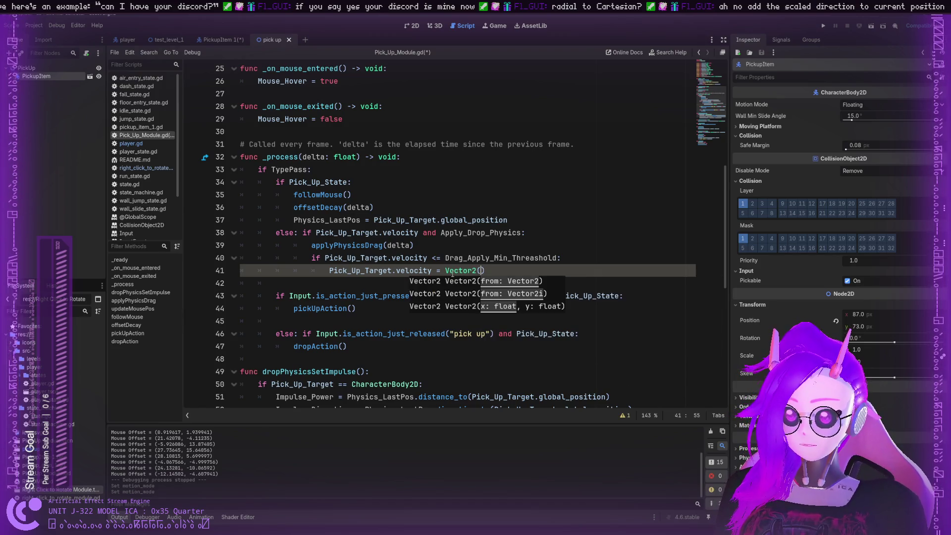
{"action": "type", "text": "0.0,0.0"}
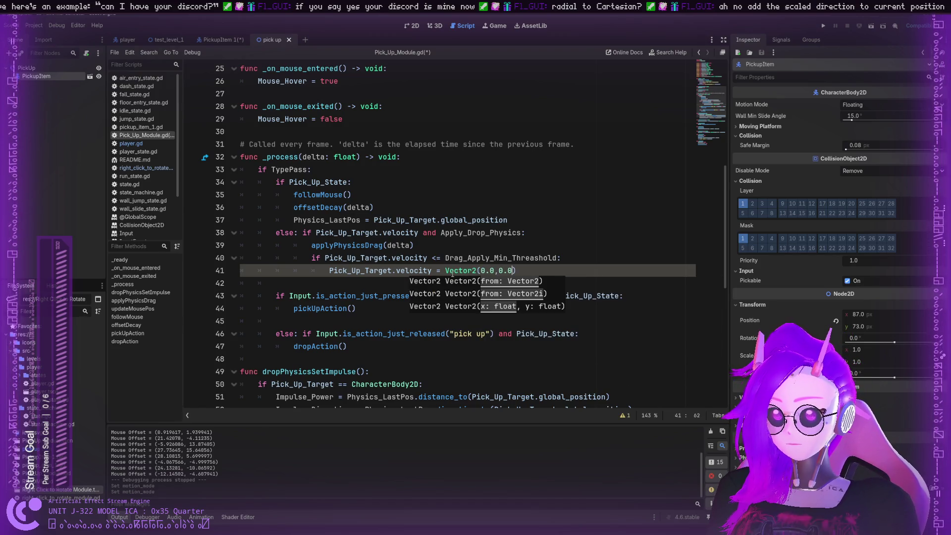
Add 'Apply_Drop_Physics = false' on line 42 and save the script
{"action": "key", "text": "Return"}
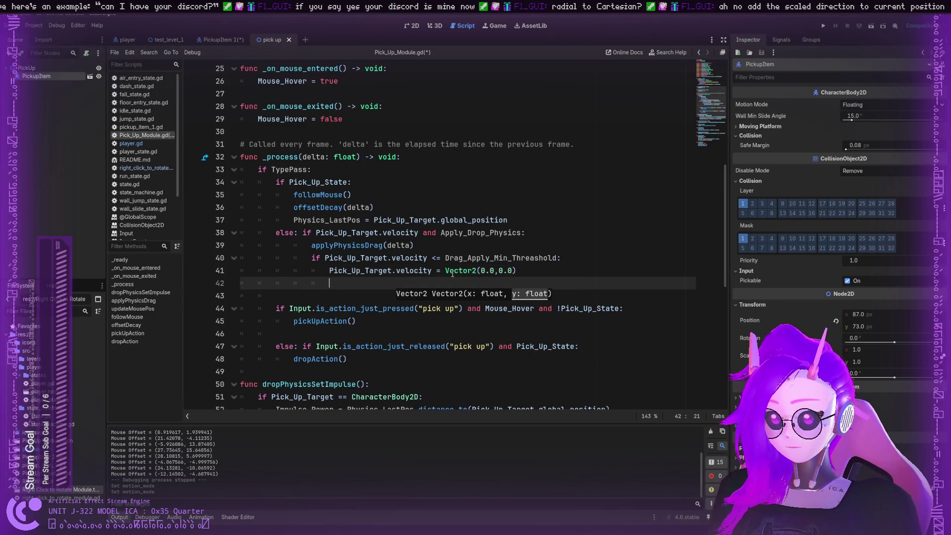
{"action": "double_click", "coordinate": [478, 234]}
{"action": "key", "text": "ctrl+c"}
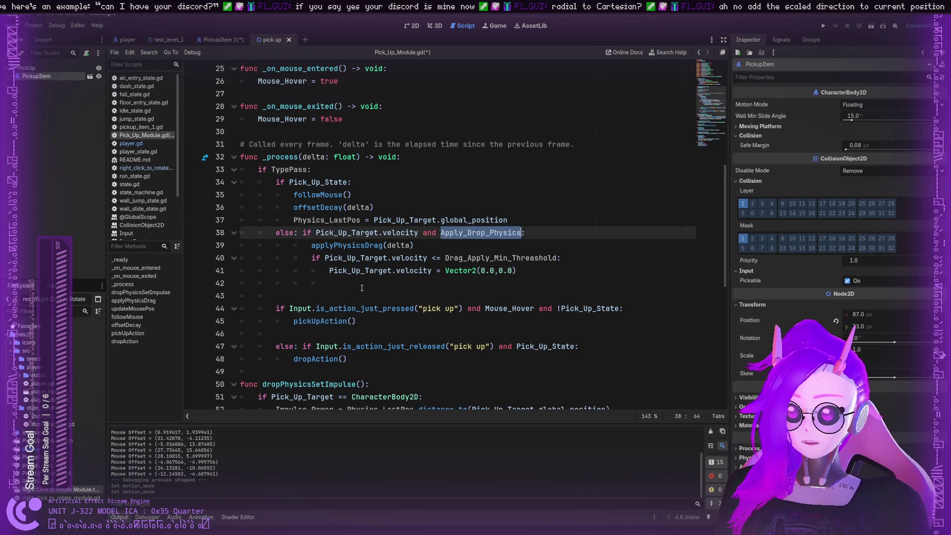
{"action": "left_click", "coordinate": [362, 283]}
{"action": "key", "text": "ctrl+v"}
{"action": "type", "text": "false"}
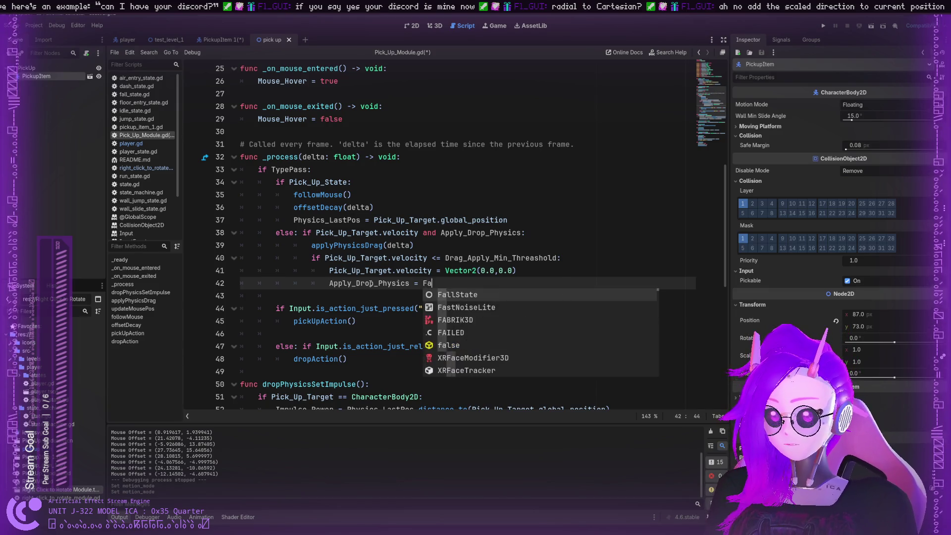
{"action": "key", "text": "Escape"}
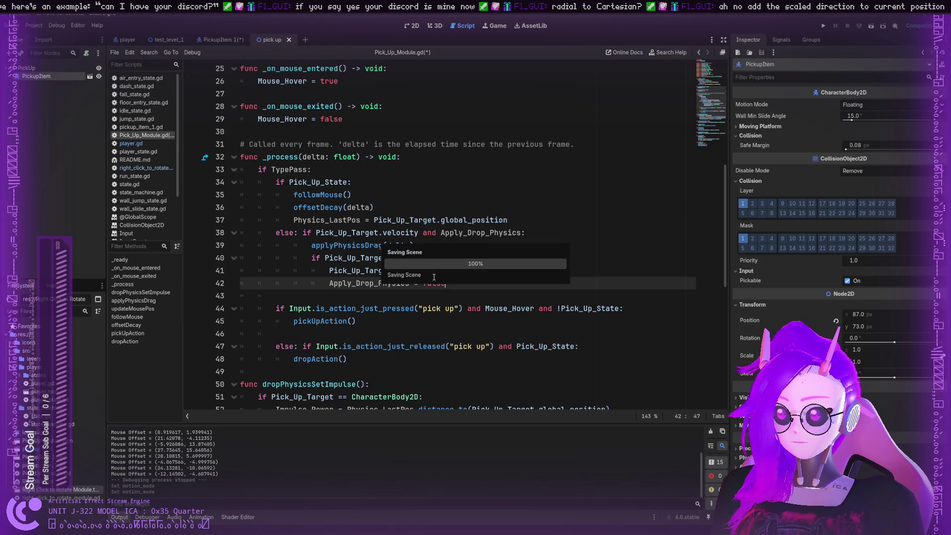
{"action": "key", "text": "ctrl+s"}
{"action": "left_click", "coordinate": [326, 182]}
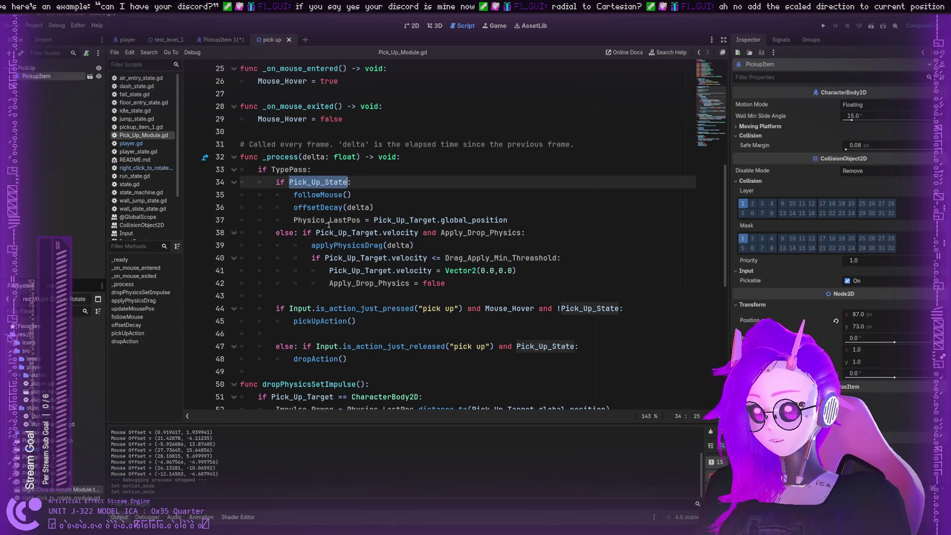
{"action": "left_click", "coordinate": [378, 232]}
Delete 'Pick_Up_Target.velocity and' from line 38's else-if condition
{"action": "left_click", "coordinate": [317, 170]}
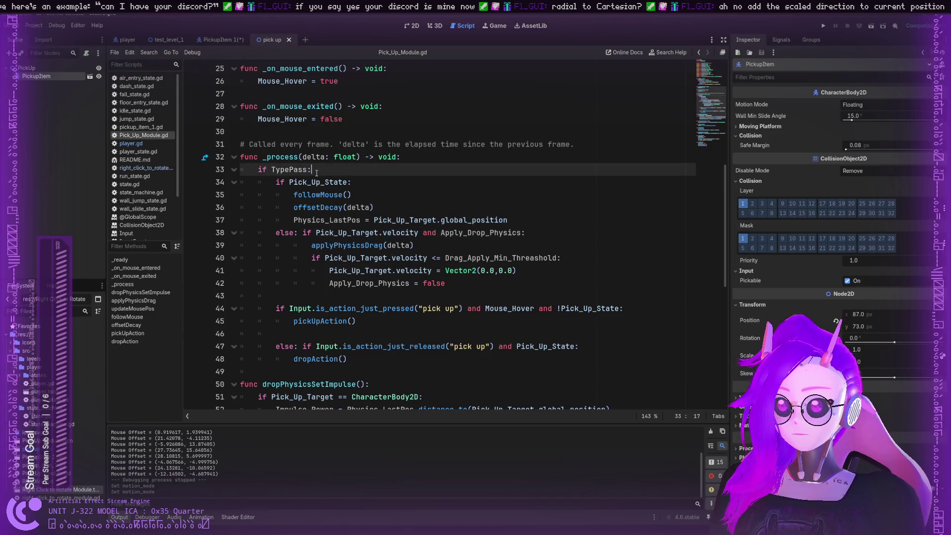
{"action": "double_click", "coordinate": [318, 183]}
{"action": "double_click", "coordinate": [346, 232]}
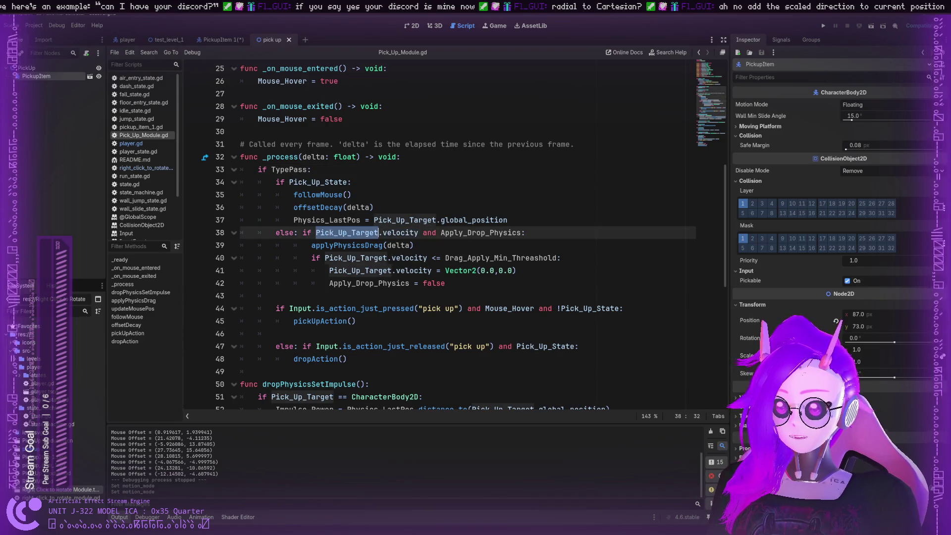
{"action": "double_click", "coordinate": [400, 232]}
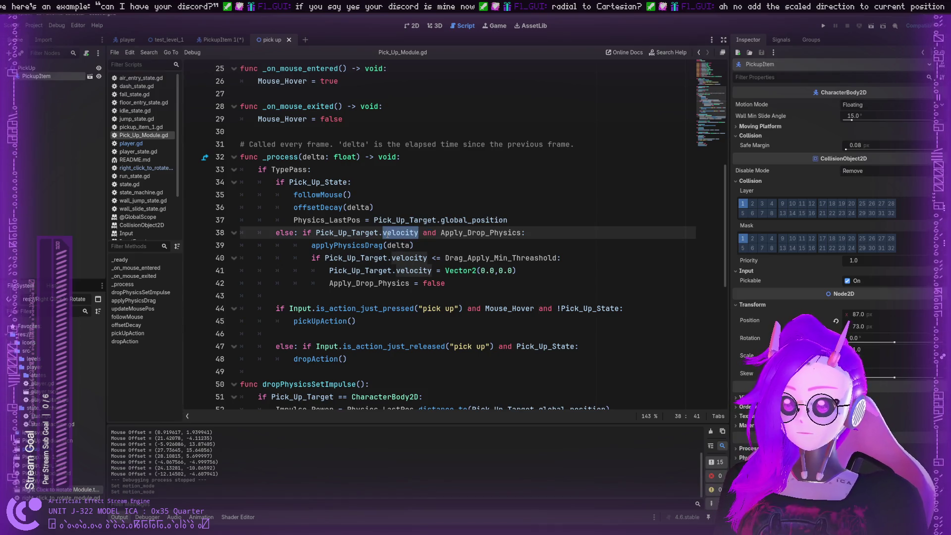
{"action": "left_click", "coordinate": [419, 232]}
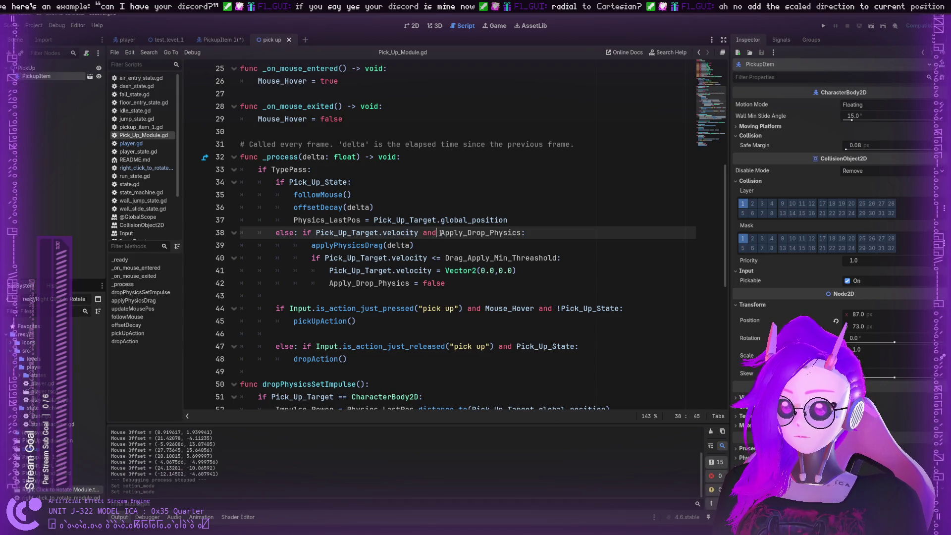
{"action": "left_click_drag", "start_coordinate": [439, 232], "coordinate": [316, 232]}
{"action": "key", "text": "BackSpace"}
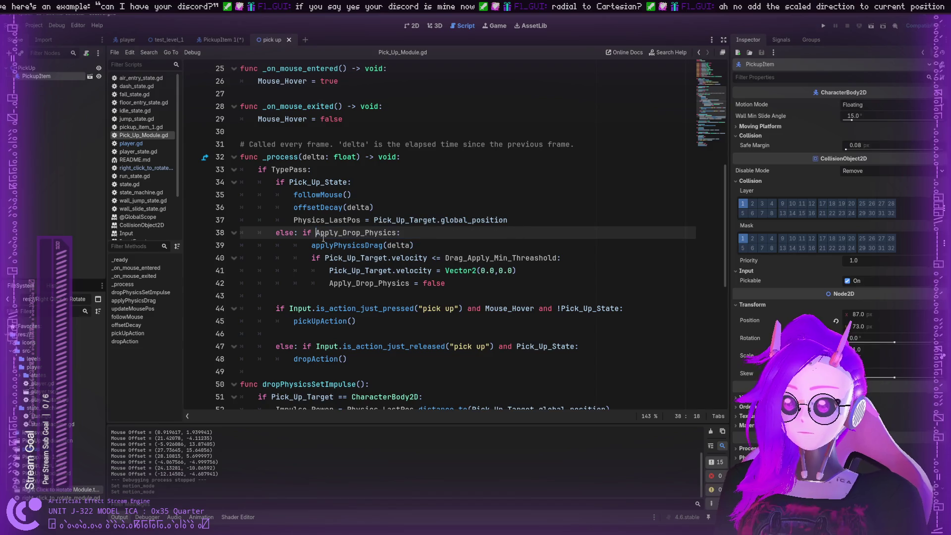
Review the revised drop branch on lines 38–42, from Apply_Drop_Physics to the velocity reset
{"action": "double_click", "coordinate": [346, 233]}
{"action": "double_click", "coordinate": [347, 245]}
{"action": "double_click", "coordinate": [346, 257]}
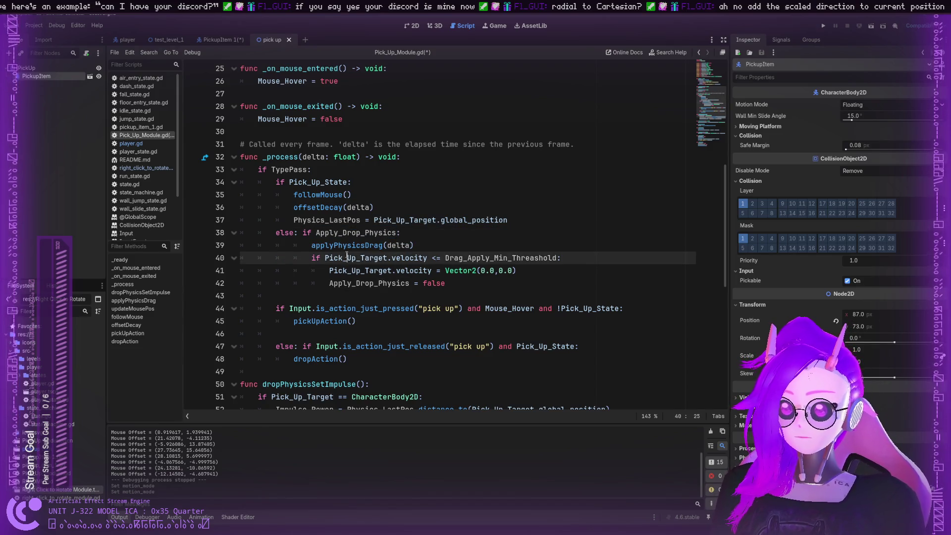
{"action": "double_click", "coordinate": [413, 258]}
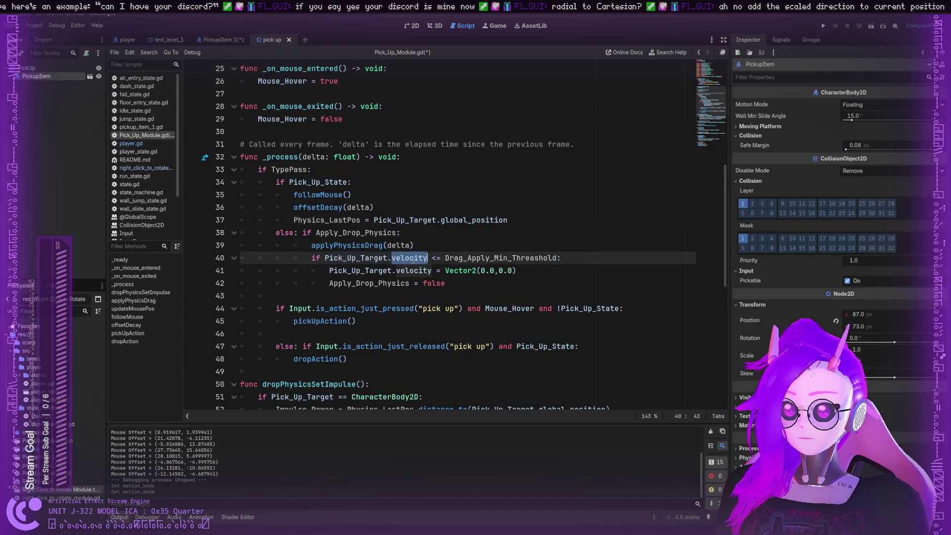
{"action": "double_click", "coordinate": [483, 258]}
{"action": "double_click", "coordinate": [453, 271]}
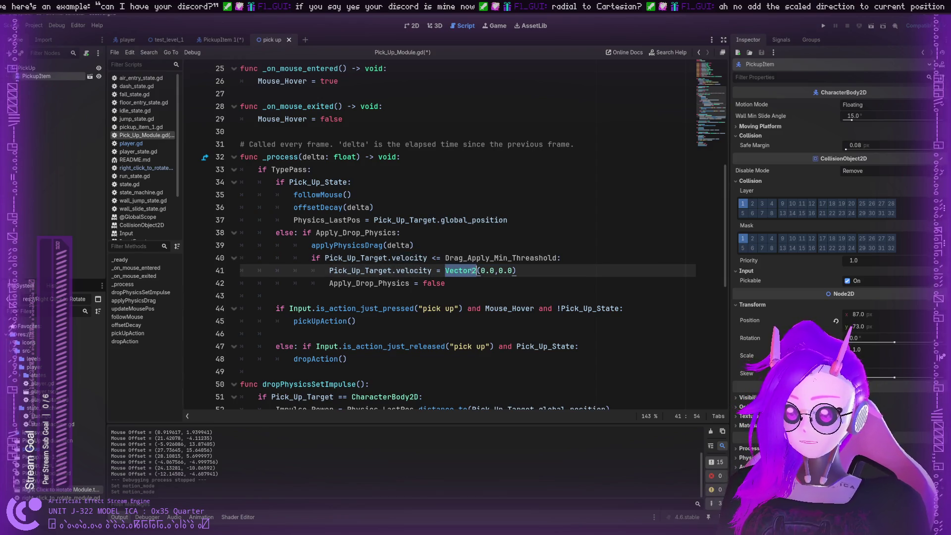
{"action": "double_click", "coordinate": [469, 257]}
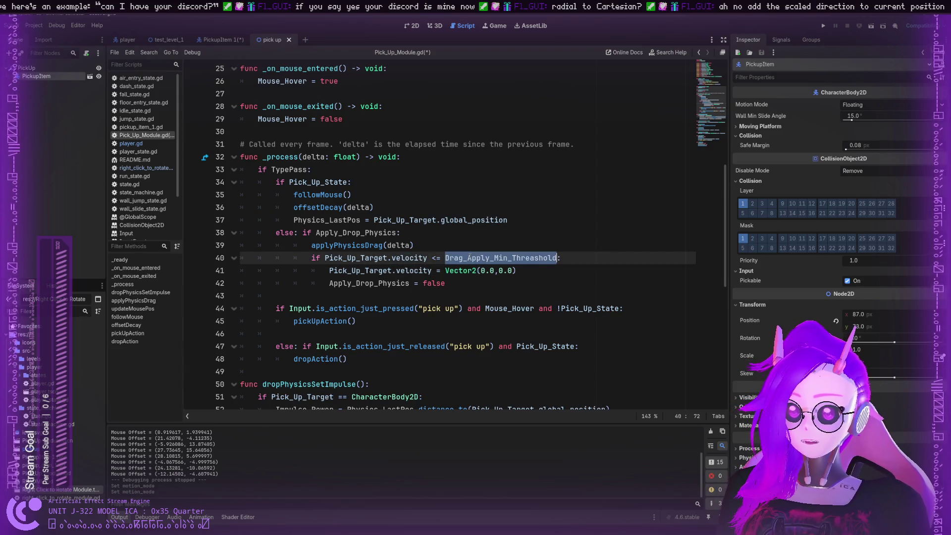
{"action": "double_click", "coordinate": [415, 271]}
{"action": "left_click", "coordinate": [445, 286]}
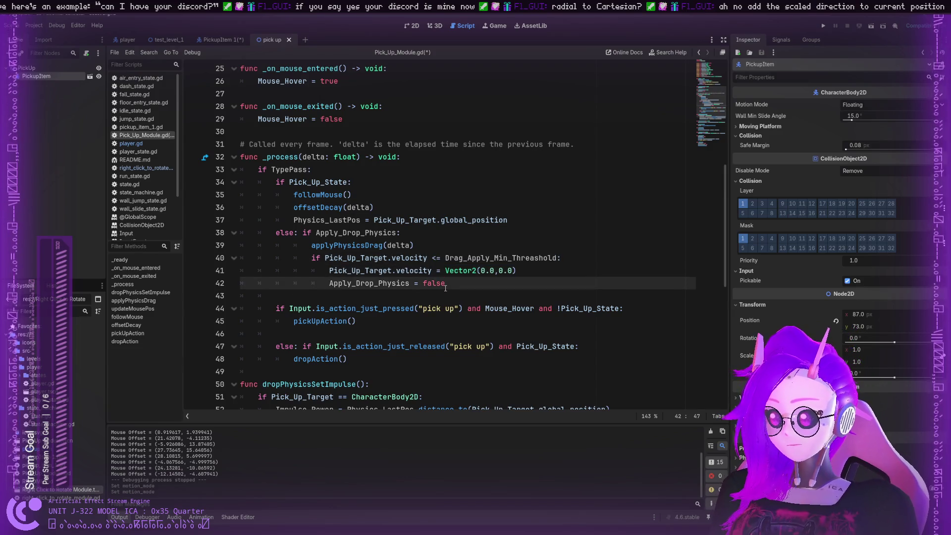
{"action": "scroll", "coordinate": [445, 287], "scroll_direction": "down", "scroll_amount": 2}
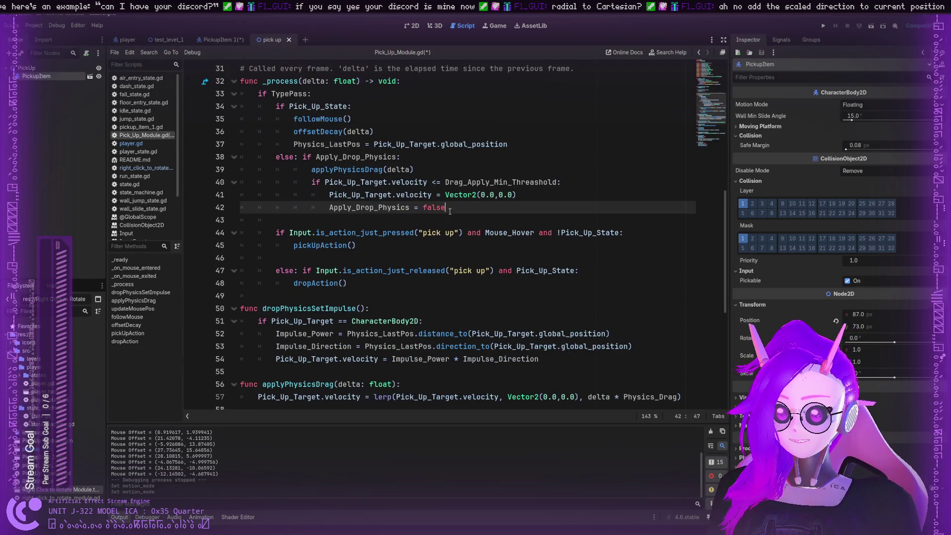
{"action": "scroll", "coordinate": [450, 211], "scroll_direction": "down", "scroll_amount": 7}
Save Pick_Up_Module.gd and scroll through the script
{"action": "key", "text": "ctrl+s"}
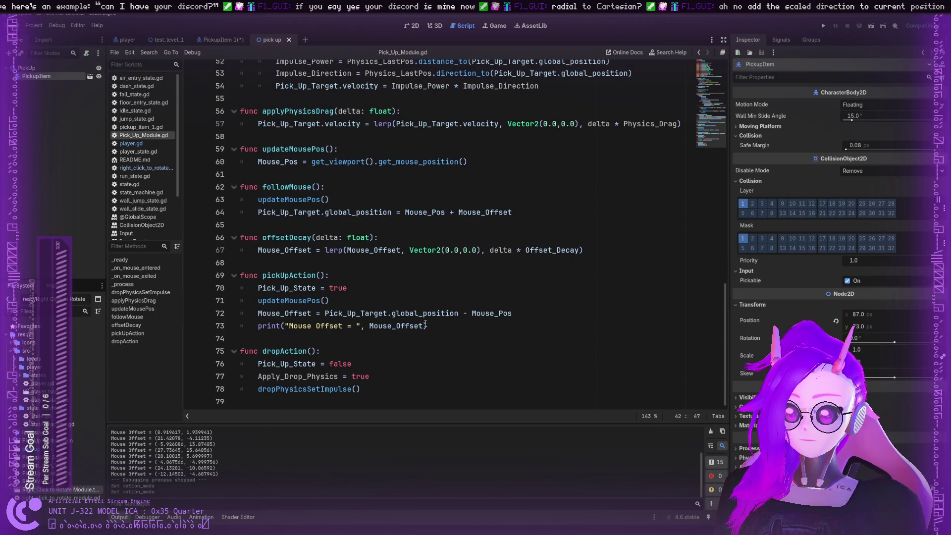
{"action": "scroll", "coordinate": [425, 322], "scroll_direction": "up", "scroll_amount": 9}
{"action": "scroll", "coordinate": [424, 315], "scroll_direction": "up", "scroll_amount": 1}
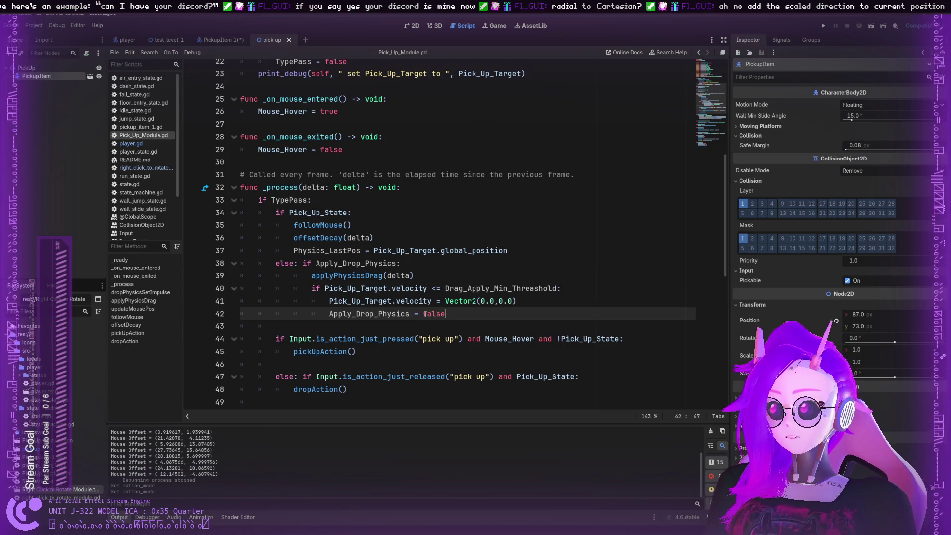
{"action": "scroll", "coordinate": [426, 314], "scroll_direction": "down", "scroll_amount": 6}
{"action": "scroll", "coordinate": [427, 314], "scroll_direction": "up", "scroll_amount": 2}
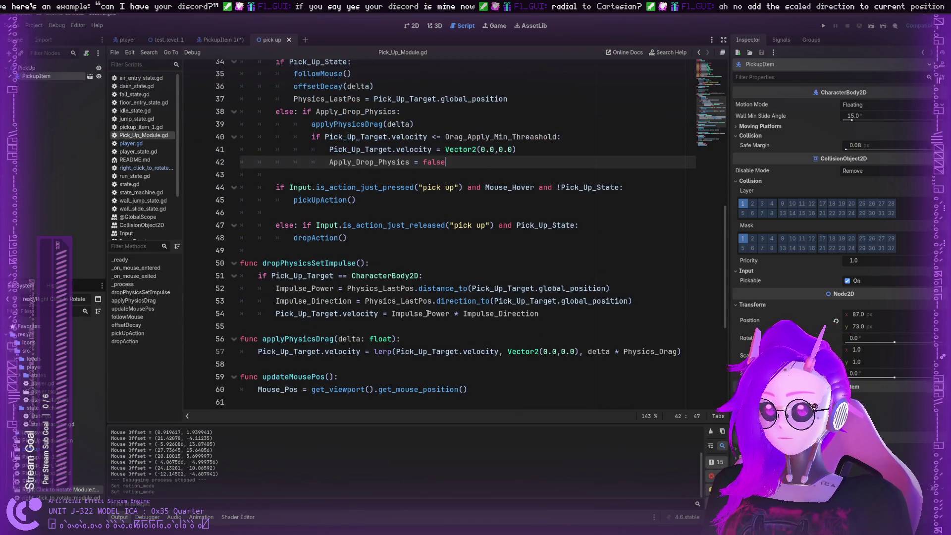
{"action": "scroll", "coordinate": [429, 313], "scroll_direction": "down", "scroll_amount": 6}
{"action": "scroll", "coordinate": [429, 313], "scroll_direction": "up", "scroll_amount": 15}
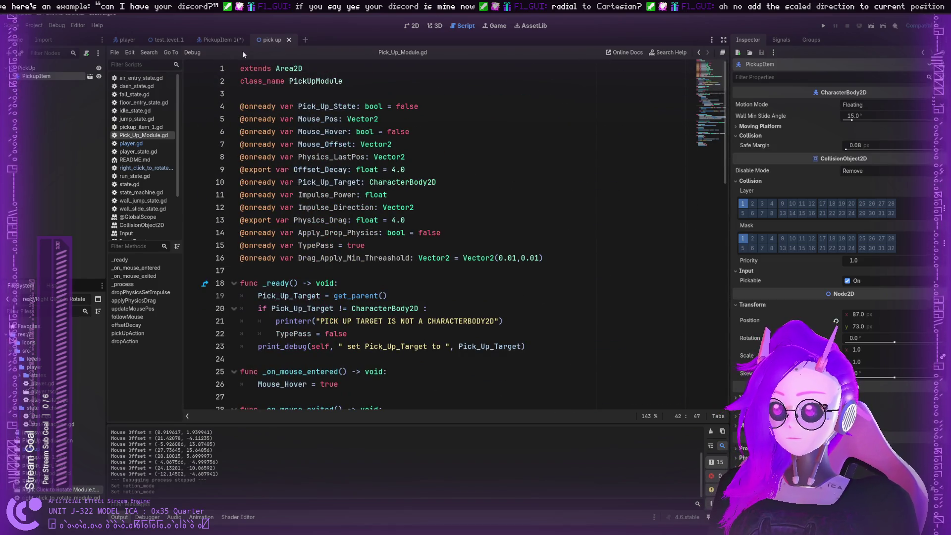
Run the game from the PickupItem 1 scene and stop it after the CharacterBody2D error
{"action": "left_click", "coordinate": [227, 44]}
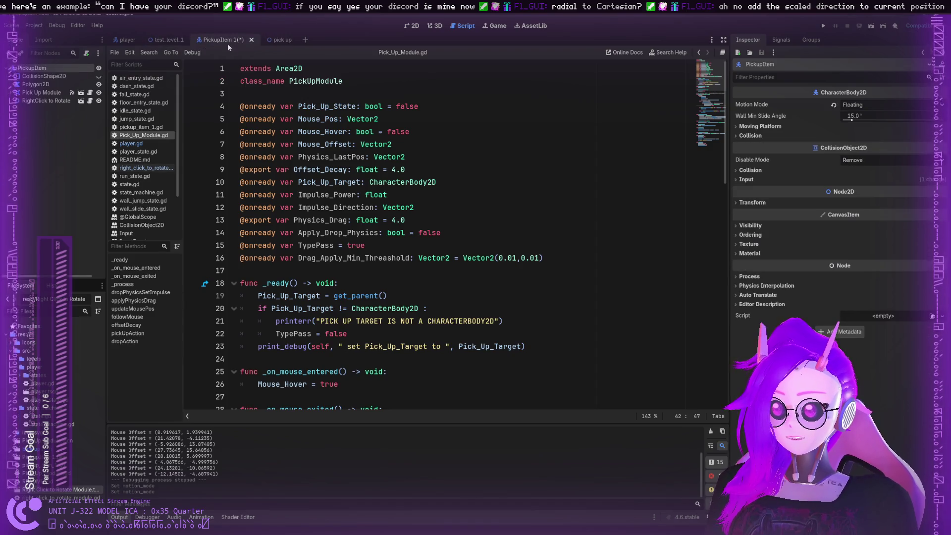
{"action": "left_click", "coordinate": [824, 26]}
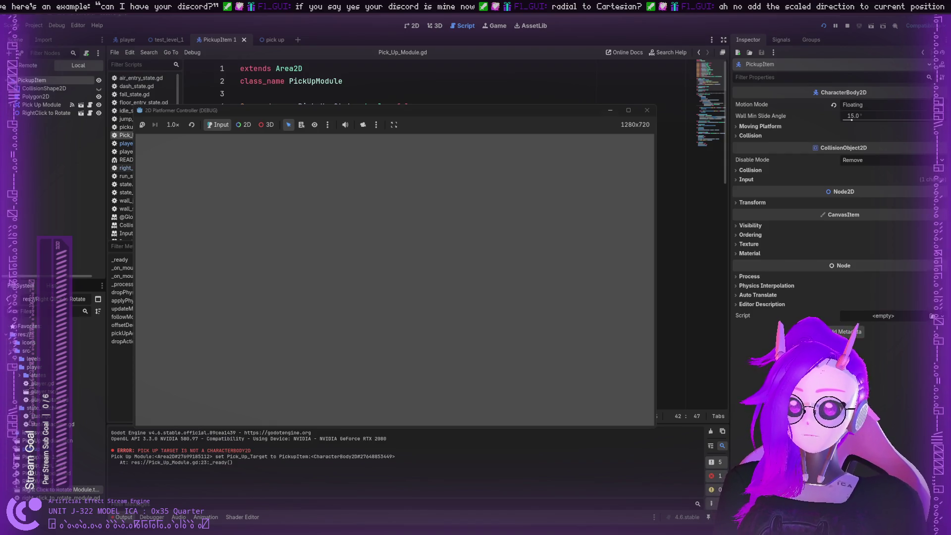
{"action": "left_click", "coordinate": [646, 110]}
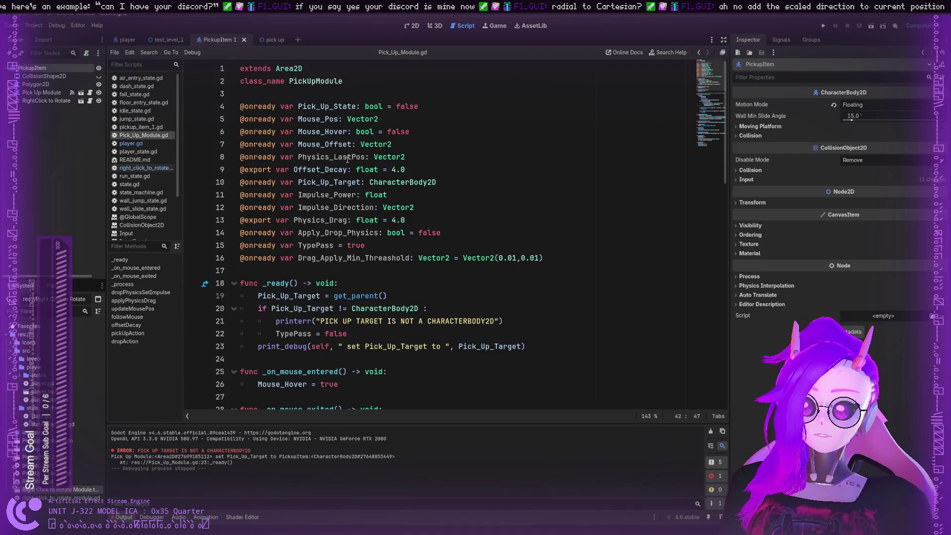
{"action": "left_click", "coordinate": [48, 92]}
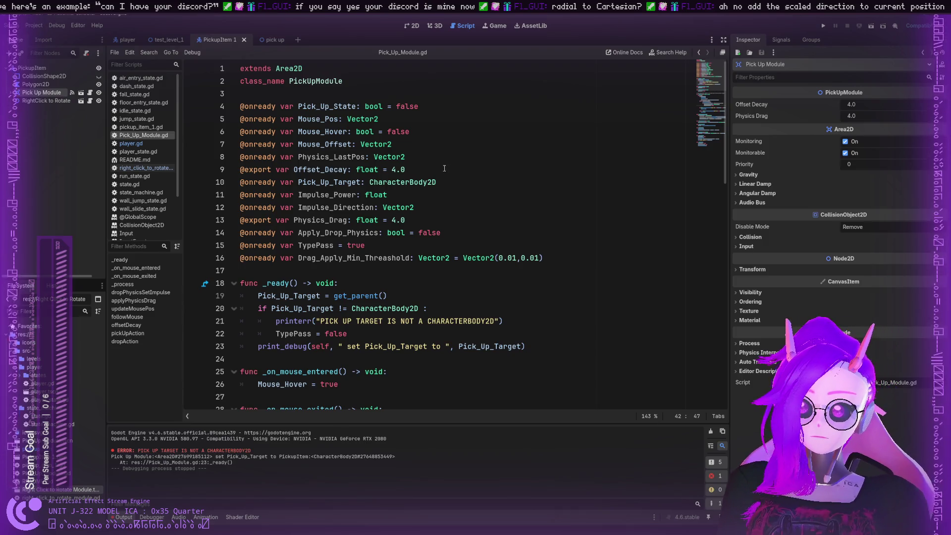
{"action": "left_click", "coordinate": [437, 182]}
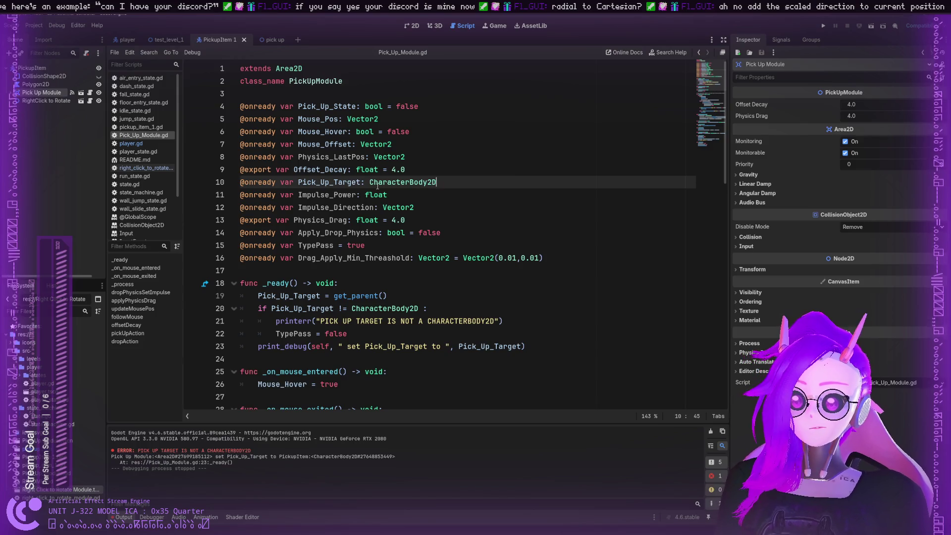
{"action": "scroll", "coordinate": [377, 185], "scroll_direction": "down", "scroll_amount": 1}
{"action": "double_click", "coordinate": [355, 258]}
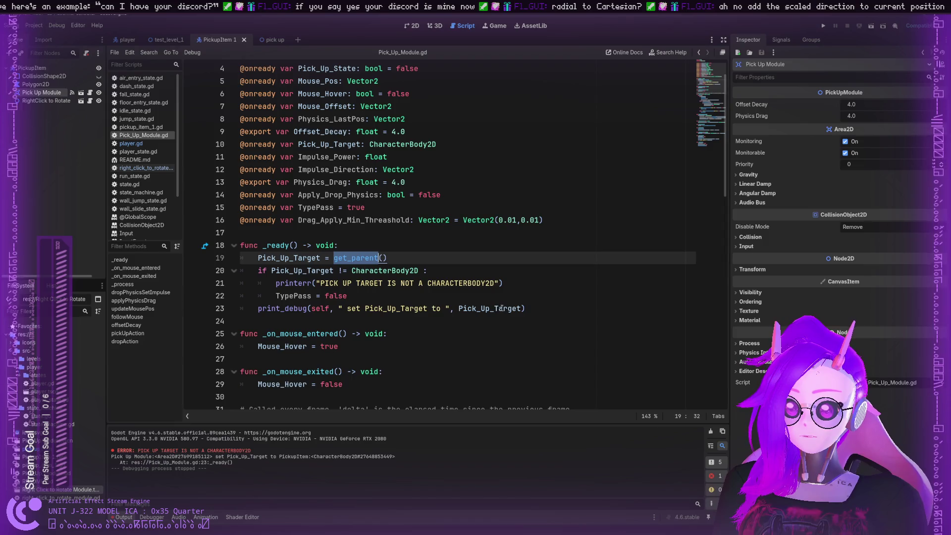
{"action": "left_click_drag", "start_coordinate": [537, 307], "coordinate": [258, 311]}
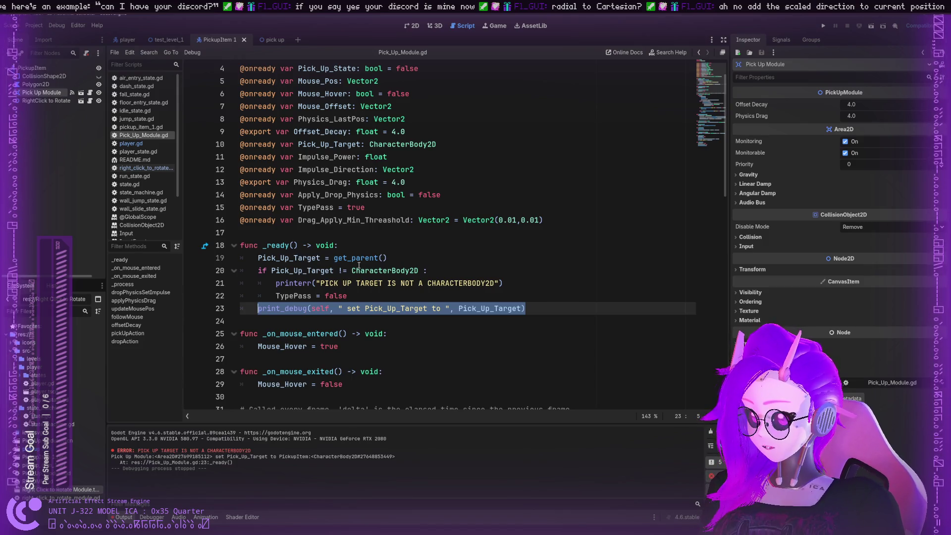
{"action": "key", "text": "BackSpace"}
{"action": "left_click", "coordinate": [399, 255]}
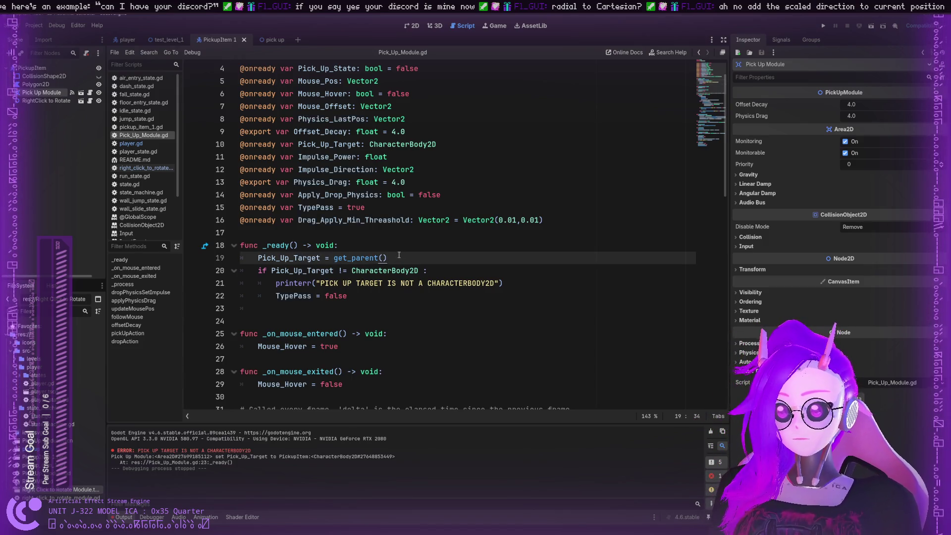
{"action": "key", "text": "Return"}
{"action": "type", "text": "print_debug(self, \" set Pick_Up_Target to \", Pick_Up_Target)"}
{"action": "left_click", "coordinate": [296, 333]}
{"action": "key", "text": "BackSpace"}
{"action": "key", "text": "BackSpace"}
{"action": "key", "text": "BackSpace"}
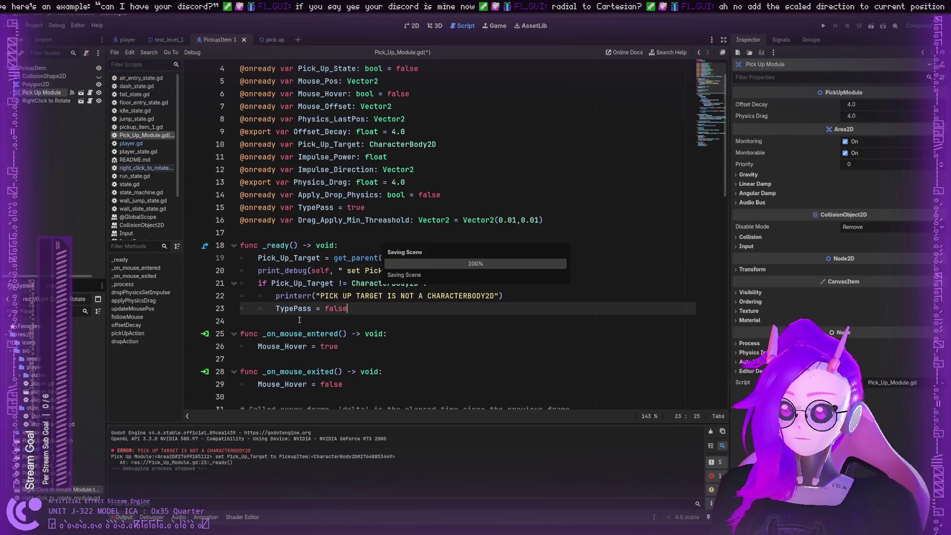
{"action": "key", "text": "ctrl+s"}
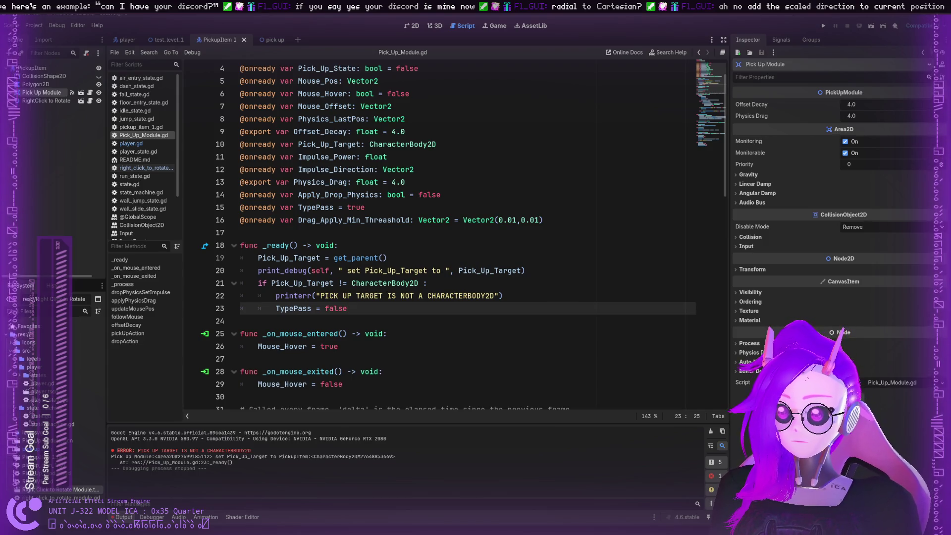
{"action": "left_click", "coordinate": [359, 257]}
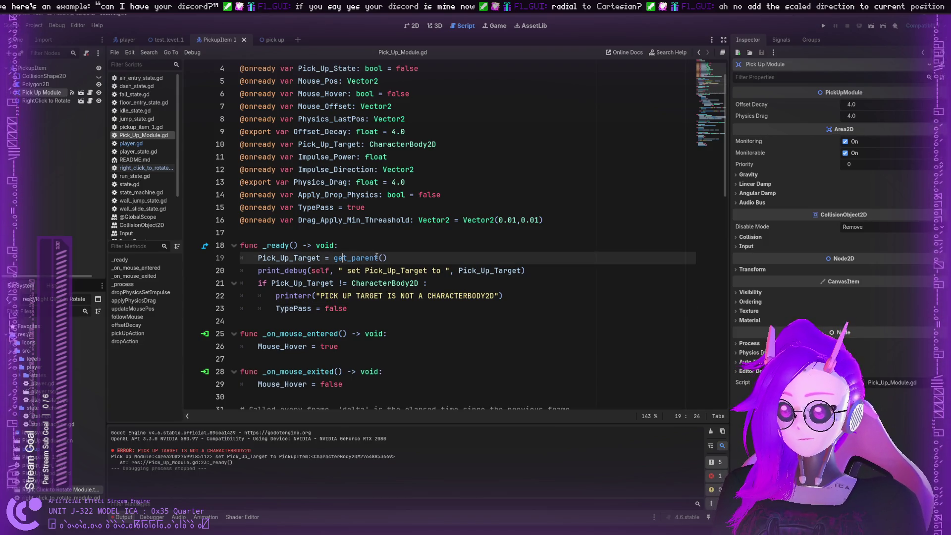
{"action": "left_click", "coordinate": [383, 258]}
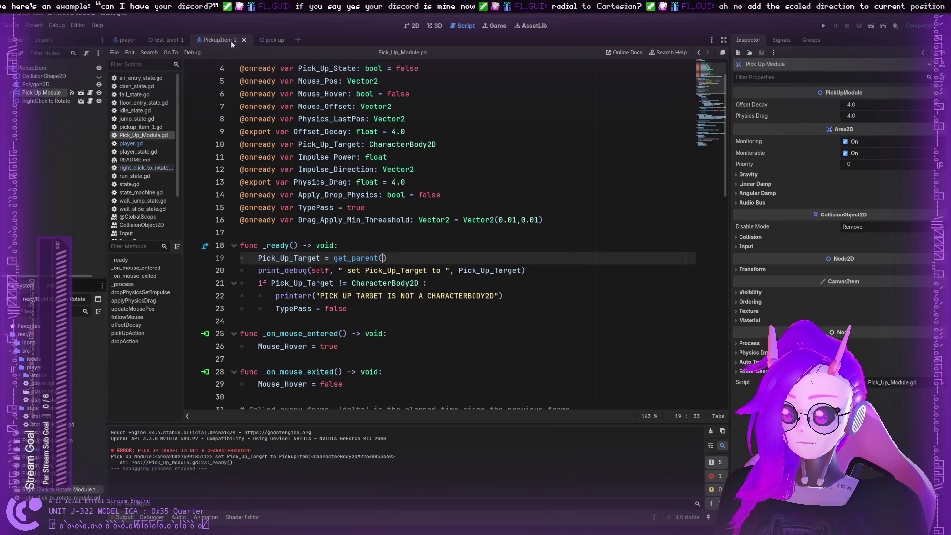
{"action": "left_click", "coordinate": [822, 26]}
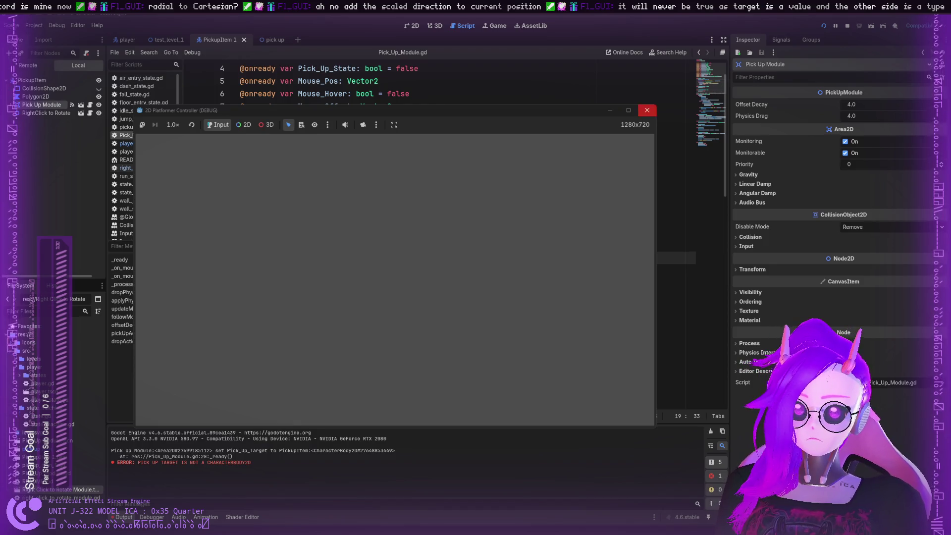
{"action": "left_click", "coordinate": [647, 110]}
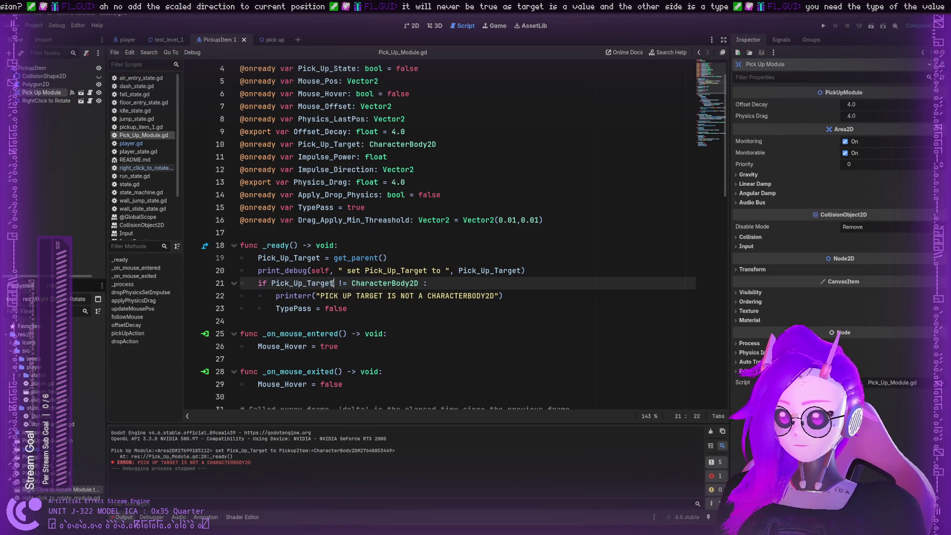
Wrap Pick_Up_Target in typeof() on line 21 so it is compared against CharacterBody2D
{"action": "left_click", "coordinate": [340, 283]}
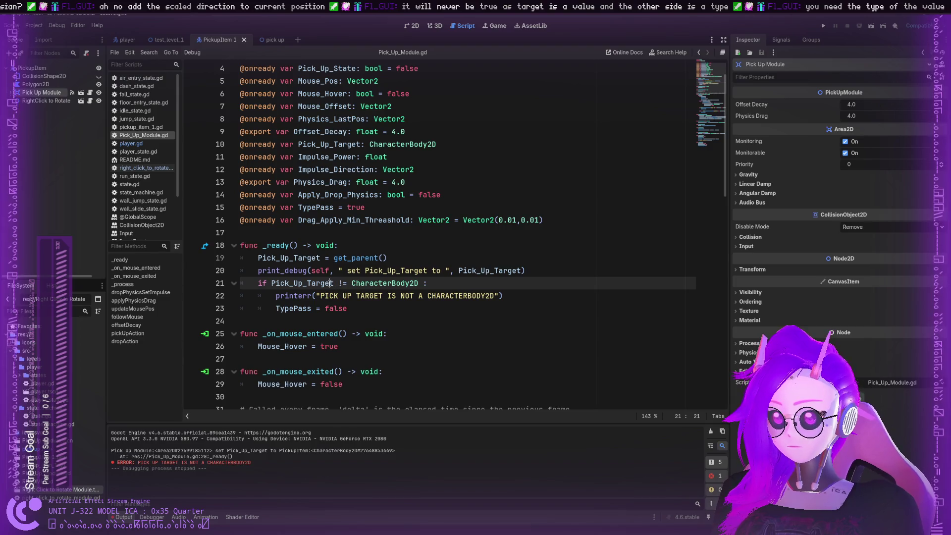
{"action": "left_click", "coordinate": [272, 283]}
{"action": "type", "text": "typ"}
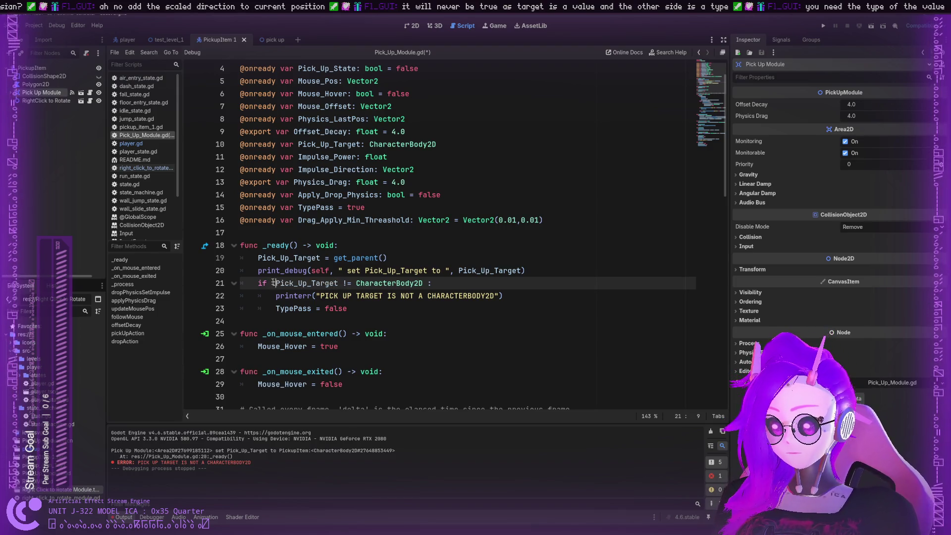
{"action": "type", "text": "eo"}
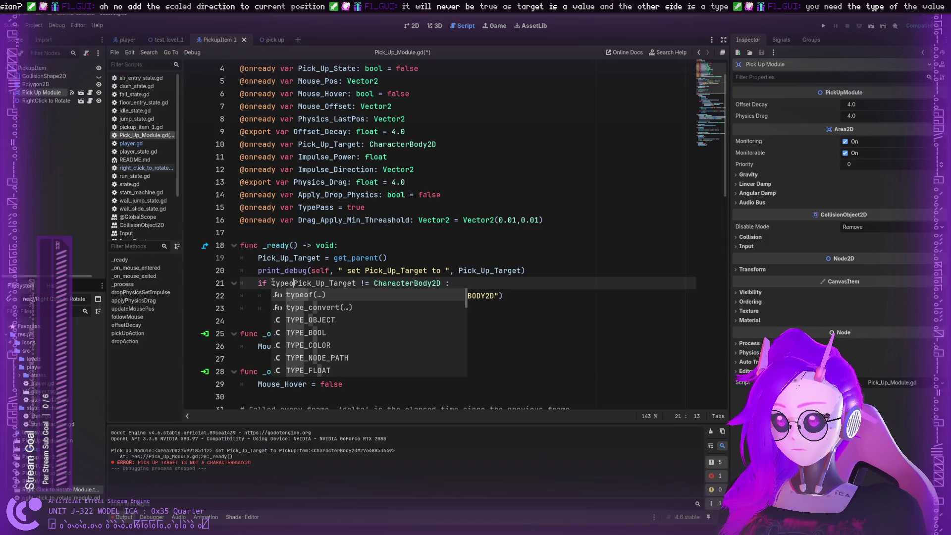
{"action": "key", "text": "Return"}
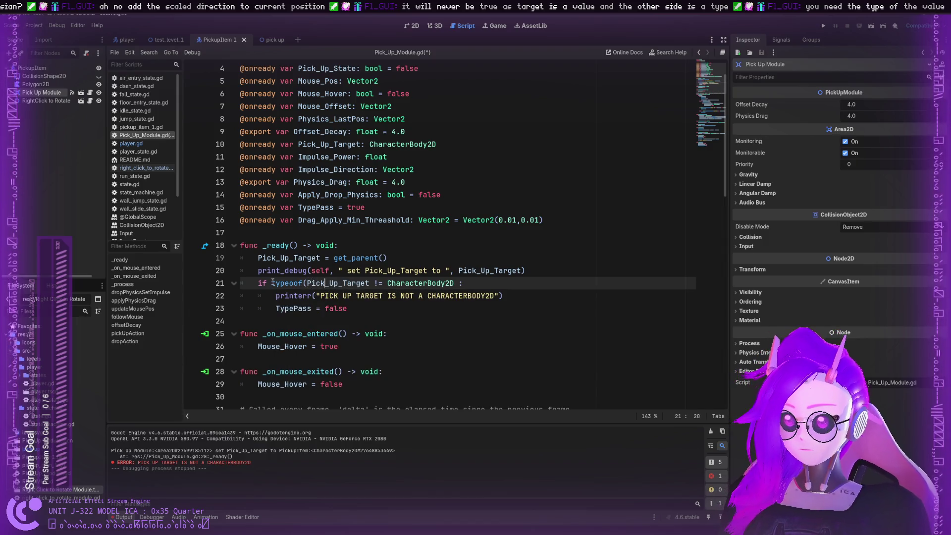
{"action": "key", "text": "ctrl+Right"}
{"action": "type", "text": ")"}
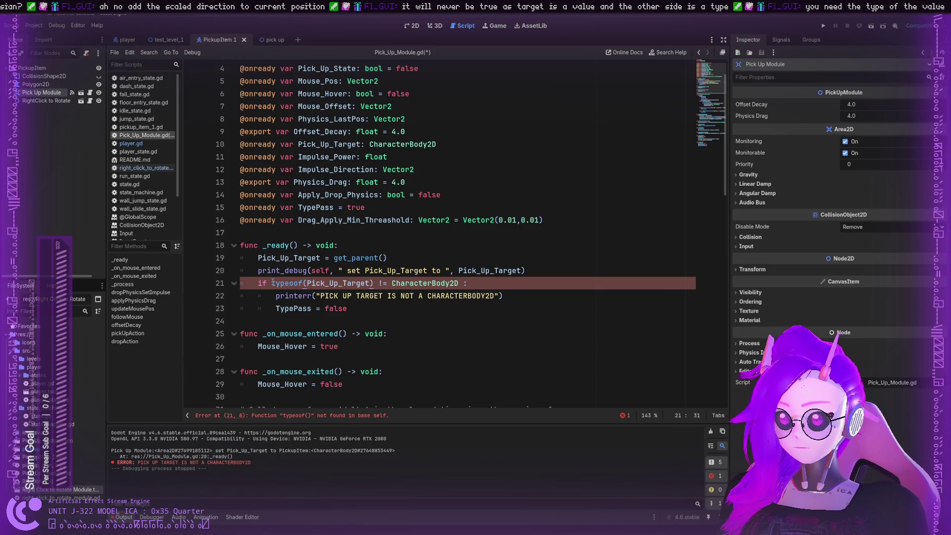
{"action": "key", "text": "Left"}
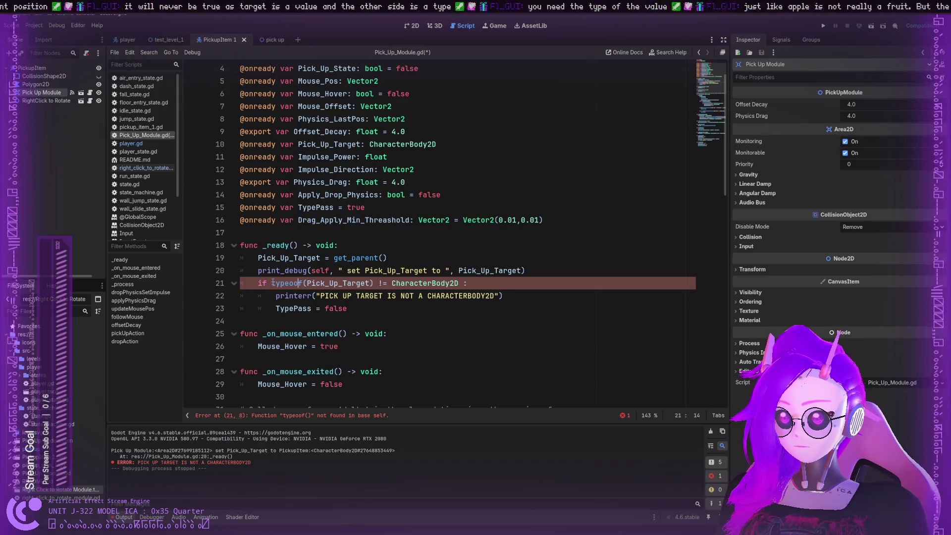
{"action": "key", "text": "Left"}
{"action": "key", "text": "Left"}
{"action": "key", "text": "Left"}
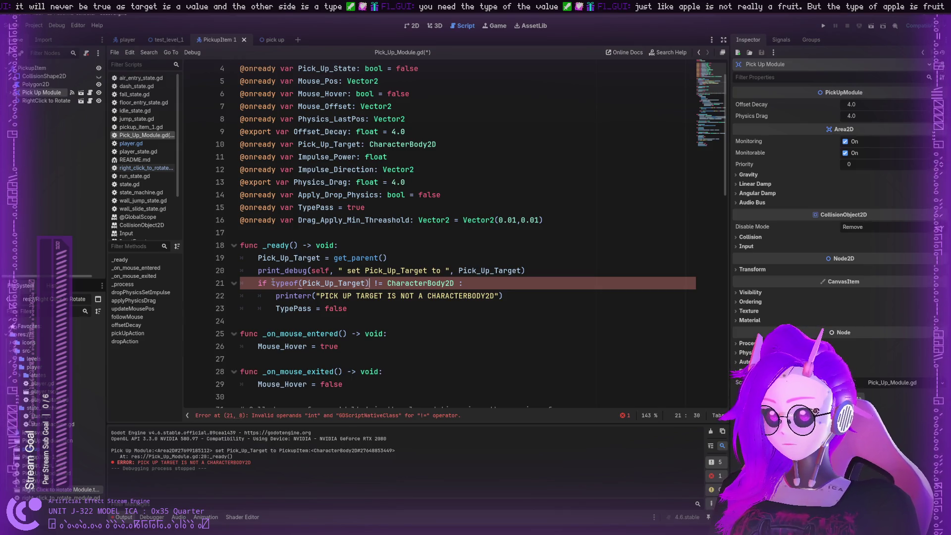
{"action": "key", "text": "BackSpace"}
{"action": "key", "text": "BackSpace"}
{"action": "key", "text": "BackSpace"}
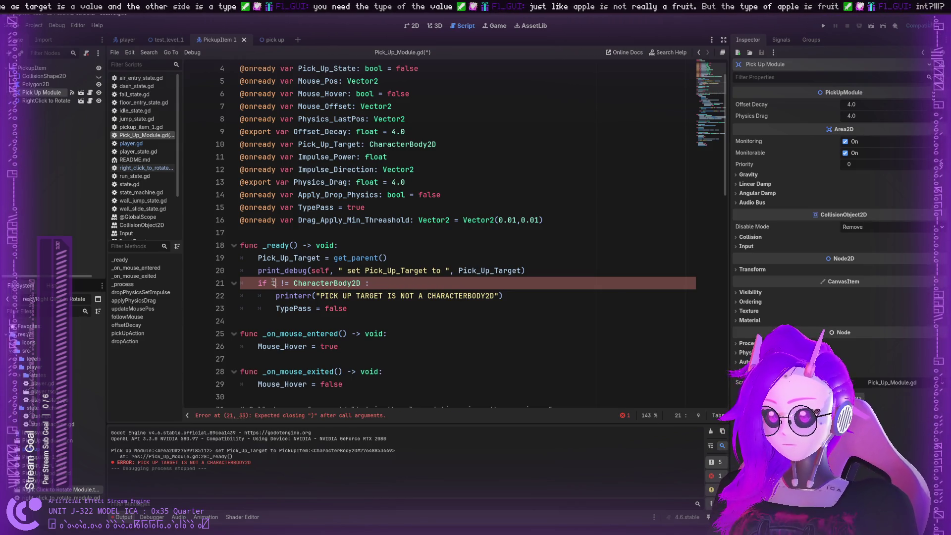
{"action": "key", "text": "BackSpace"}
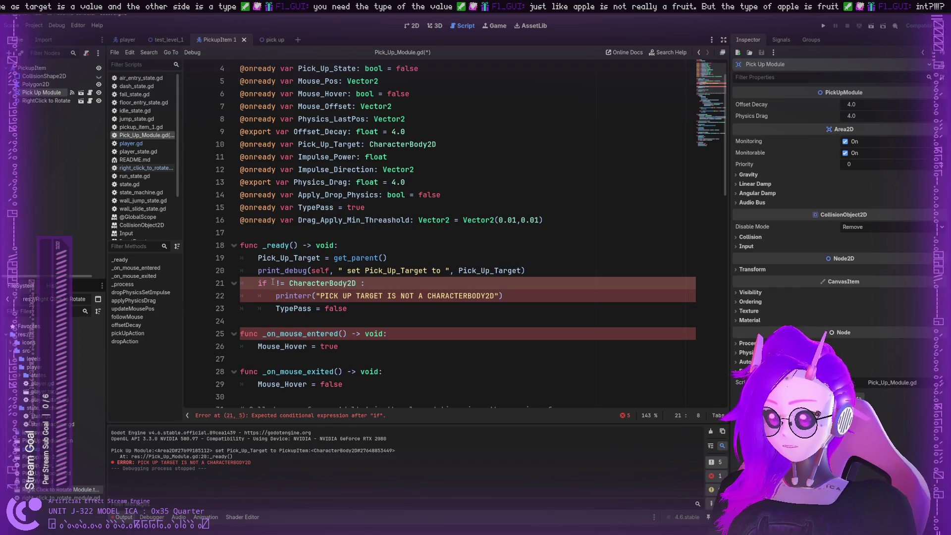
{"action": "key", "text": "ctrl+z"}
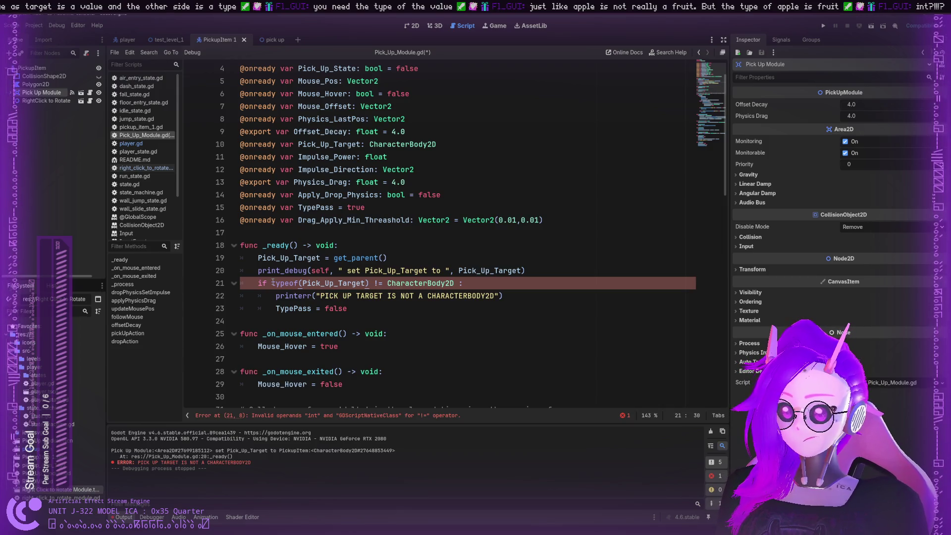
Remove the typeof() wrapper and change line 21 to Pick_Up_Target == CharacterBody2D
{"action": "key", "text": "BackSpace"}
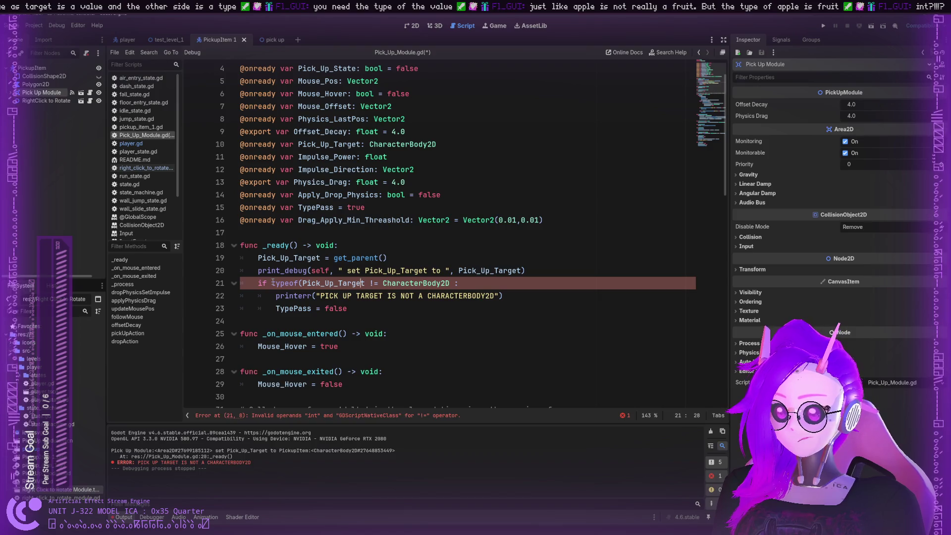
{"action": "key", "text": "ctrl+Left"}
{"action": "key", "text": "BackSpace"}
{"action": "key", "text": "BackSpace"}
{"action": "key", "text": "BackSpace"}
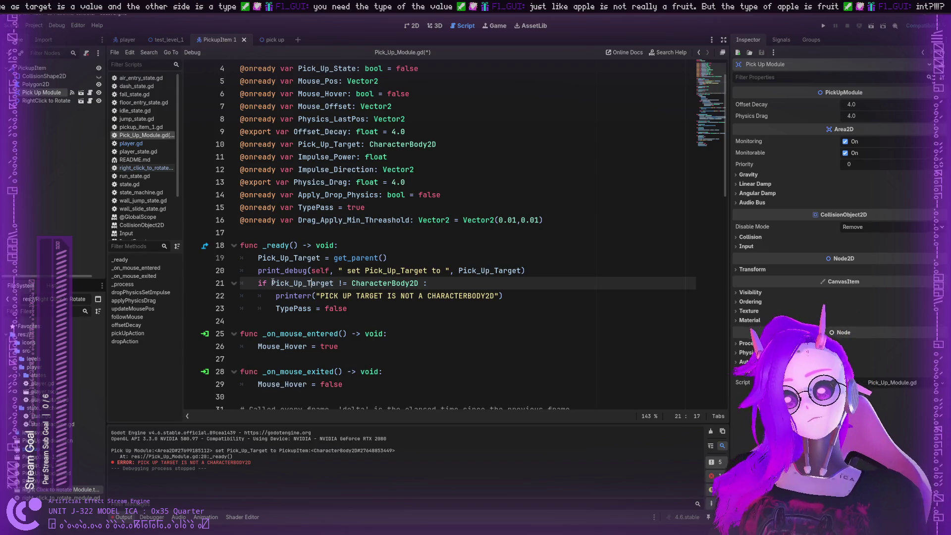
{"action": "key", "text": "Right"}
{"action": "key", "text": "Right"}
{"action": "key", "text": "Right"}
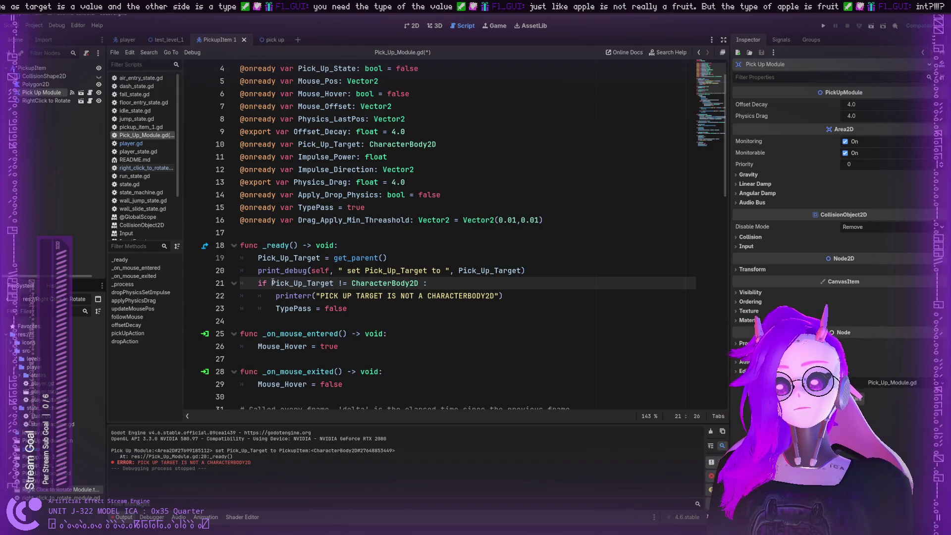
{"action": "key", "text": "Left"}
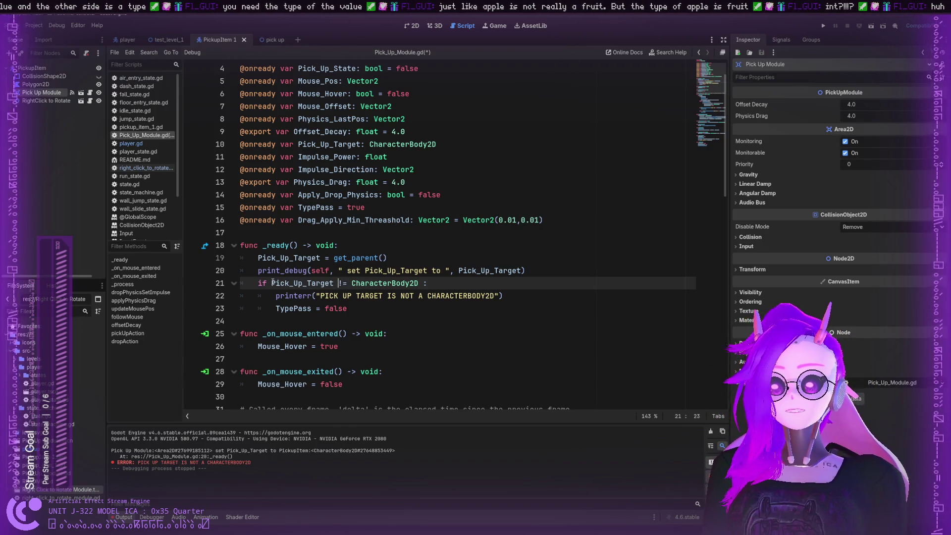
{"action": "key", "text": "Delete"}
{"action": "type", "text": "="}
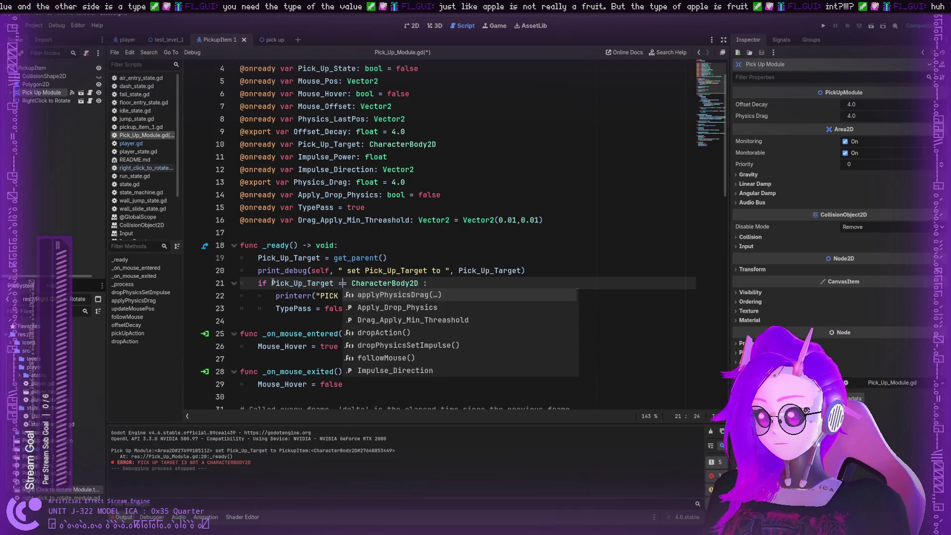
{"action": "key", "text": "BackSpace"}
{"action": "type", "text": "!"}
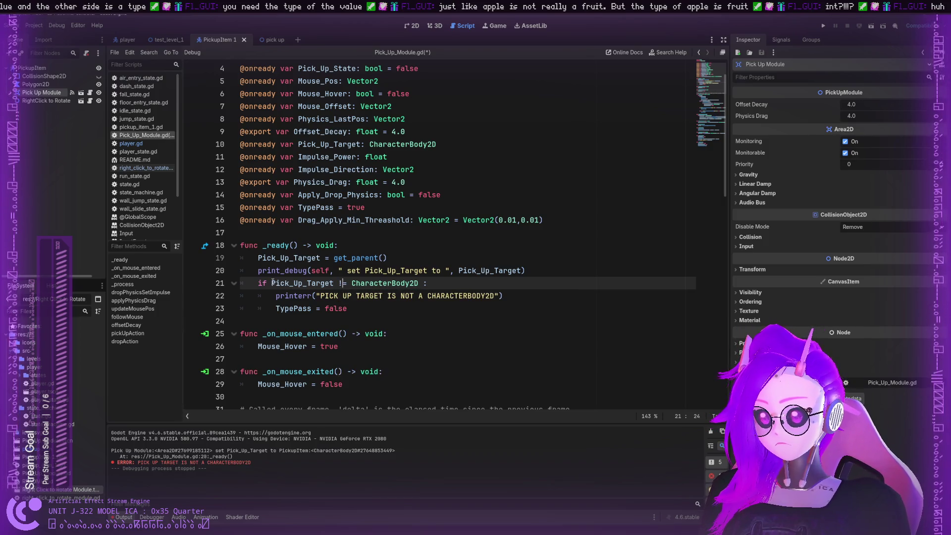
{"action": "key", "text": "BackSpace"}
{"action": "type", "text": "="}
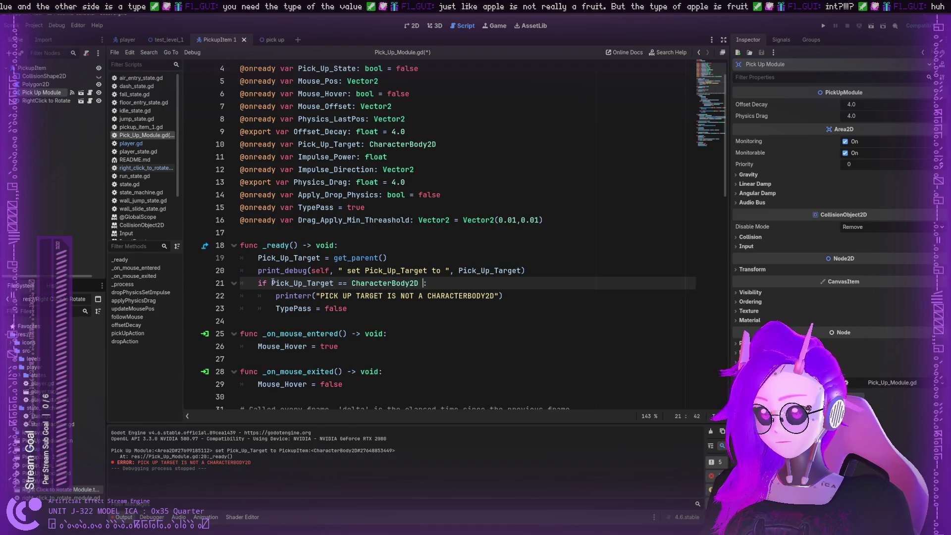
Save the script with line 22's error message unchanged and run the game
{"action": "key", "text": "Down"}
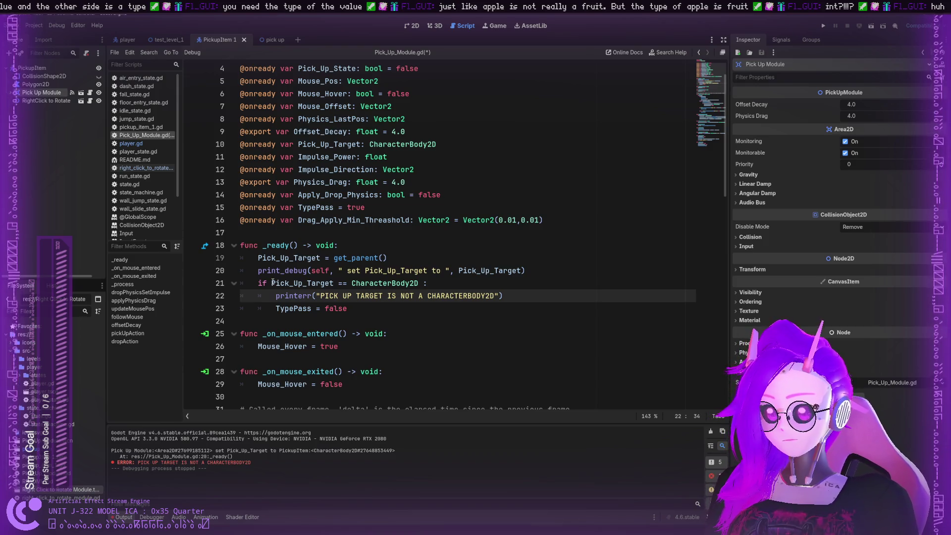
{"action": "key", "text": "BackSpace"}
{"action": "key", "text": "BackSpace"}
{"action": "key", "text": "BackSpace"}
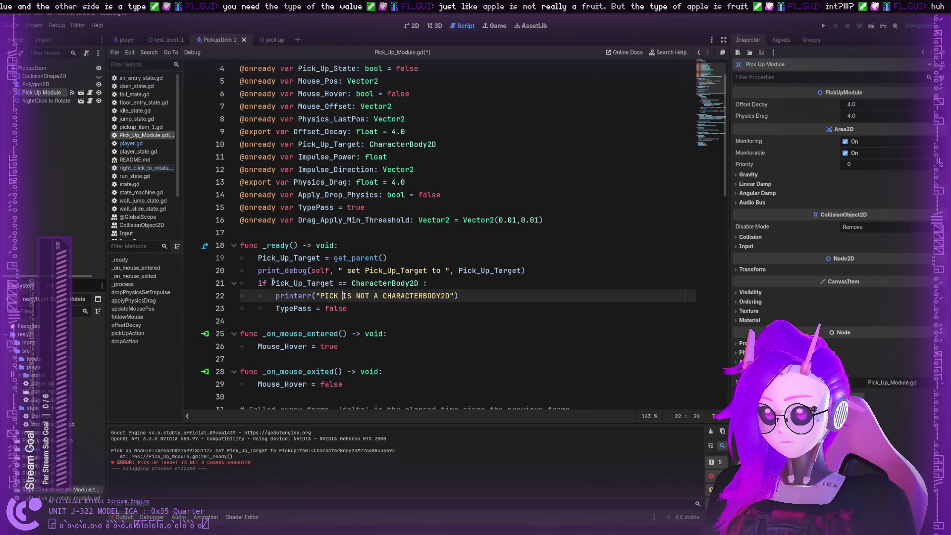
{"action": "key", "text": "ctrl+z"}
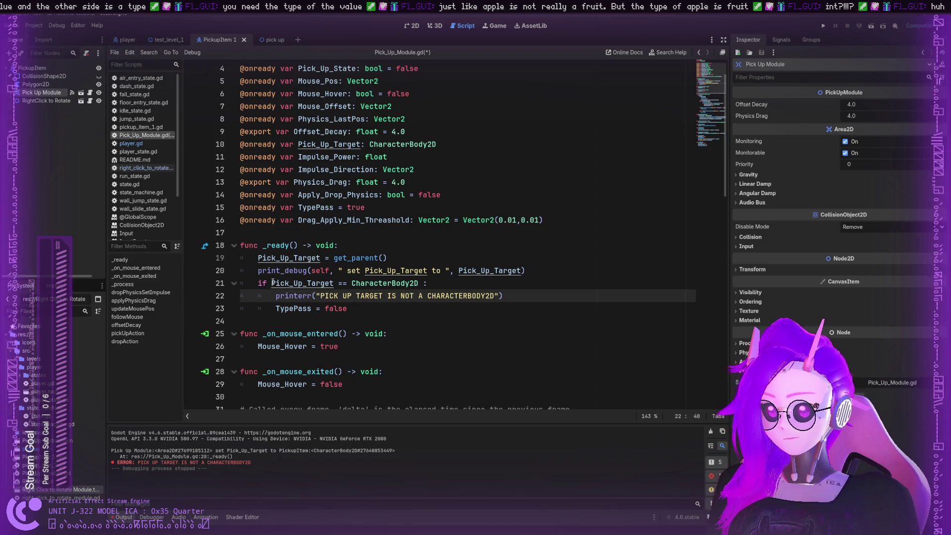
{"action": "key", "text": "ctrl+s"}
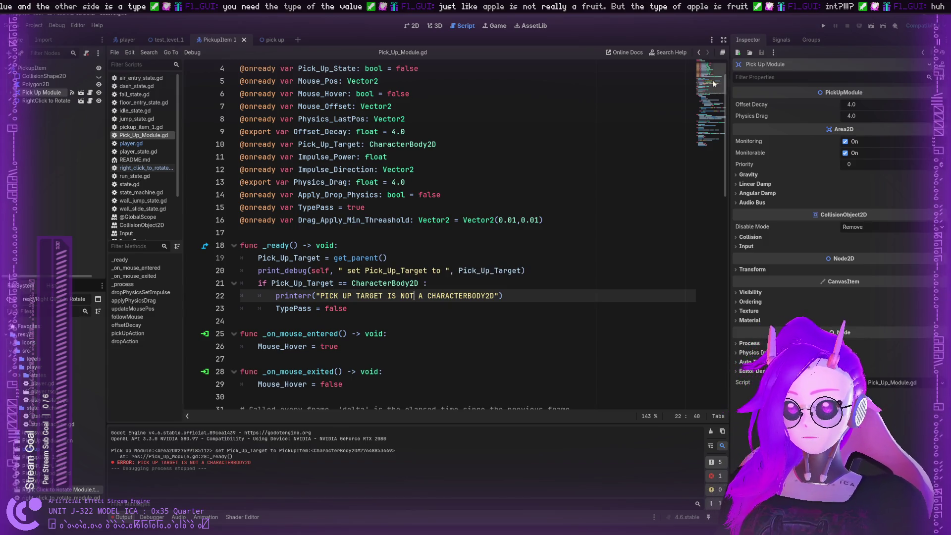
{"action": "left_click", "coordinate": [822, 25]}
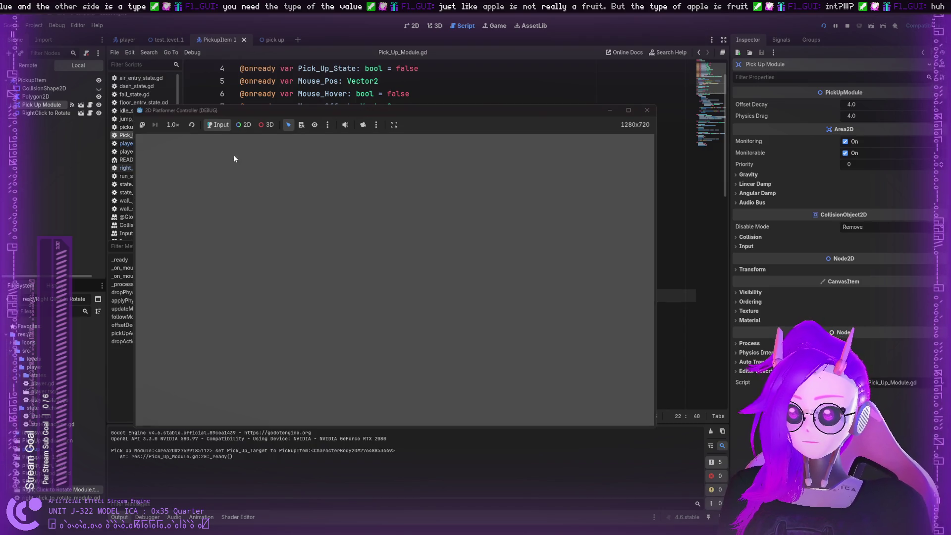
Stop the test run and turn line 21's == back into Pick_Up_Target != CharacterBody2D
{"action": "left_click", "coordinate": [233, 154]}
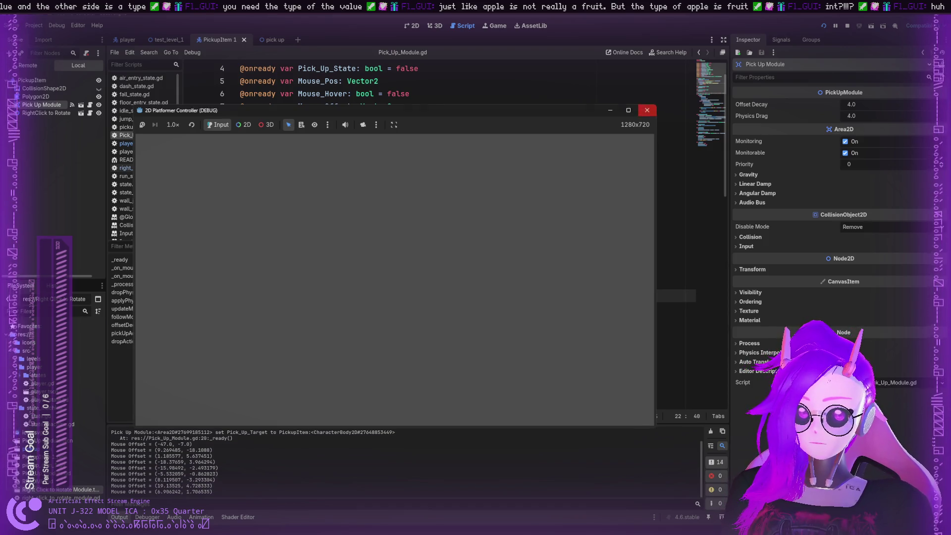
{"action": "left_click", "coordinate": [647, 110]}
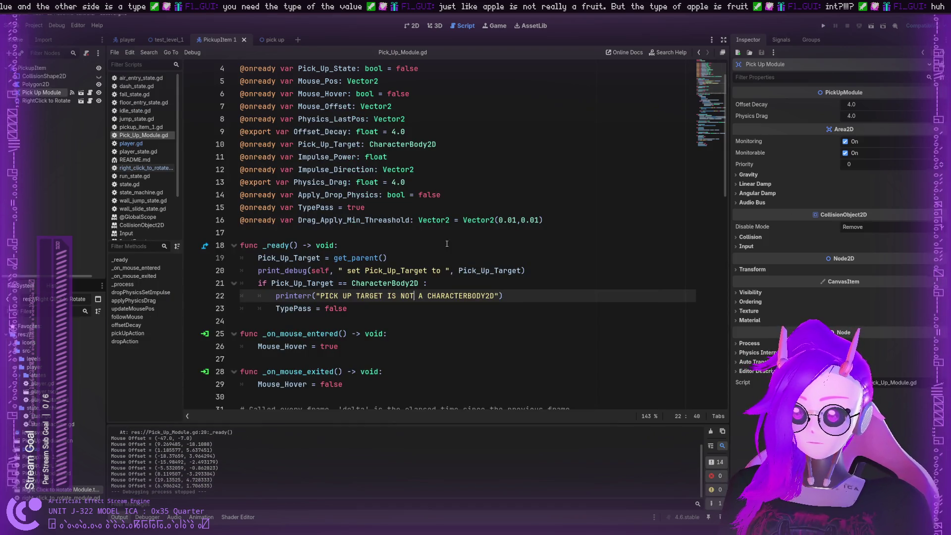
{"action": "left_click", "coordinate": [420, 283]}
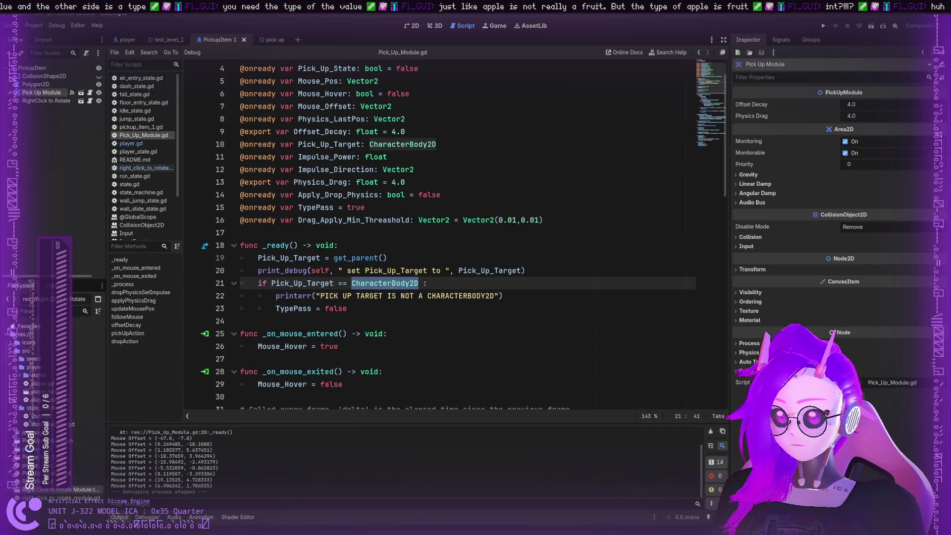
{"action": "left_click", "coordinate": [342, 283]}
{"action": "key", "text": "shift+Left"}
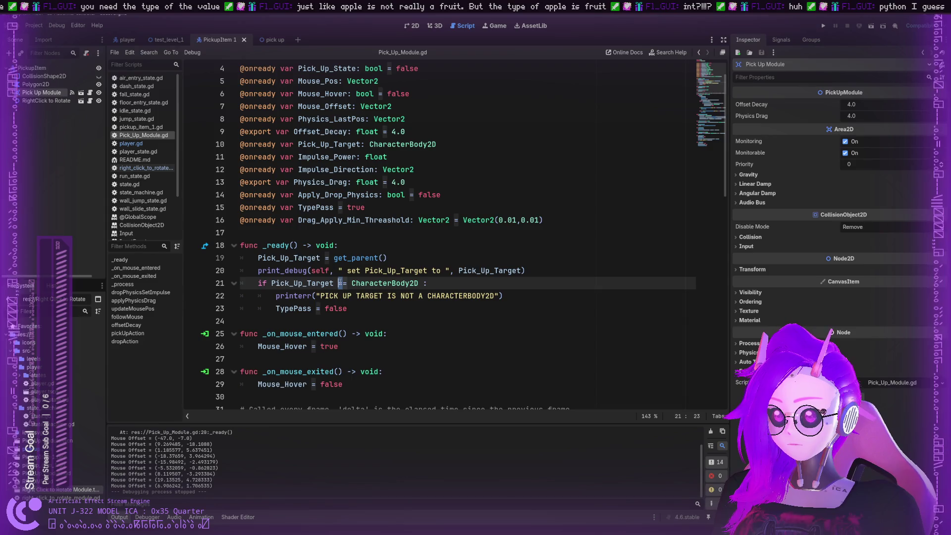
{"action": "double_click", "coordinate": [385, 283]}
{"action": "left_click", "coordinate": [342, 283]}
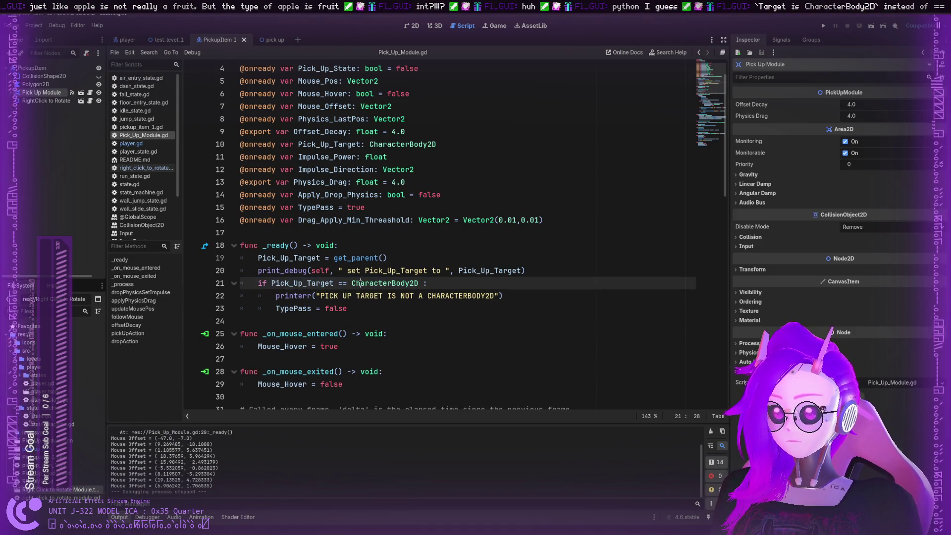
{"action": "triple_click", "coordinate": [360, 283]}
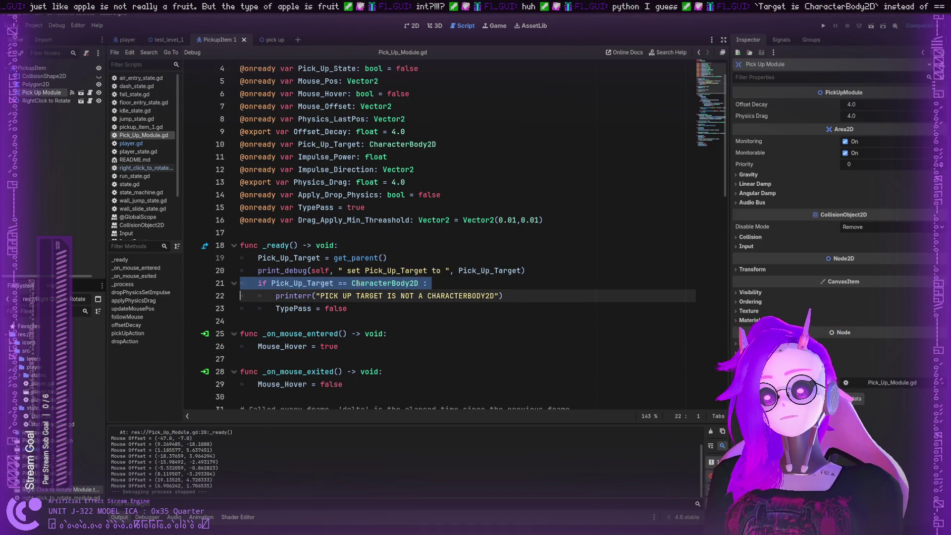
{"action": "double_click", "coordinate": [360, 283]}
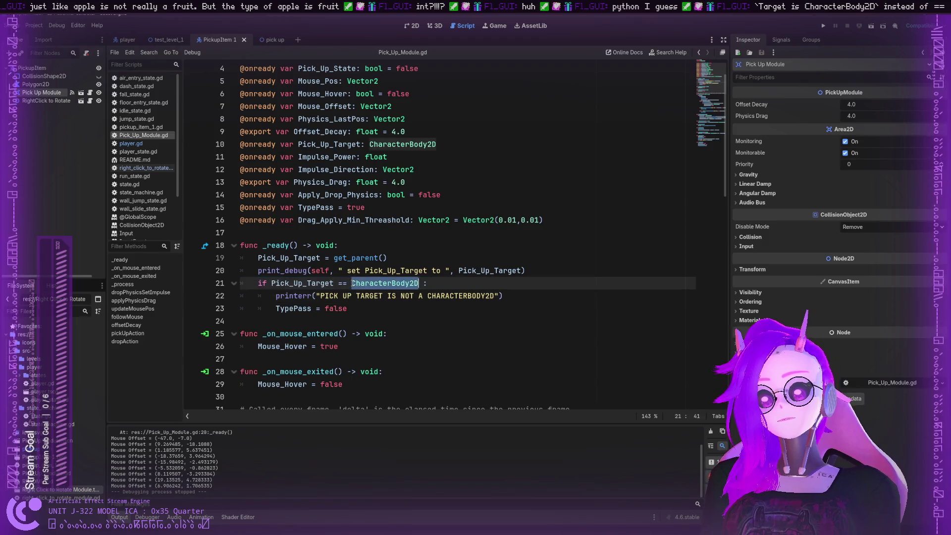
{"action": "left_click", "coordinate": [345, 282]}
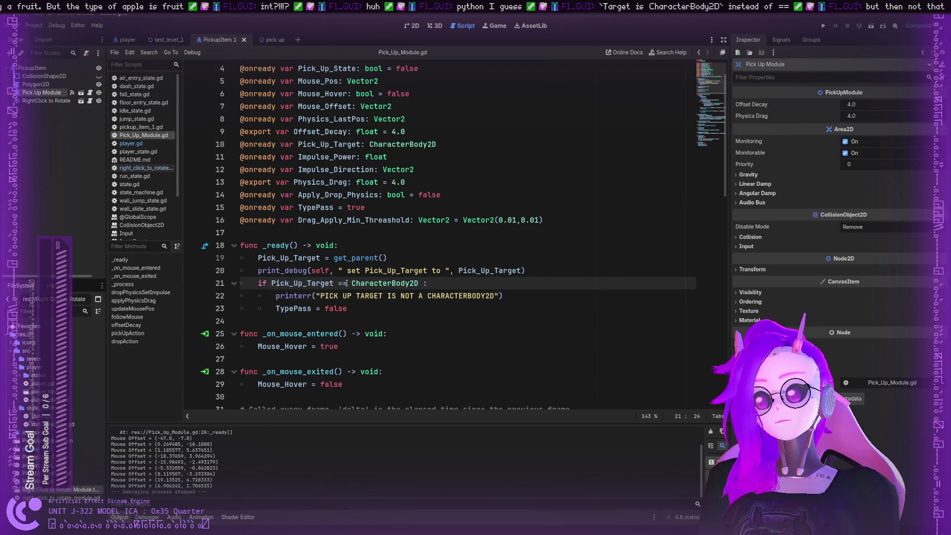
{"action": "key", "text": "BackSpace"}
{"action": "type", "text": "!"}
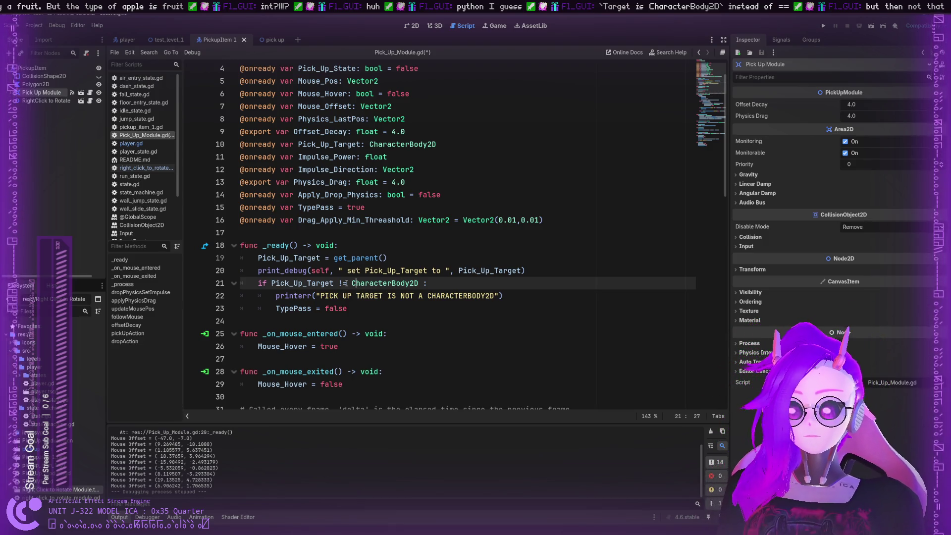
Insert a new line after the print_debug call holding an empty typeof() from the autocomplete list
{"action": "left_click", "coordinate": [534, 270]}
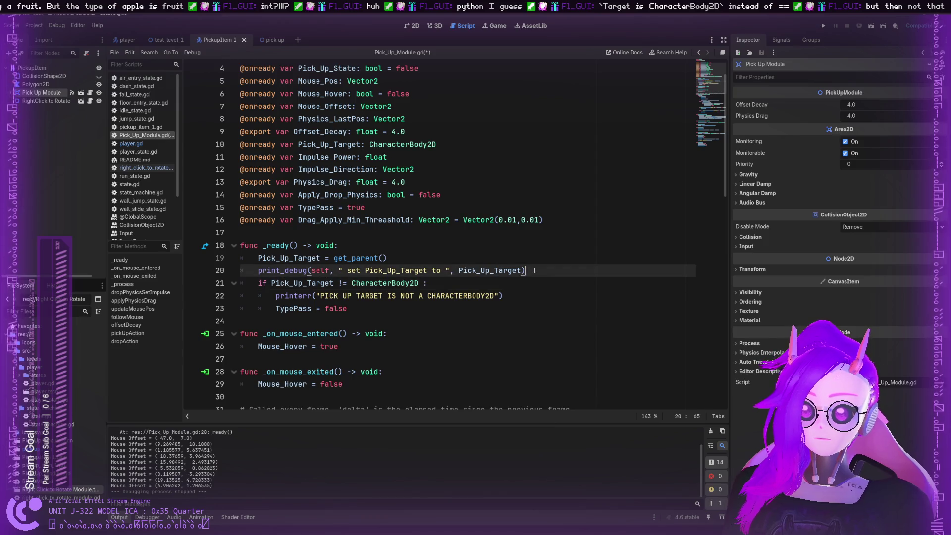
{"action": "key", "text": "Return"}
{"action": "type", "text": "type"}
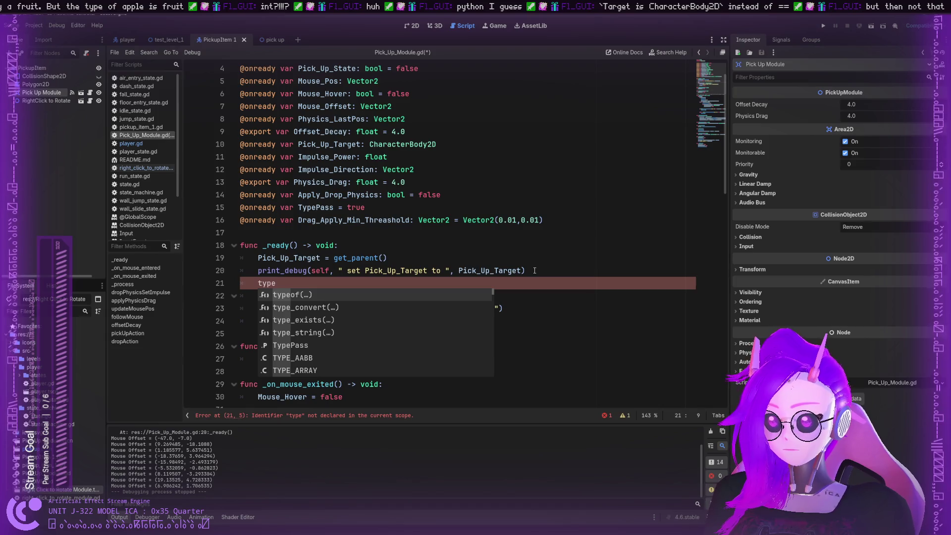
{"action": "scroll", "coordinate": [338, 336], "scroll_direction": "down", "scroll_amount": 5}
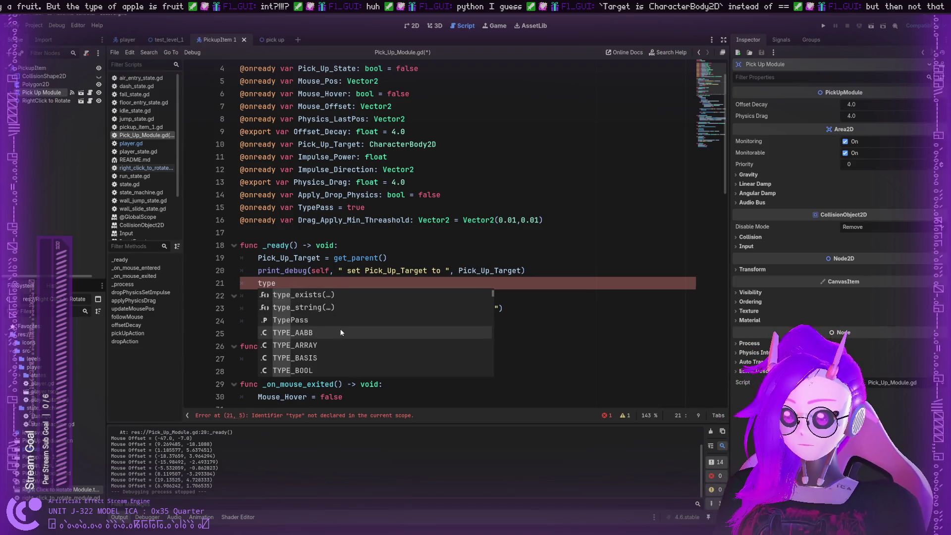
{"action": "scroll", "coordinate": [337, 334], "scroll_direction": "down", "scroll_amount": 3}
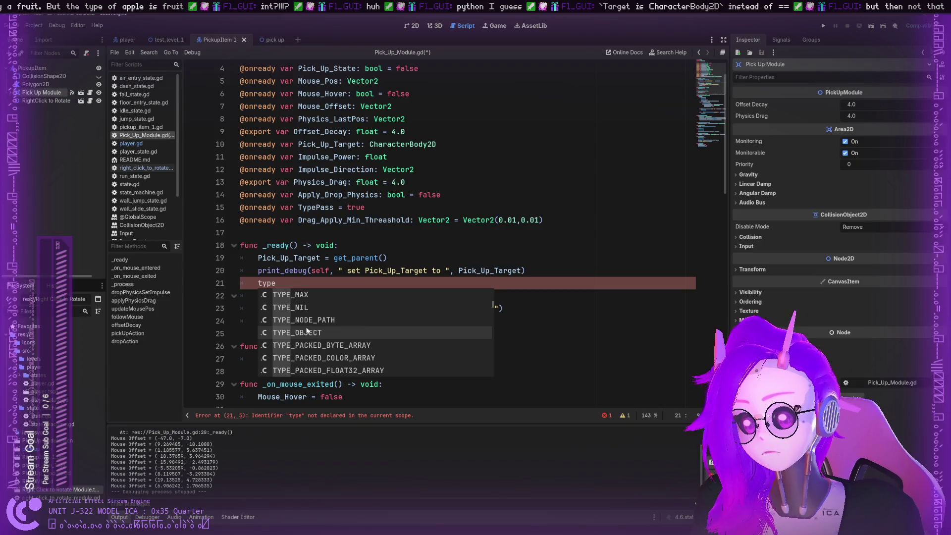
{"action": "scroll", "coordinate": [317, 322], "scroll_direction": "up", "scroll_amount": 6}
{"action": "scroll", "coordinate": [317, 320], "scroll_direction": "up", "scroll_amount": 1}
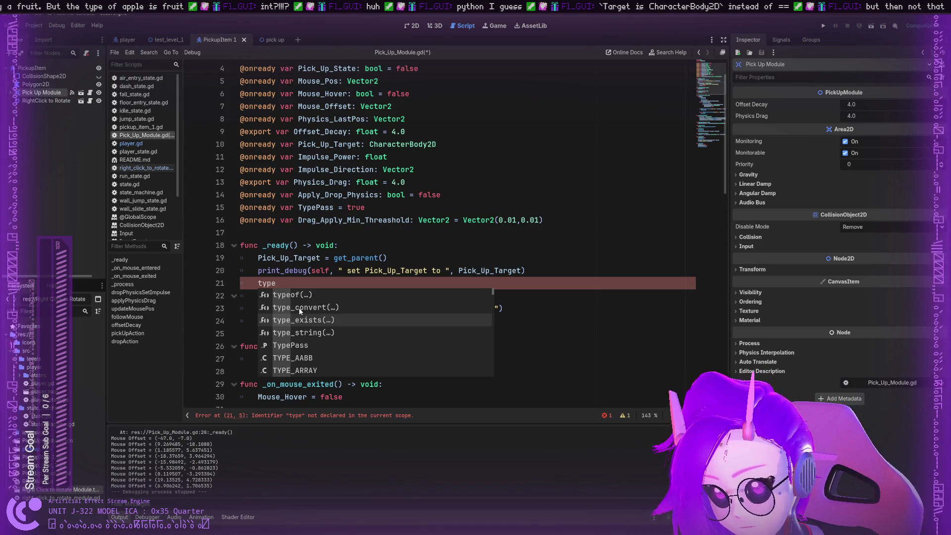
{"action": "scroll", "coordinate": [298, 308], "scroll_direction": "up", "scroll_amount": 1}
{"action": "scroll", "coordinate": [294, 294], "scroll_direction": "up", "scroll_amount": 1}
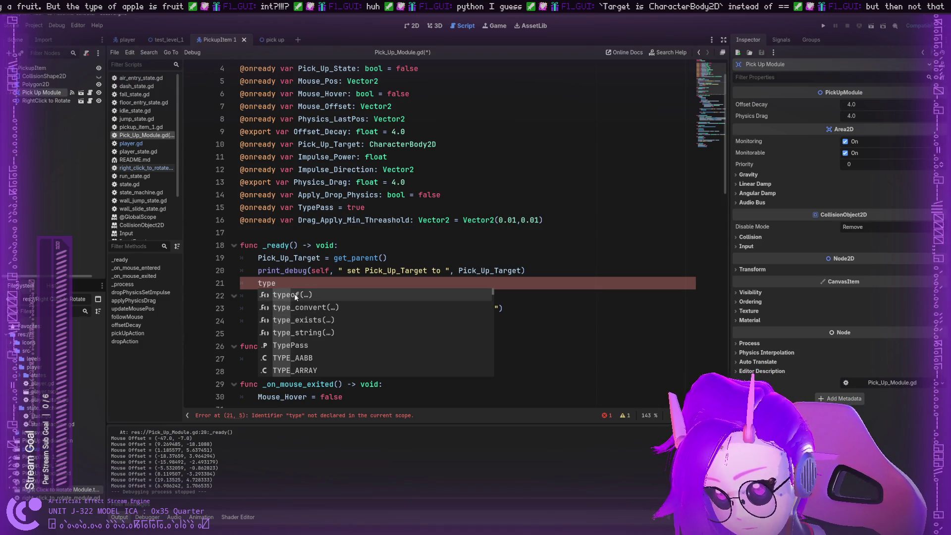
{"action": "double_click", "coordinate": [294, 293]}
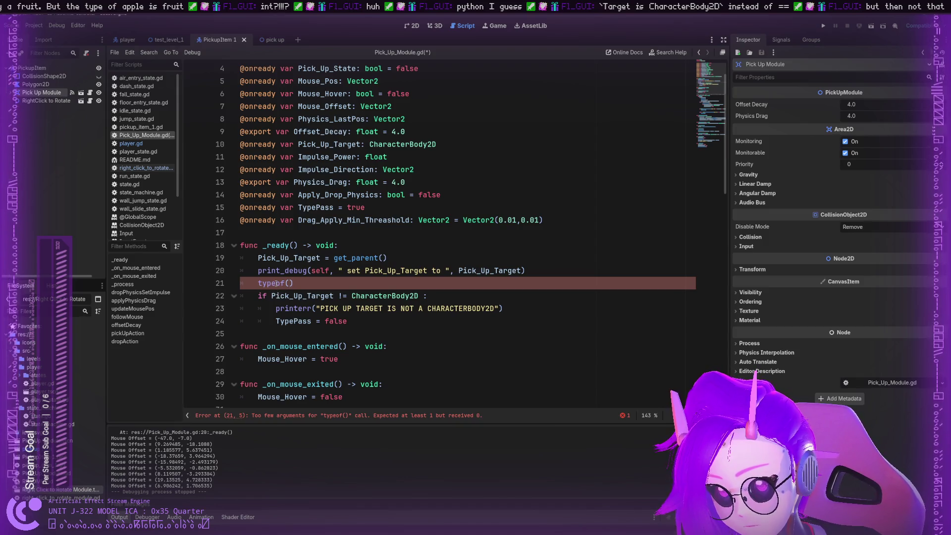
Append .type to Pick_Up_Target in the check and delete the empty typeof() line
{"action": "left_click", "coordinate": [334, 296]}
{"action": "type", "text": ".Type"}
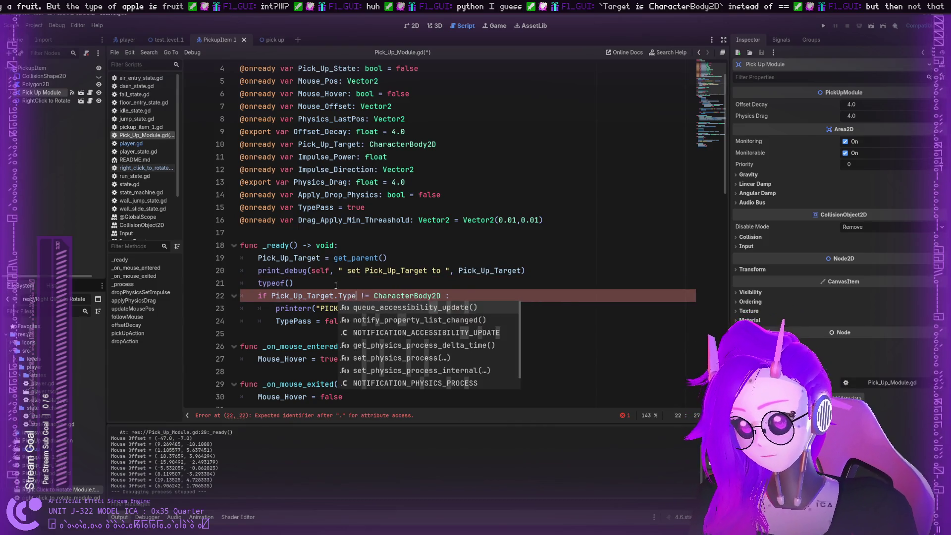
{"action": "key", "text": "BackSpace"}
{"action": "key", "text": "BackSpace"}
{"action": "key", "text": "BackSpace"}
{"action": "type", "text": "type"}
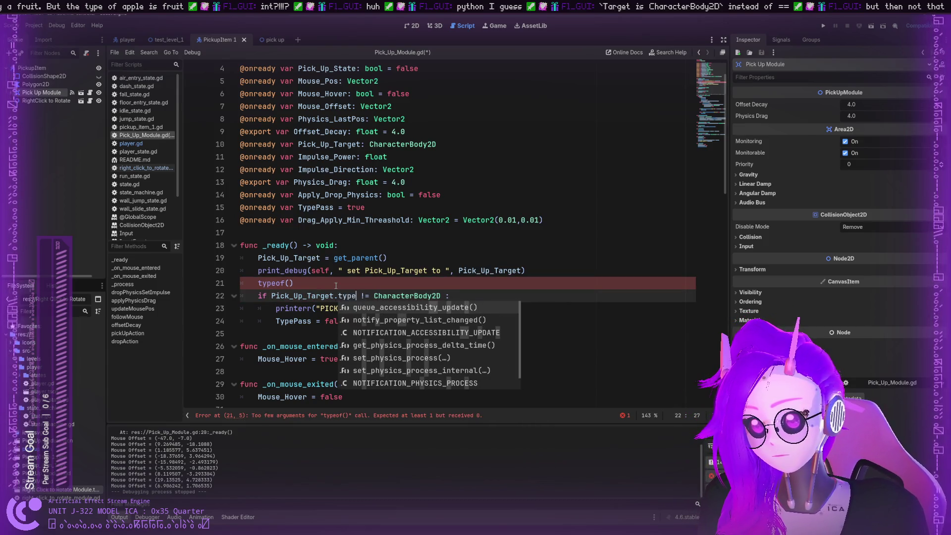
{"action": "key", "text": "Escape"}
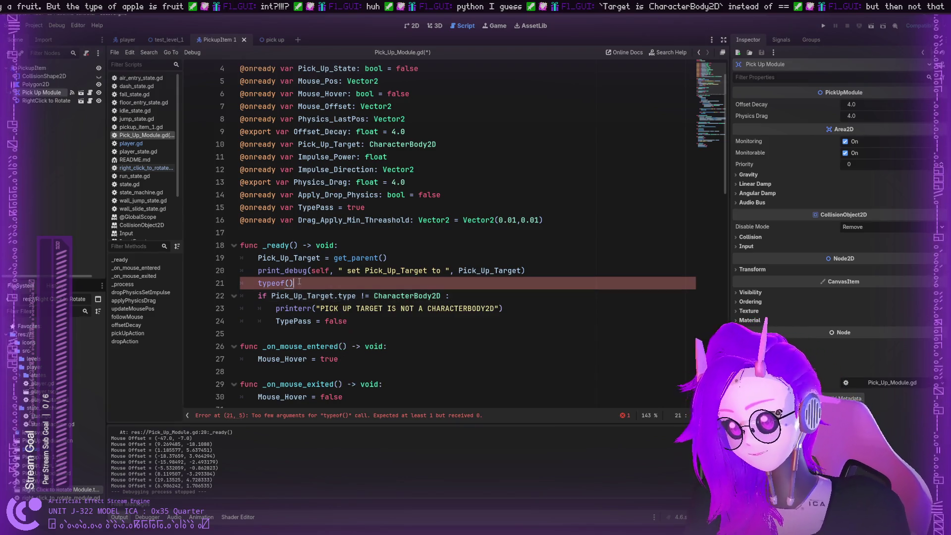
{"action": "left_click_drag", "start_coordinate": [294, 283], "coordinate": [257, 283]}
{"action": "key", "text": "BackSpace"}
{"action": "key", "text": "BackSpace"}
{"action": "key", "text": "BackSpace"}
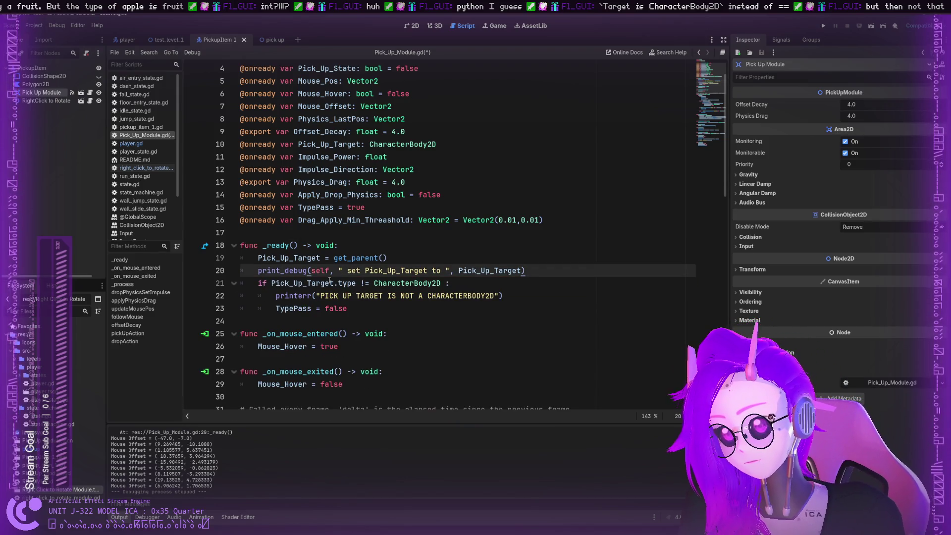
Capitalize the property so the check reads Pick_Up_Target.Type != CharacterBody2D
{"action": "left_click", "coordinate": [355, 283]}
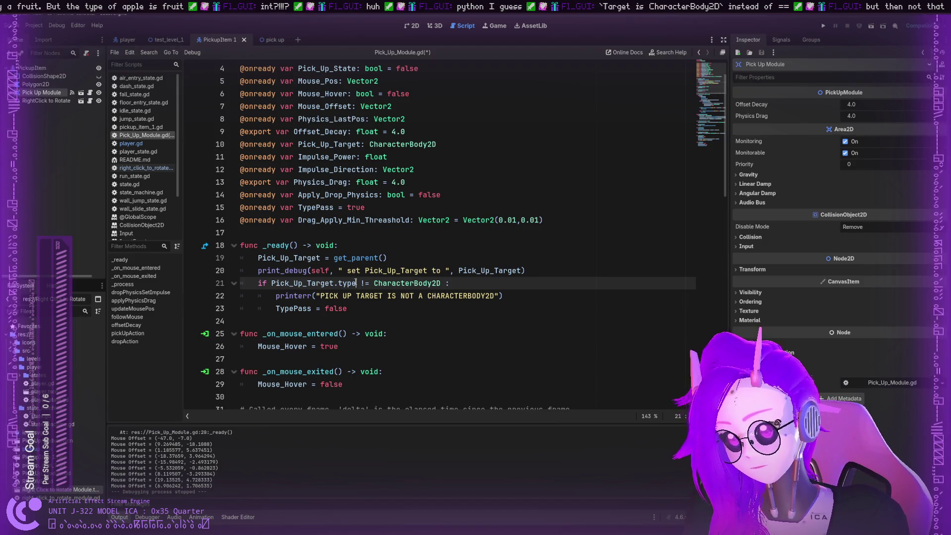
{"action": "key", "text": "BackSpace"}
{"action": "key", "text": "BackSpace"}
{"action": "key", "text": "BackSpace"}
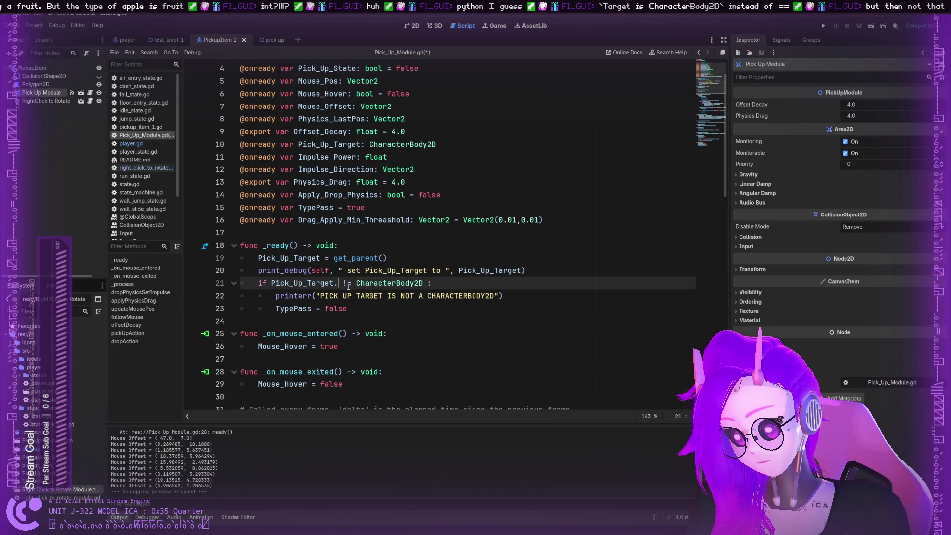
{"action": "type", "text": "Type"}
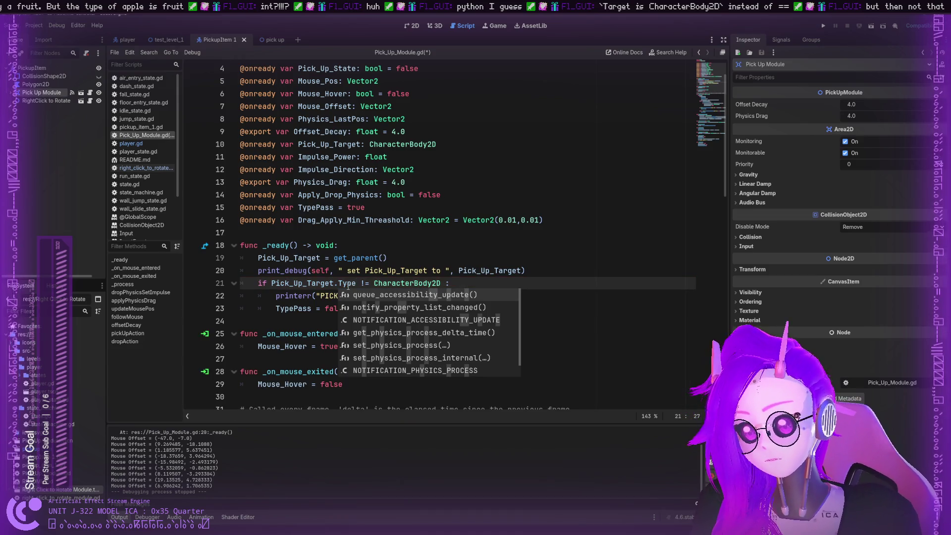
{"action": "scroll", "coordinate": [413, 302], "scroll_direction": "down", "scroll_amount": 2}
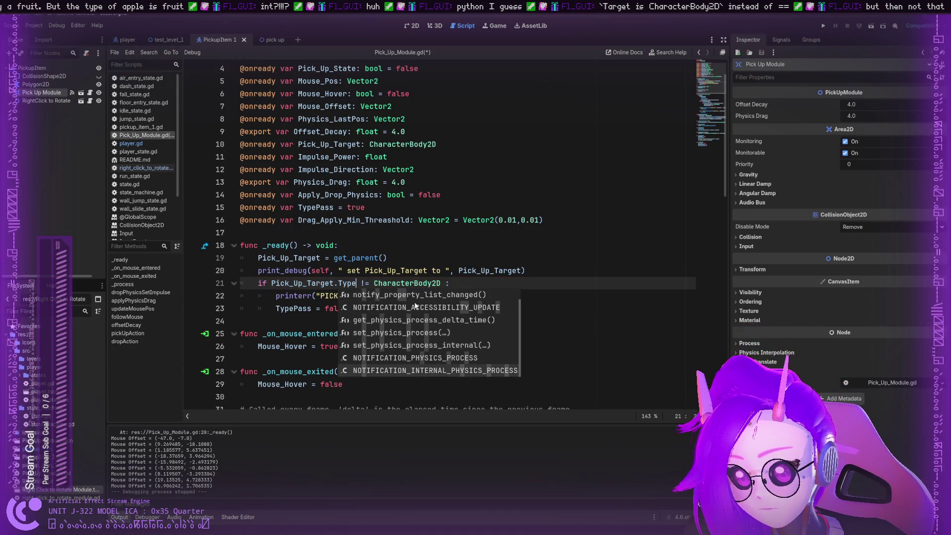
{"action": "scroll", "coordinate": [416, 306], "scroll_direction": "up", "scroll_amount": 2}
{"action": "left_click", "coordinate": [561, 300]}
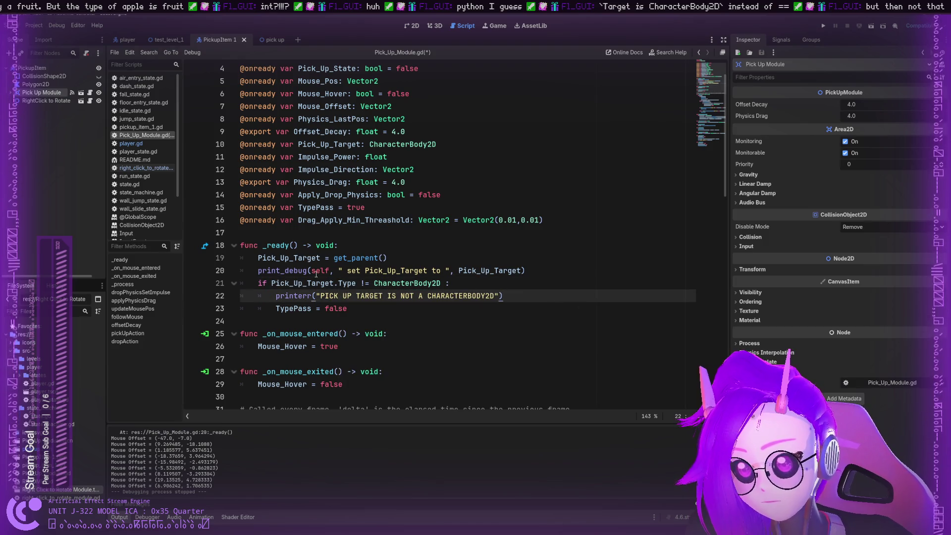
{"action": "left_click", "coordinate": [359, 282]}
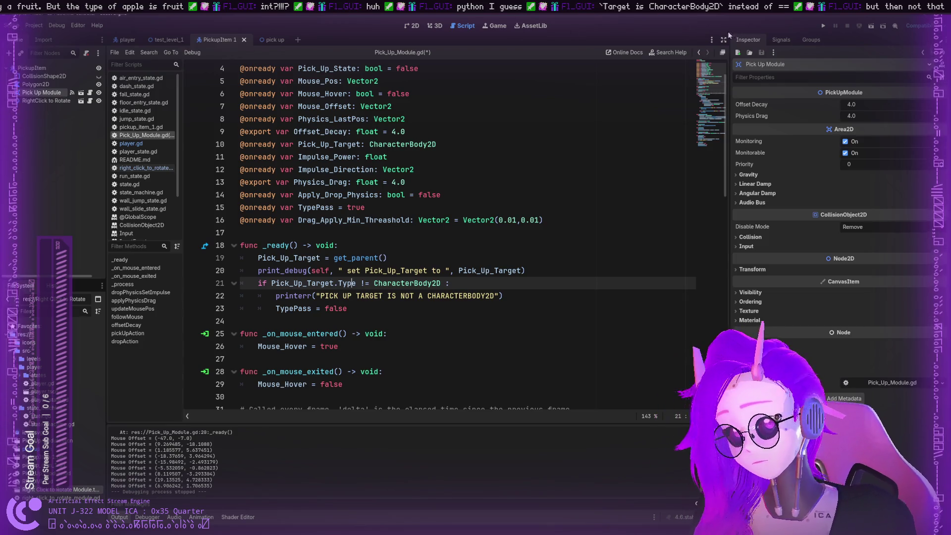
Run the game and view the Errors tab reporting invalid access to 'Type' on CharacterBody2D
{"action": "left_click", "coordinate": [827, 25]}
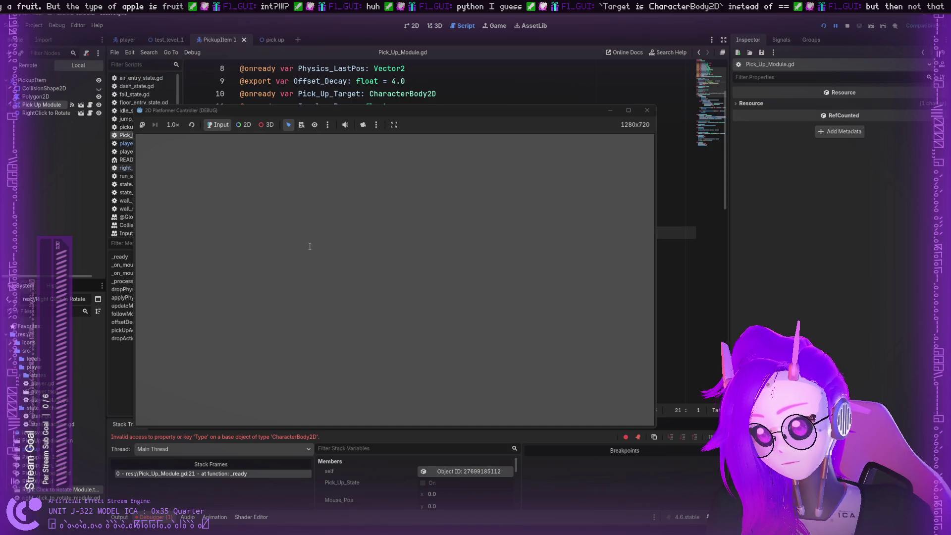
{"action": "left_click", "coordinate": [169, 427]}
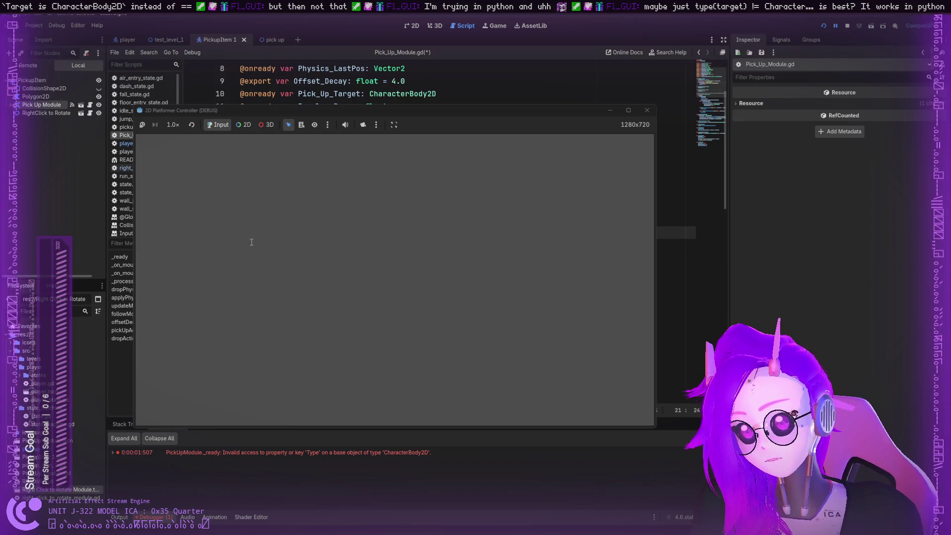
{"action": "key", "text": "Return"}
{"action": "key", "text": "Return"}
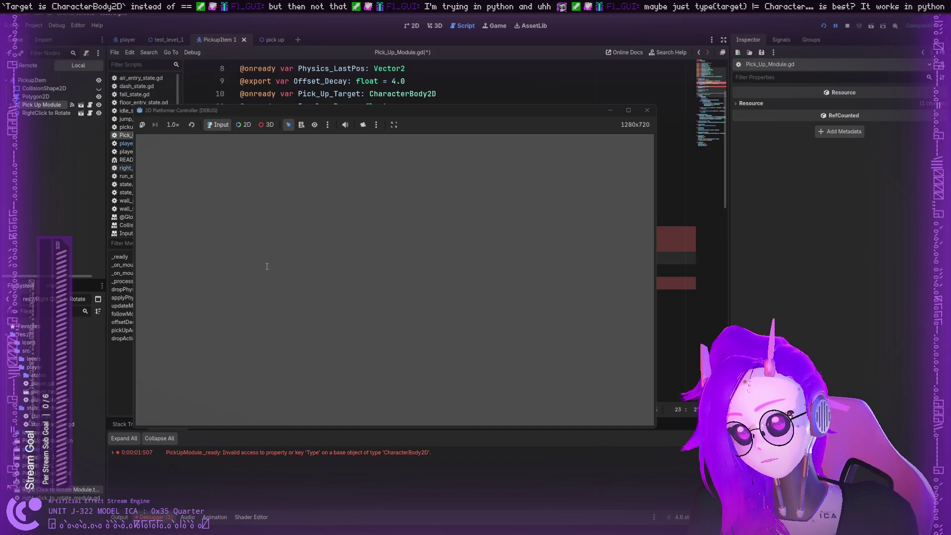
{"action": "key", "text": "ctrl+z"}
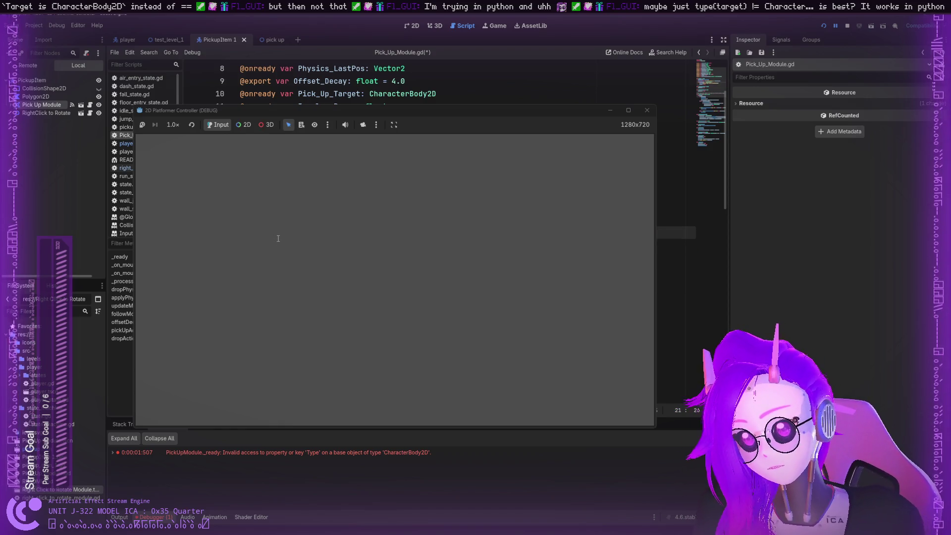
{"action": "key", "text": "ctrl+y"}
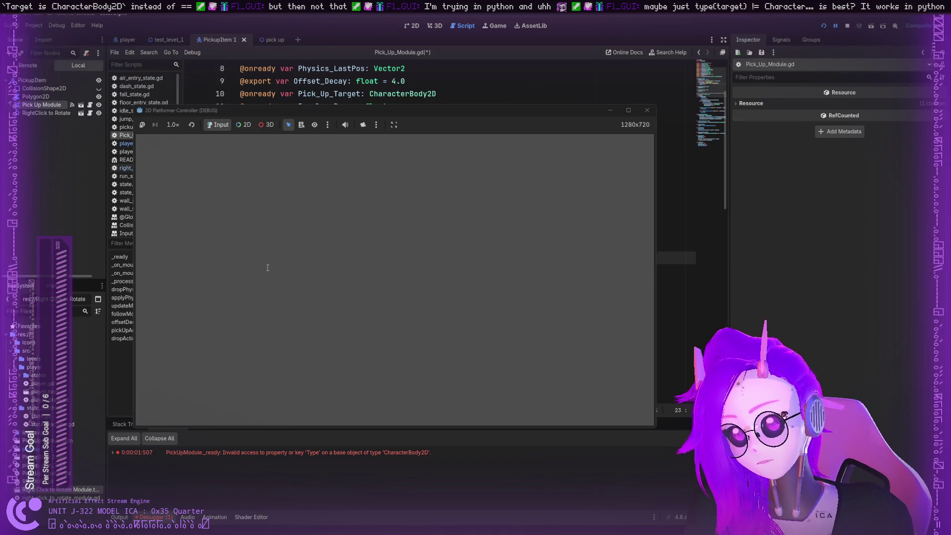
{"action": "key", "text": "ctrl+z"}
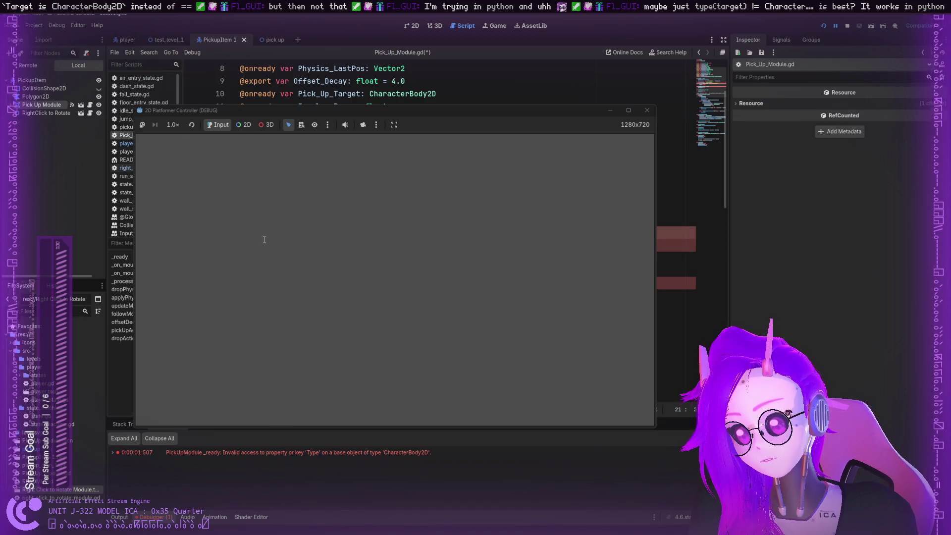
{"action": "key", "text": "ctrl+z"}
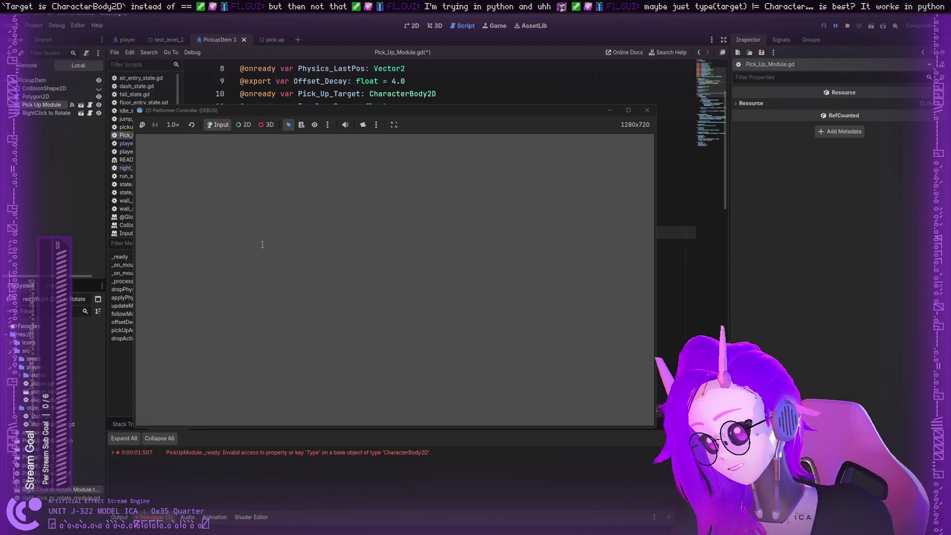
{"action": "key", "text": "ctrl+y"}
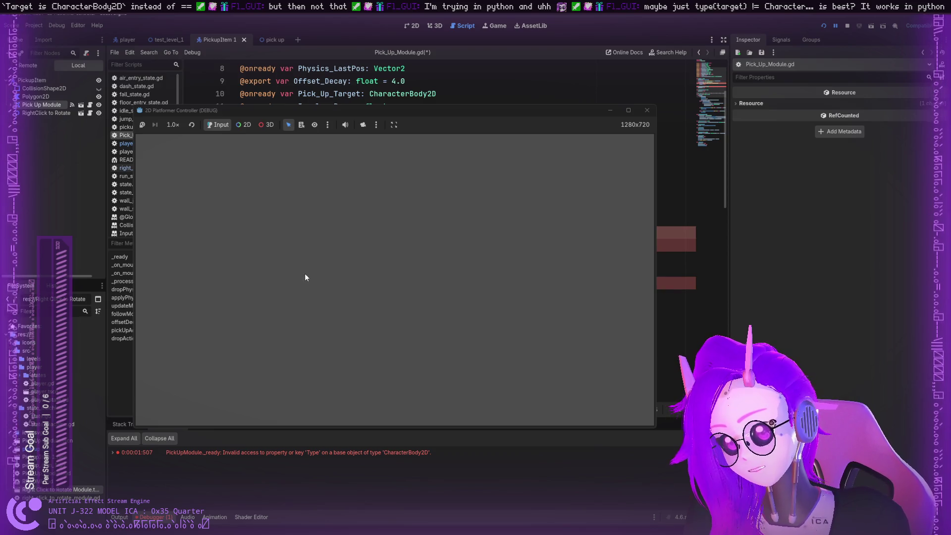
{"action": "scroll", "coordinate": [290, 315], "scroll_direction": "up", "scroll_amount": 3}
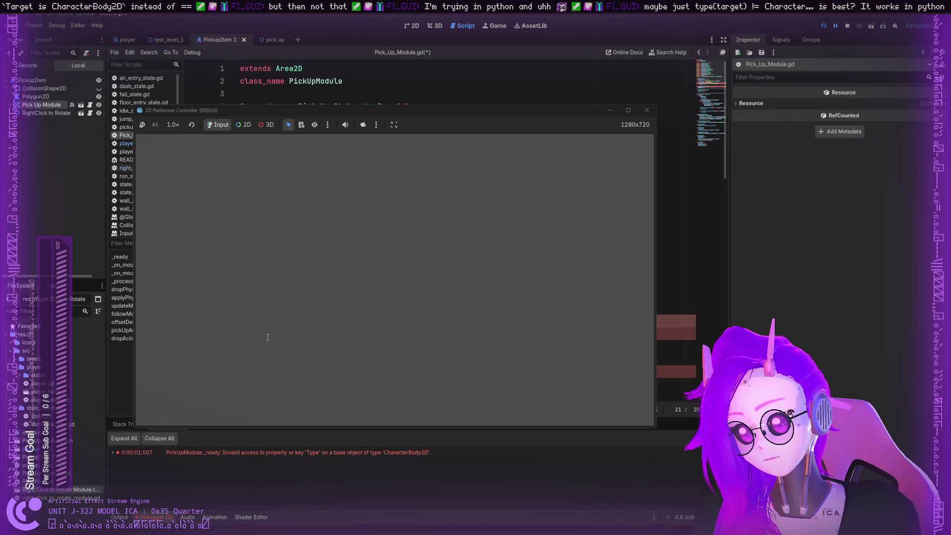
{"action": "scroll", "coordinate": [249, 293], "scroll_direction": "down", "scroll_amount": 2}
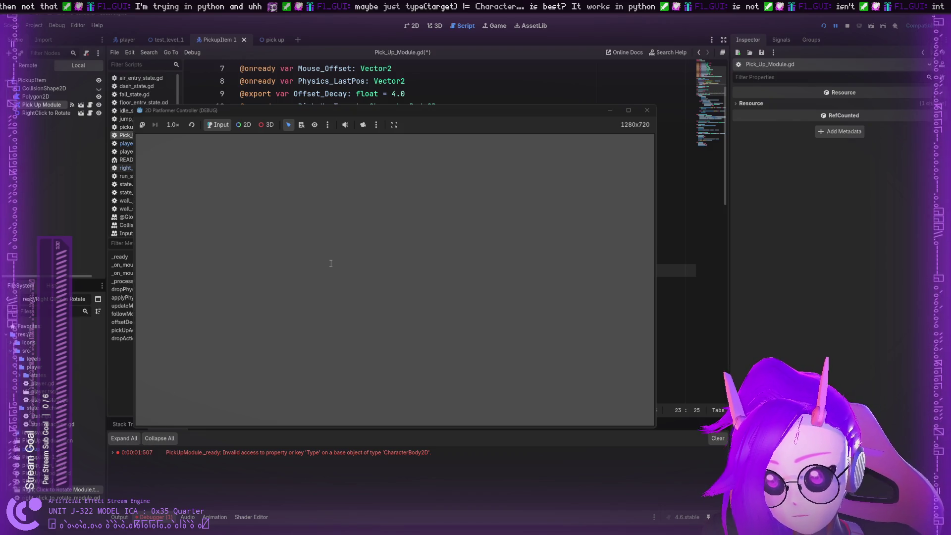
{"action": "key", "text": "Up"}
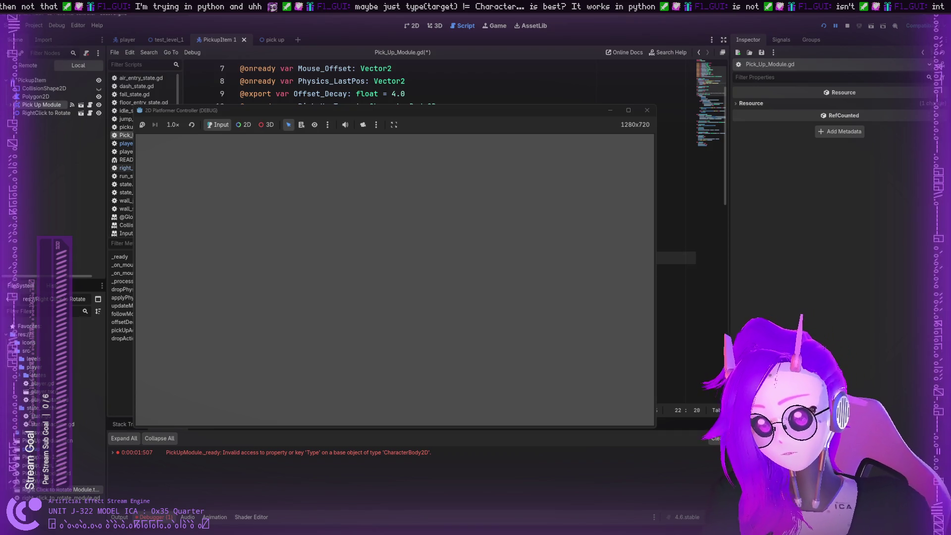
{"action": "key", "text": "Up"}
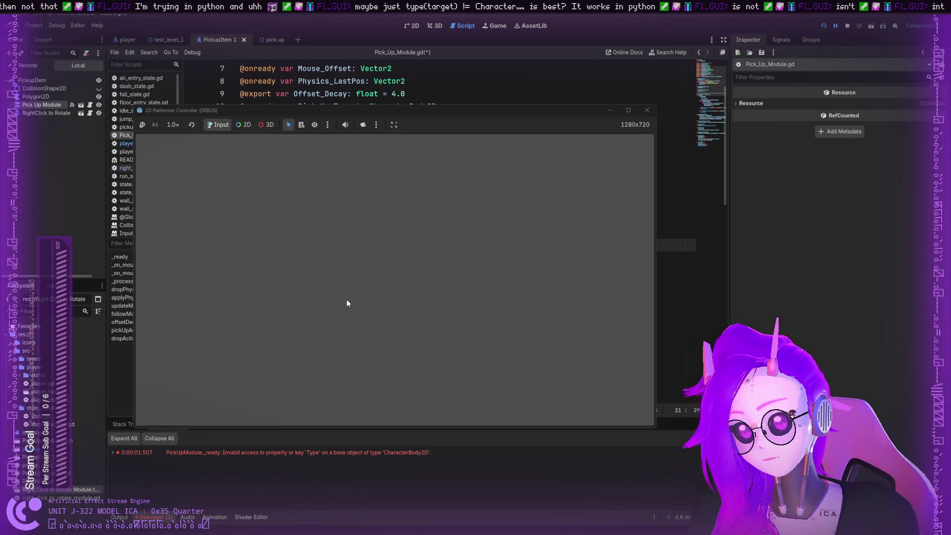
{"action": "key", "text": "Up"}
{"action": "key", "text": "Down"}
{"action": "key", "text": "Down"}
{"action": "key", "text": "Down"}
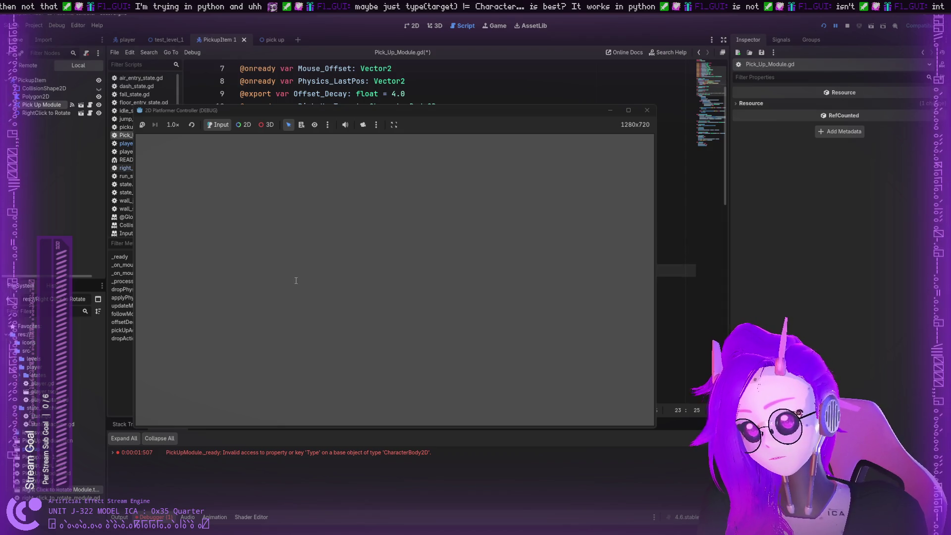
Restart the game, stop it, and place the caret after line 54's impulse velocity line
{"action": "left_click", "coordinate": [828, 30]}
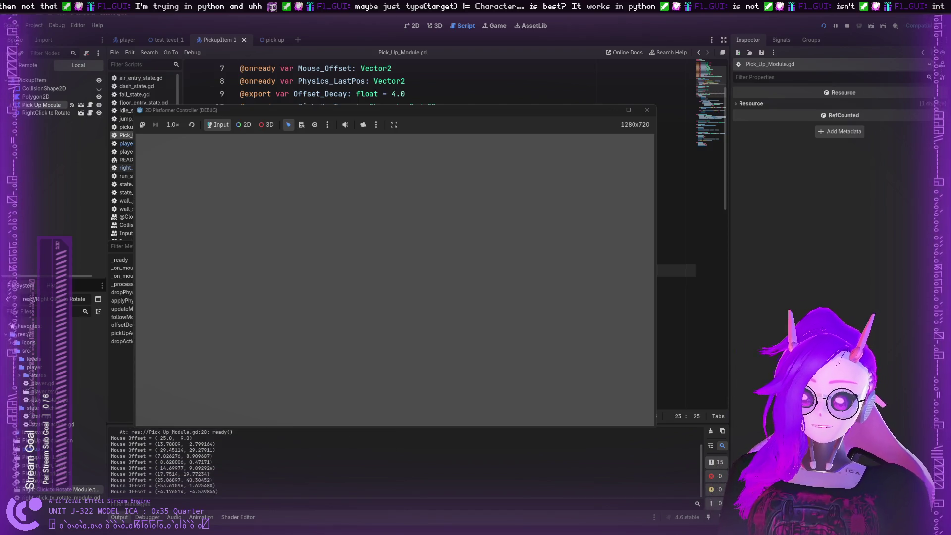
{"action": "left_click", "coordinate": [647, 110]}
{"action": "scroll", "coordinate": [356, 263], "scroll_direction": "down", "scroll_amount": 5}
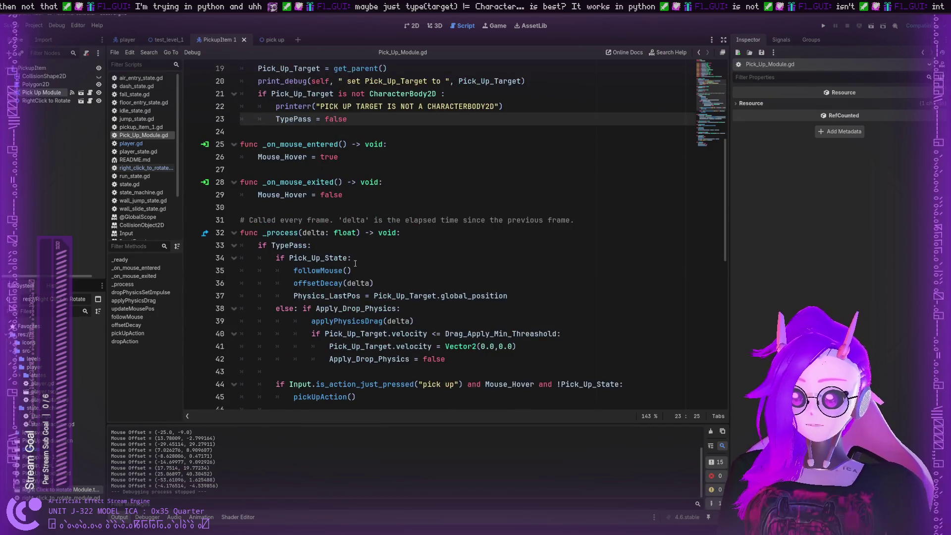
{"action": "scroll", "coordinate": [320, 264], "scroll_direction": "down", "scroll_amount": 10}
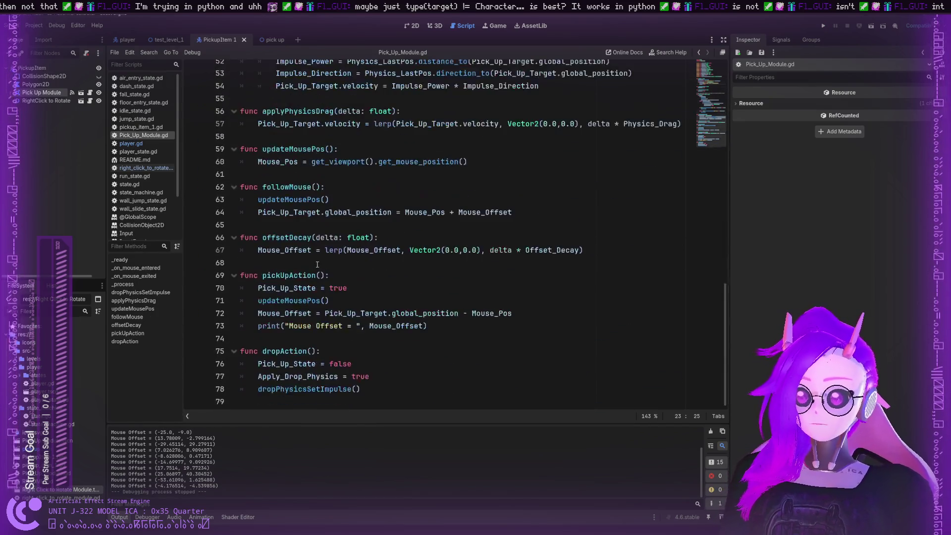
{"action": "left_click", "coordinate": [373, 377]}
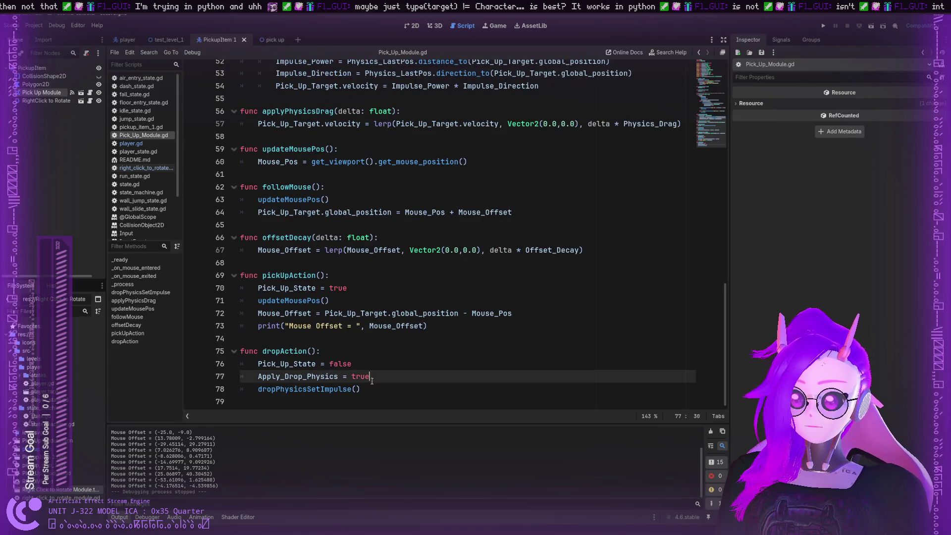
{"action": "scroll", "coordinate": [371, 347], "scroll_direction": "up", "scroll_amount": 6}
{"action": "scroll", "coordinate": [370, 342], "scroll_direction": "up", "scroll_amount": 11}
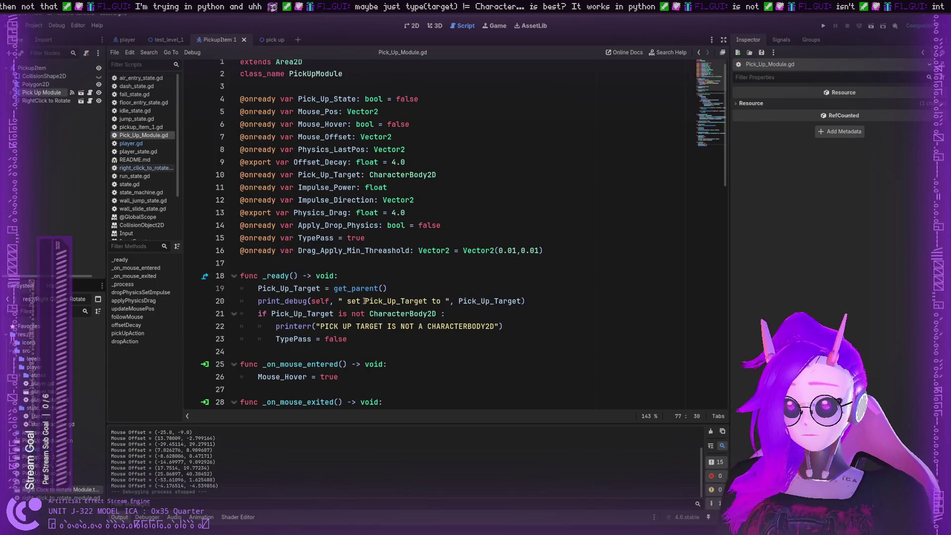
{"action": "scroll", "coordinate": [363, 299], "scroll_direction": "down", "scroll_amount": 9}
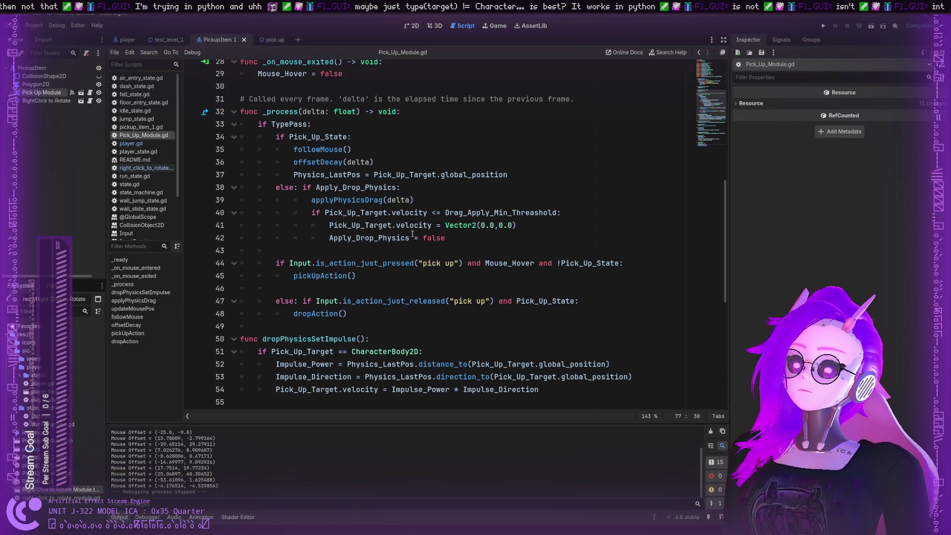
{"action": "scroll", "coordinate": [409, 240], "scroll_direction": "down", "scroll_amount": 3}
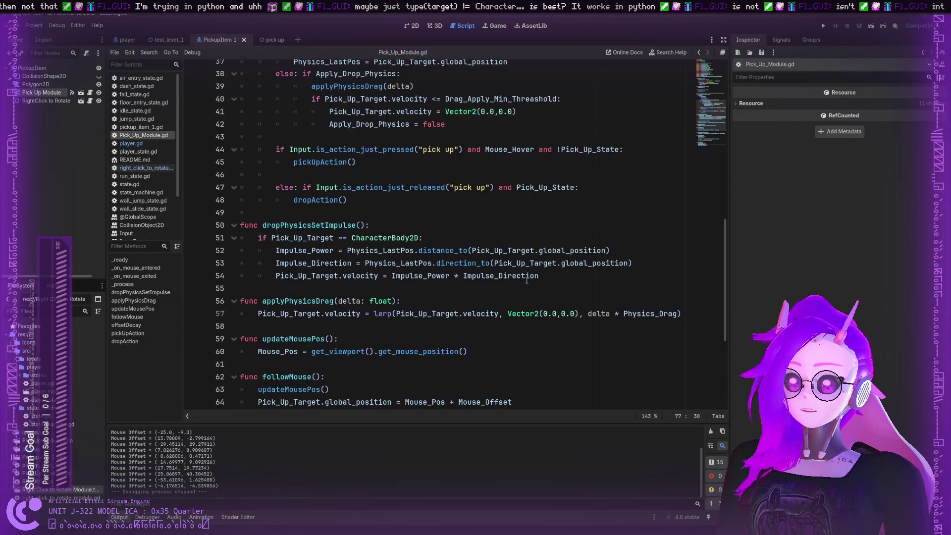
{"action": "left_click", "coordinate": [558, 275]}
Add print(Pick_Up_Target.velocity) on a new line in dropPhysicsSetImpulse
{"action": "key", "text": "Return"}
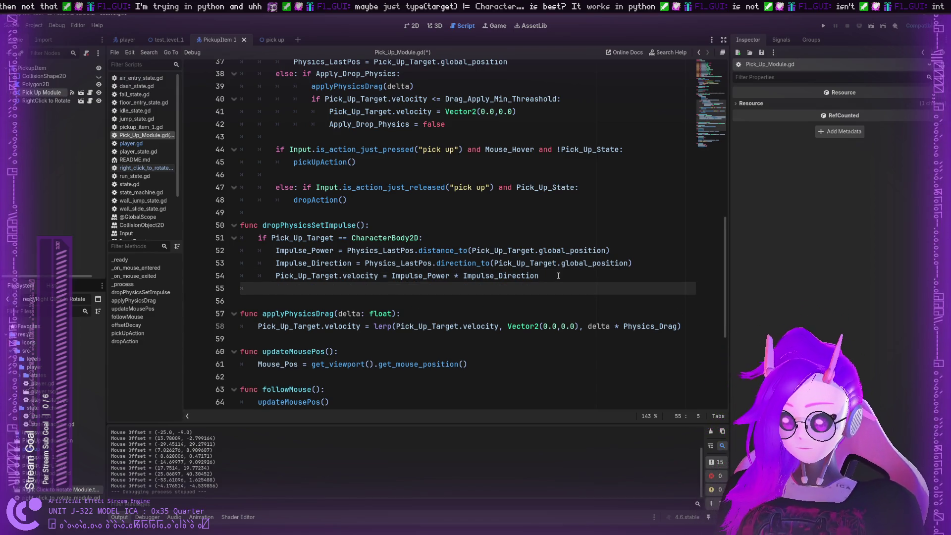
{"action": "type", "text": "print("}
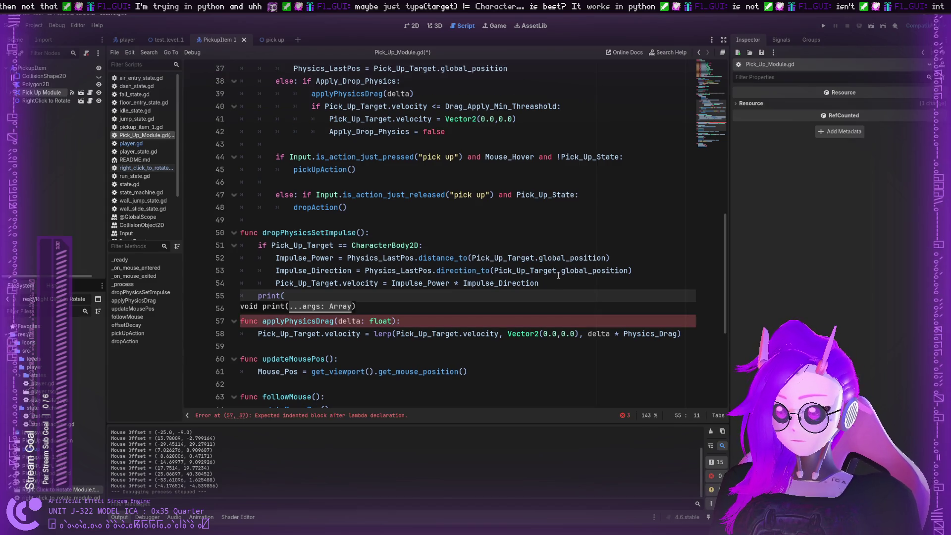
{"action": "type", "text": "Pick"}
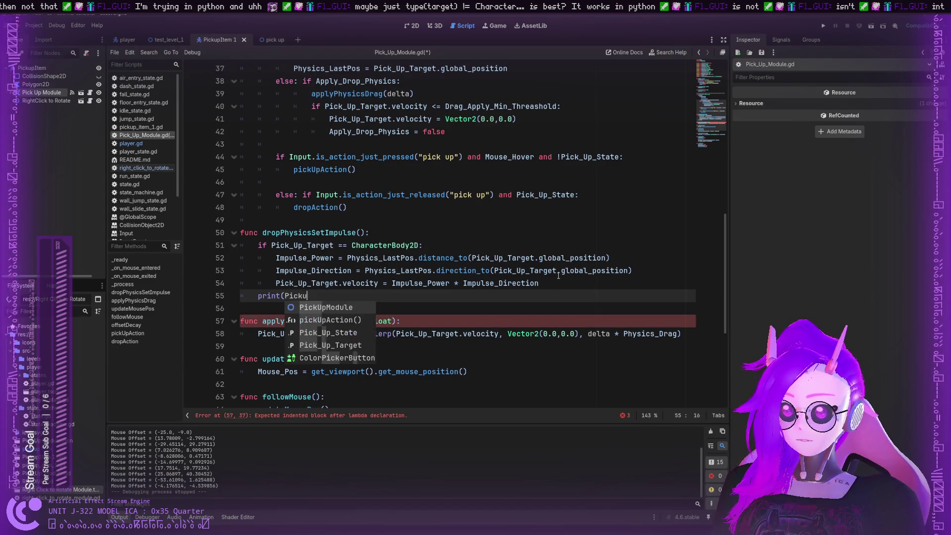
{"action": "type", "text": "_Up_Tar"}
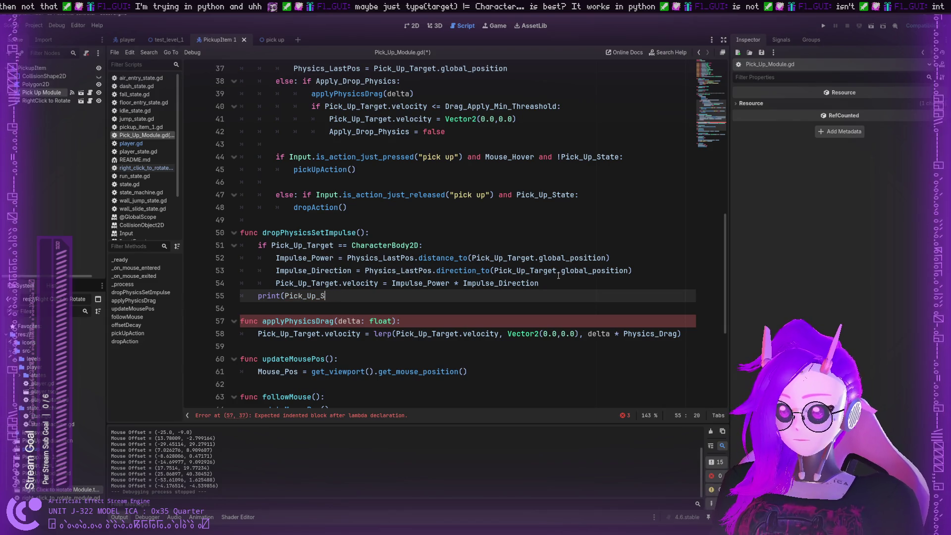
{"action": "type", "text": "get.ve"}
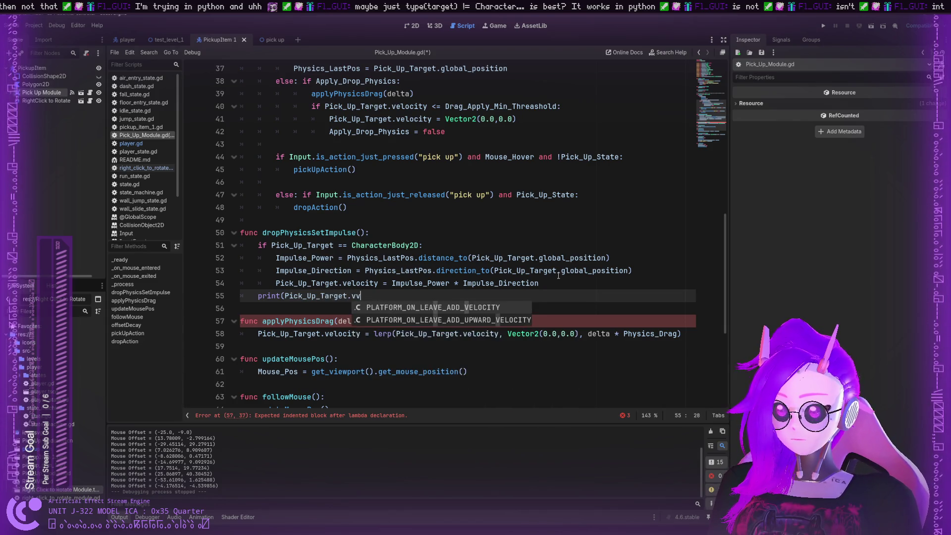
{"action": "key", "text": "Return"}
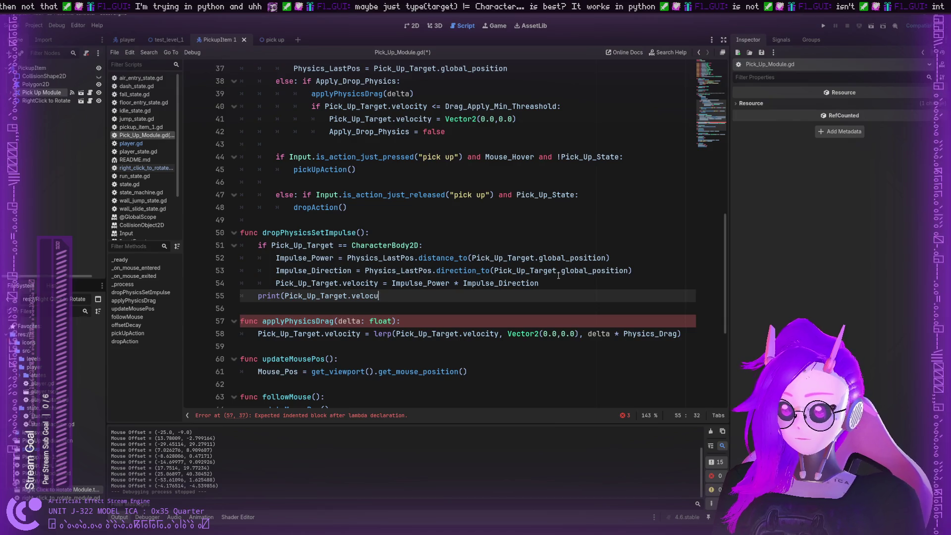
{"action": "type", "text": "."}
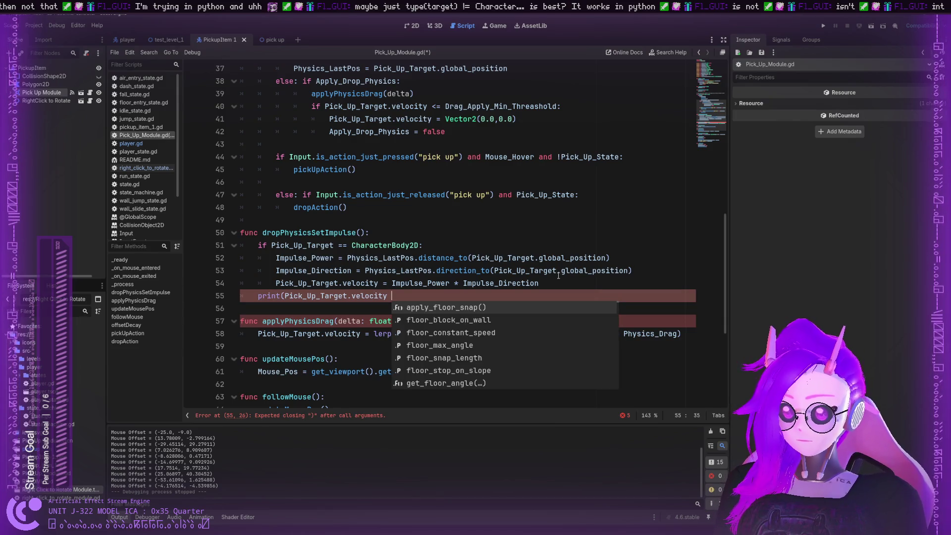
{"action": "key", "text": "BackSpace"}
{"action": "type", "text": ")"}
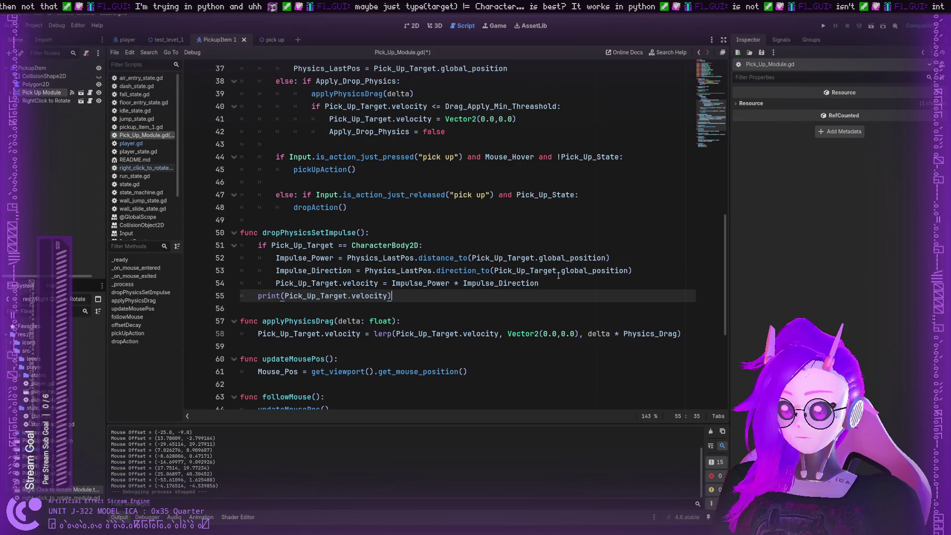
Comment out the Mouse Offset print with #, save the script, and run the game
{"action": "scroll", "coordinate": [558, 275], "scroll_direction": "down", "scroll_amount": 5}
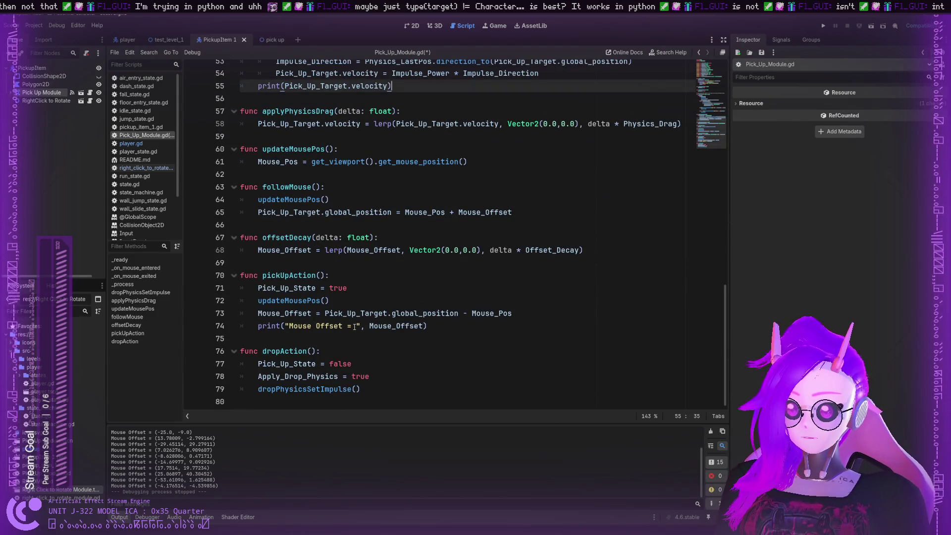
{"action": "left_click", "coordinate": [257, 325]}
{"action": "type", "text": "#"}
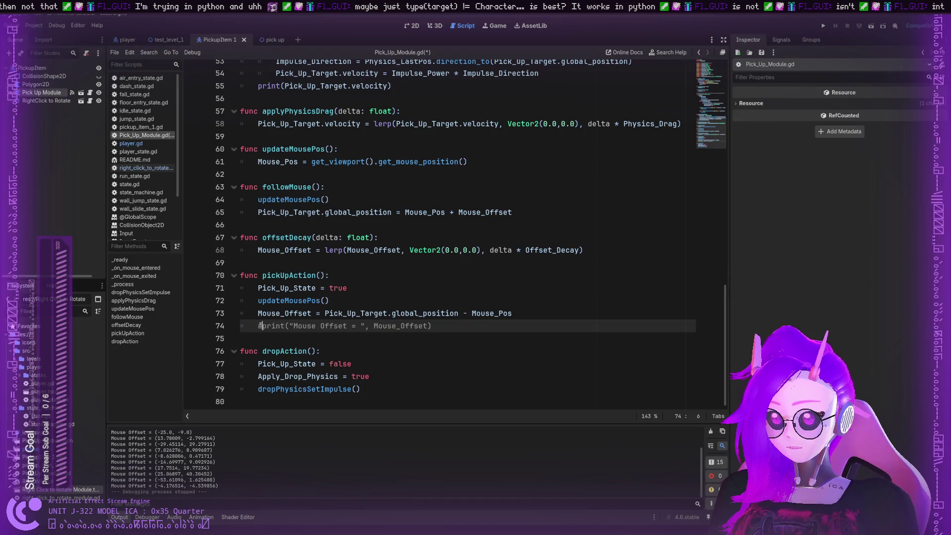
{"action": "key", "text": "ctrl+s"}
{"action": "scroll", "coordinate": [458, 326], "scroll_direction": "up", "scroll_amount": 12}
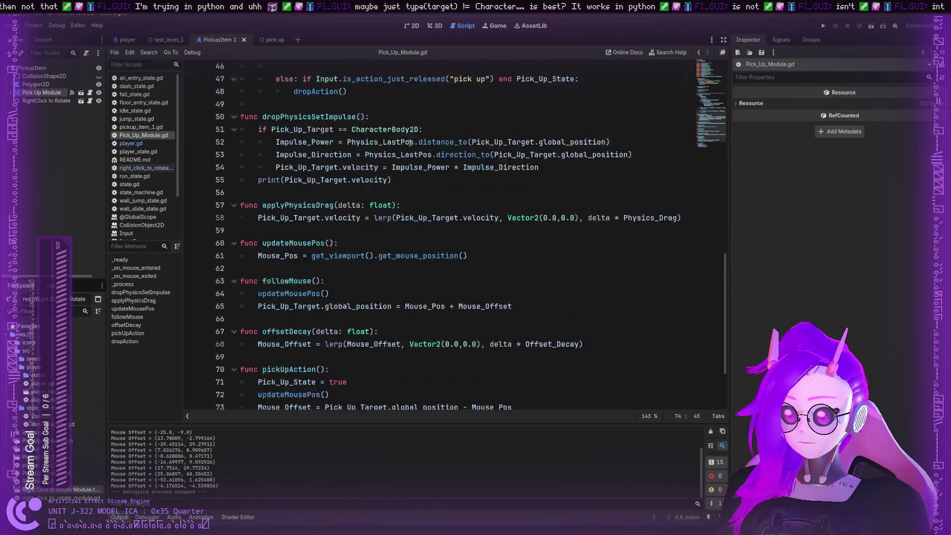
{"action": "left_click", "coordinate": [823, 26]}
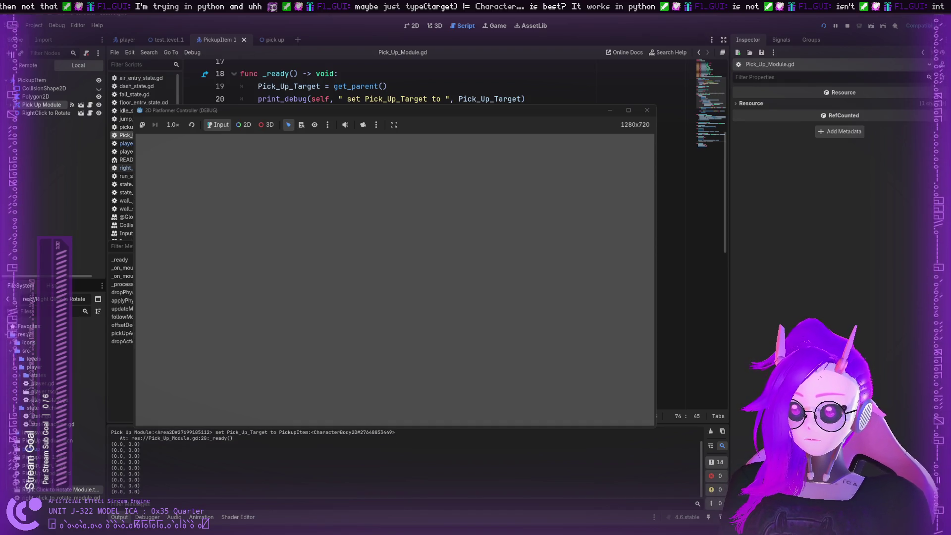
Stop the game and insert Impulse_Power as the first argument of the velocity print
{"action": "left_click", "coordinate": [647, 110]}
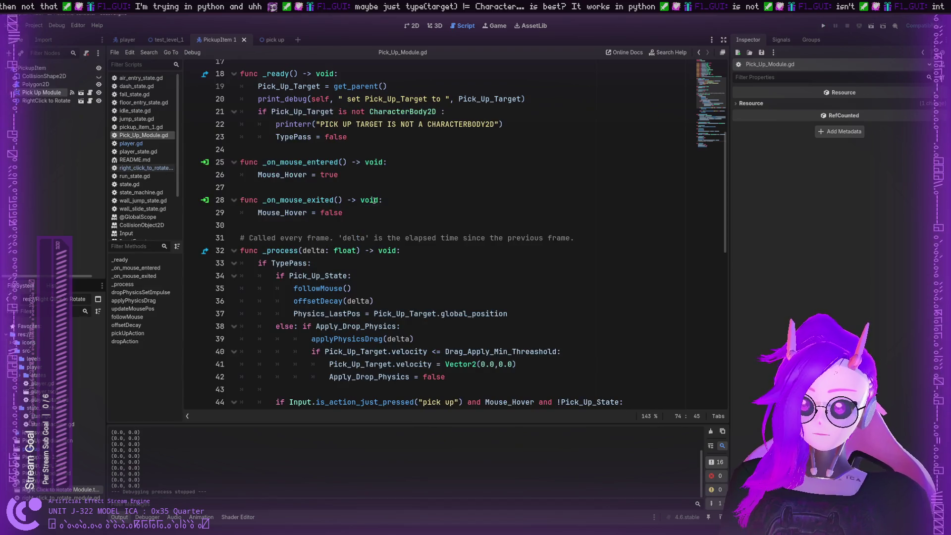
{"action": "scroll", "coordinate": [351, 190], "scroll_direction": "down", "scroll_amount": 8}
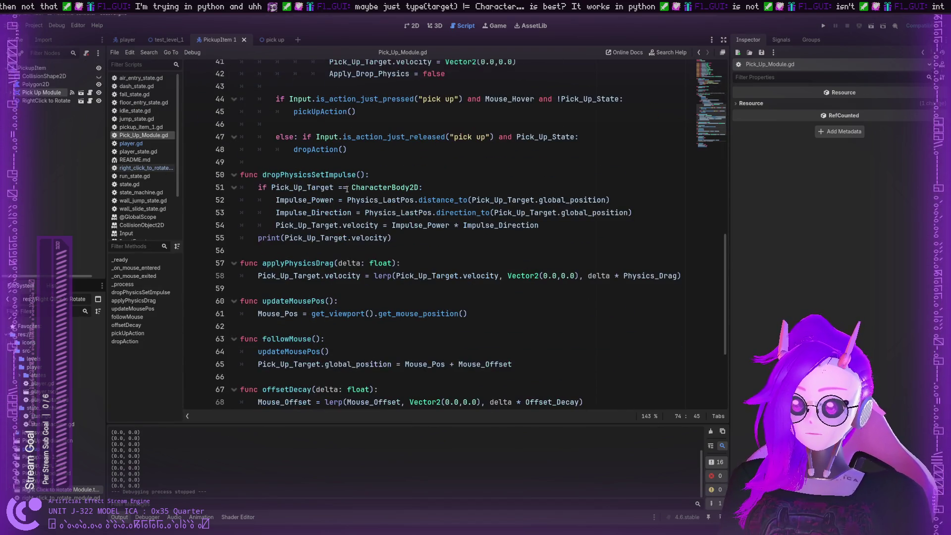
{"action": "left_click", "coordinate": [384, 238]}
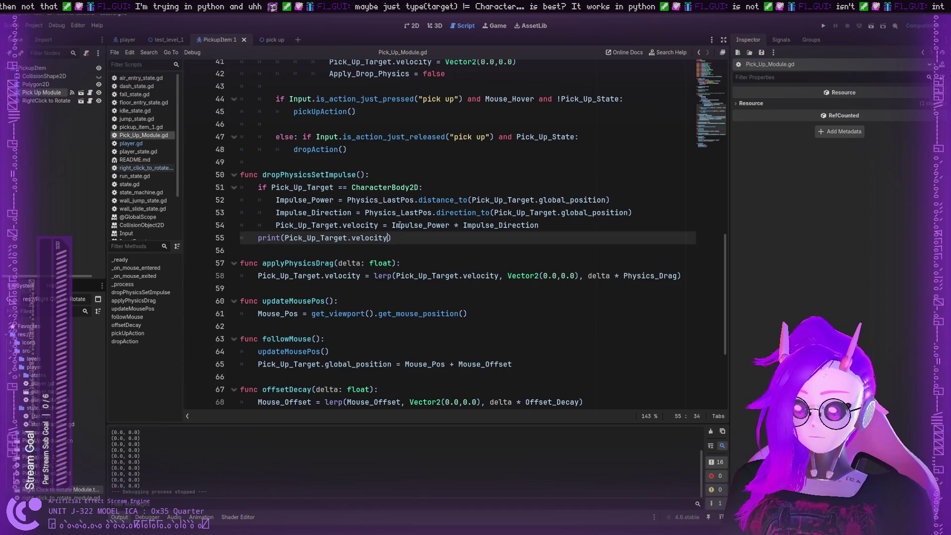
{"action": "double_click", "coordinate": [297, 200]}
{"action": "key", "text": "ctrl+c"}
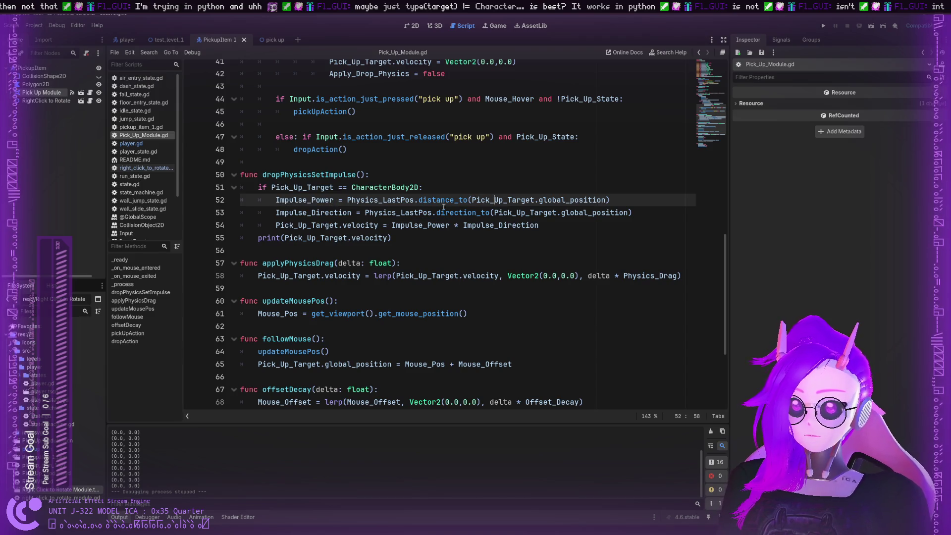
{"action": "double_click", "coordinate": [379, 200]}
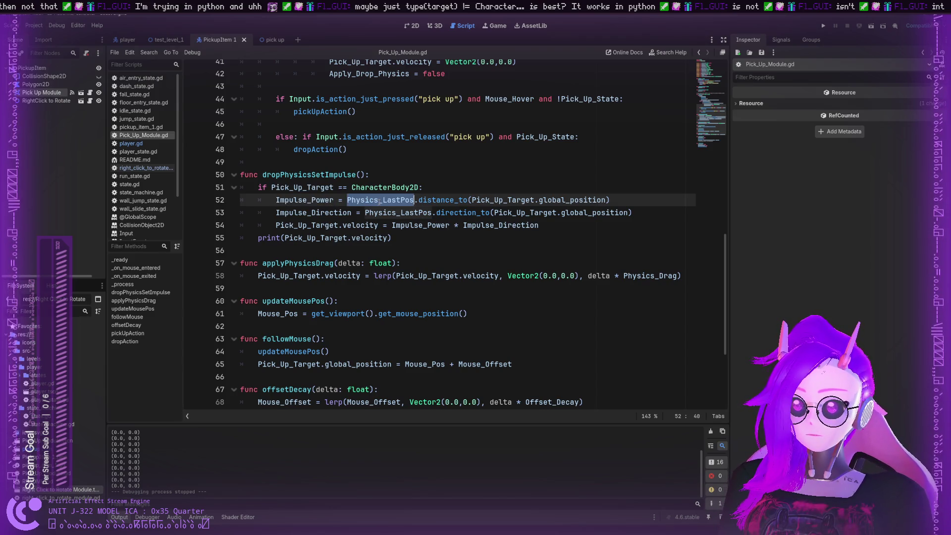
{"action": "left_click", "coordinate": [284, 238]}
{"action": "key", "text": "ctrl+v"}
{"action": "type", "text": ","}
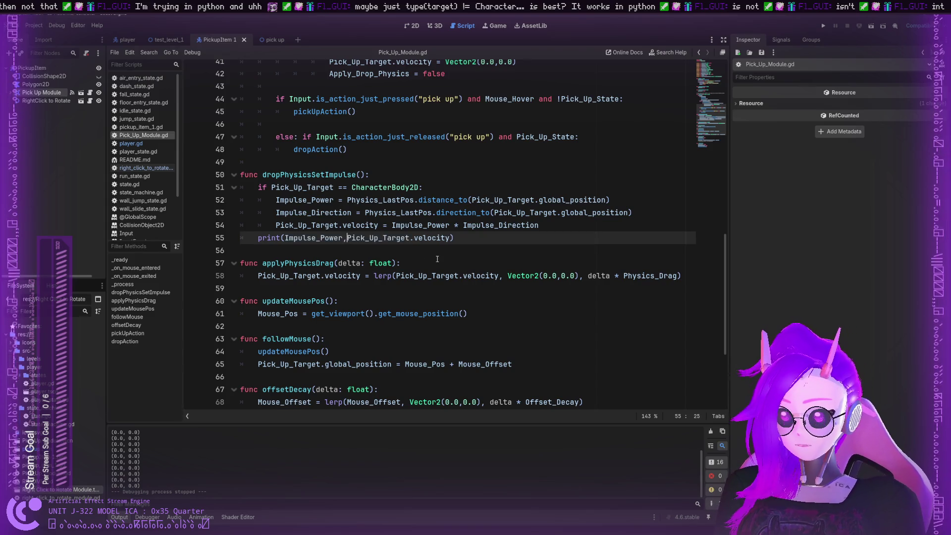
Add Impulse_Direction as the second print argument, before Pick_Up_Target.velocity
{"action": "double_click", "coordinate": [323, 212]}
{"action": "key", "text": "ctrl+c"}
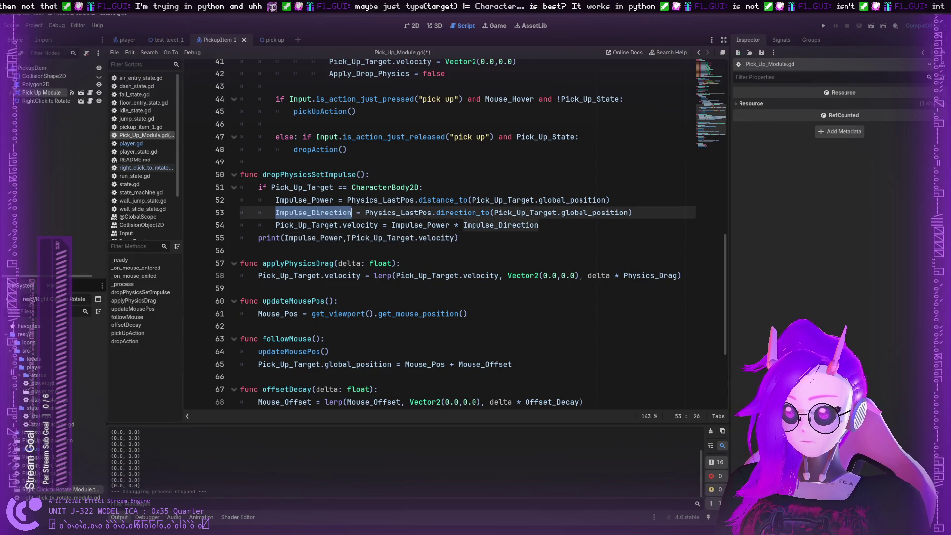
{"action": "left_click", "coordinate": [352, 239]}
{"action": "key", "text": "ctrl+v"}
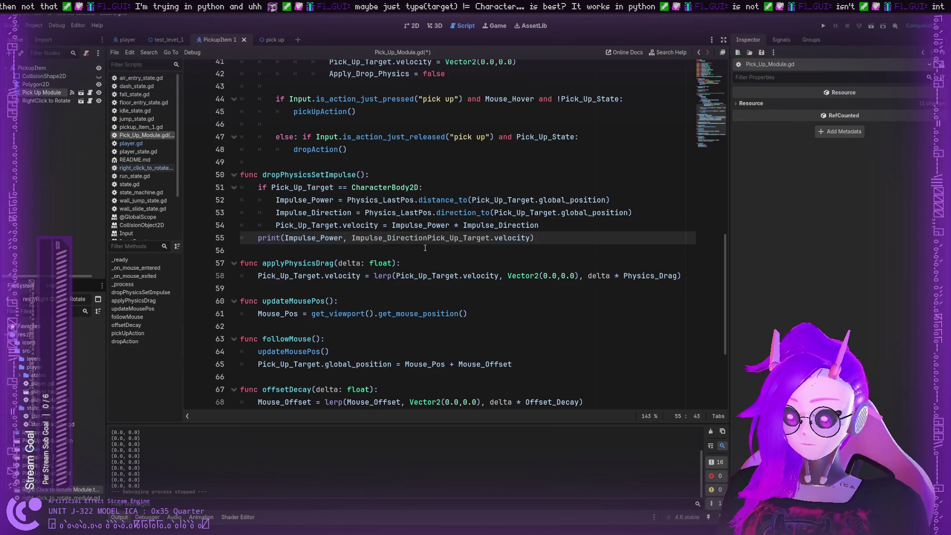
{"action": "type", "text": ","}
{"action": "key", "text": "BackSpace"}
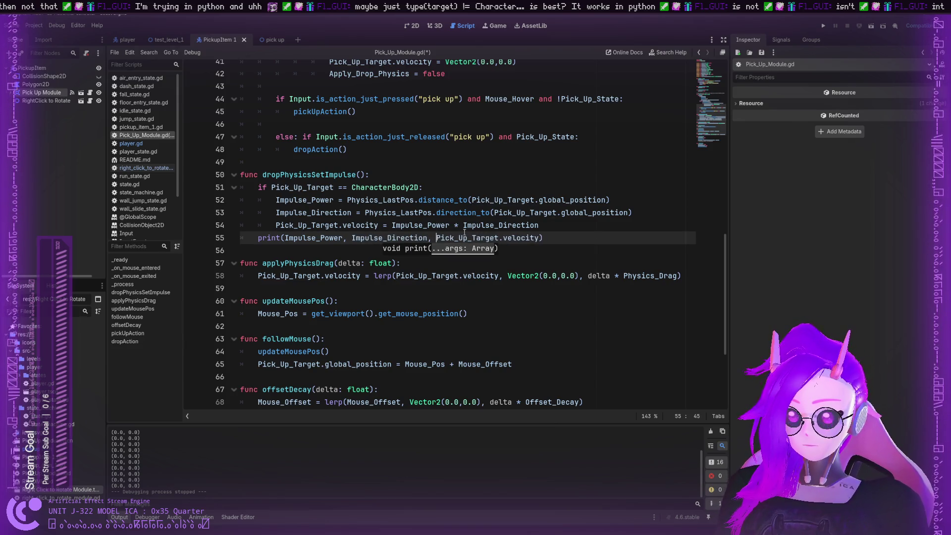
Change print to print_debug via autocomplete
{"action": "key", "text": "ctrl+Left"}
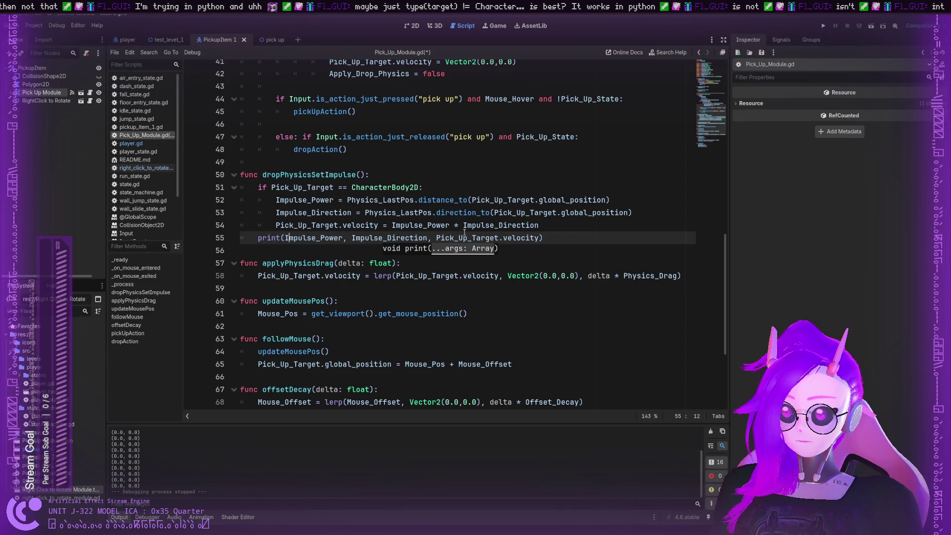
{"action": "key", "text": "Left"}
{"action": "key", "text": "Left"}
{"action": "type", "text": "d"}
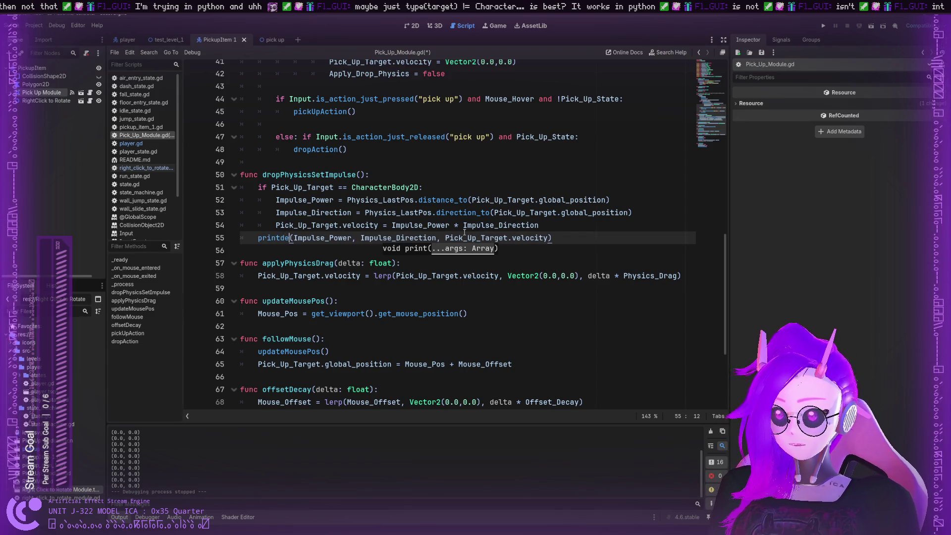
{"action": "key", "text": "Down"}
{"action": "key", "text": "Return"}
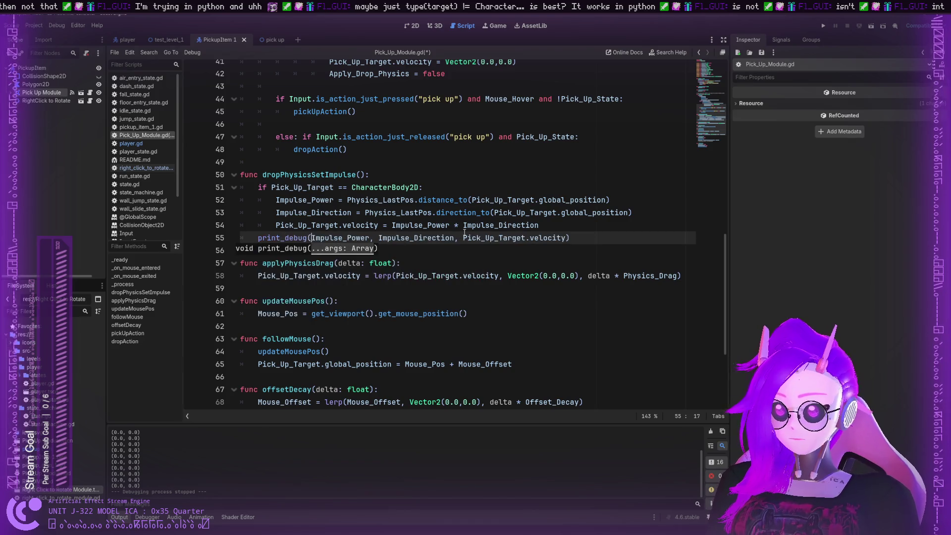
Append Physics_LastPos as the last print_debug argument and save Pick_Up_Module.gd
{"action": "left_click", "coordinate": [569, 238]}
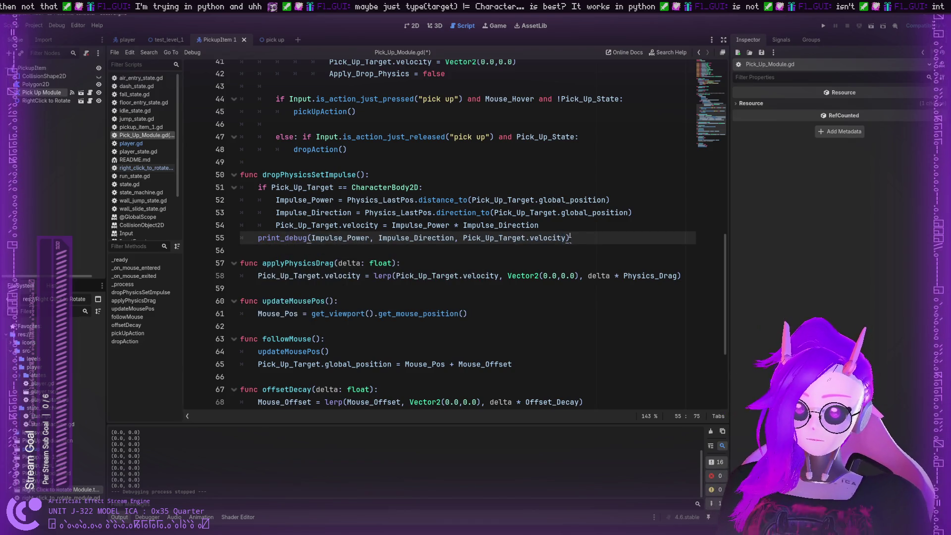
{"action": "type", "text": ","}
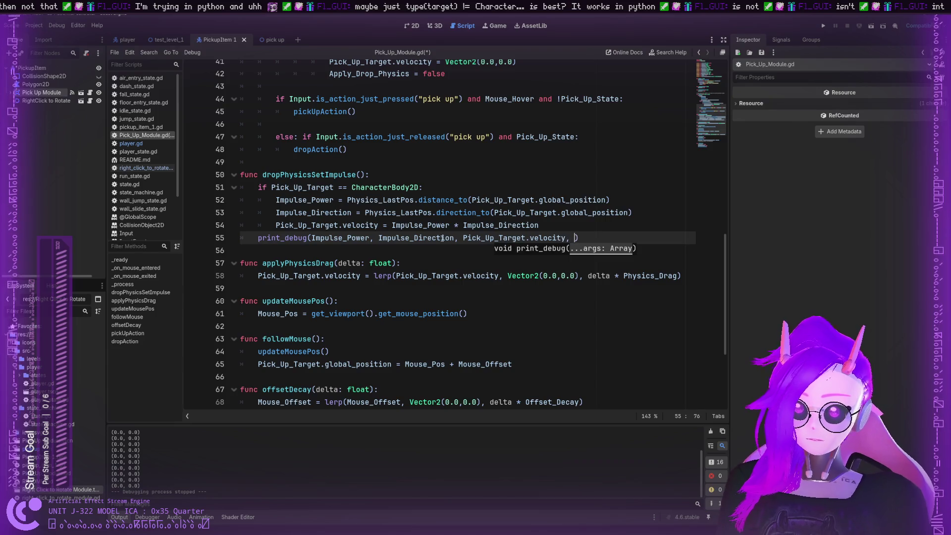
{"action": "left_click", "coordinate": [351, 225]}
{"action": "double_click", "coordinate": [314, 213]}
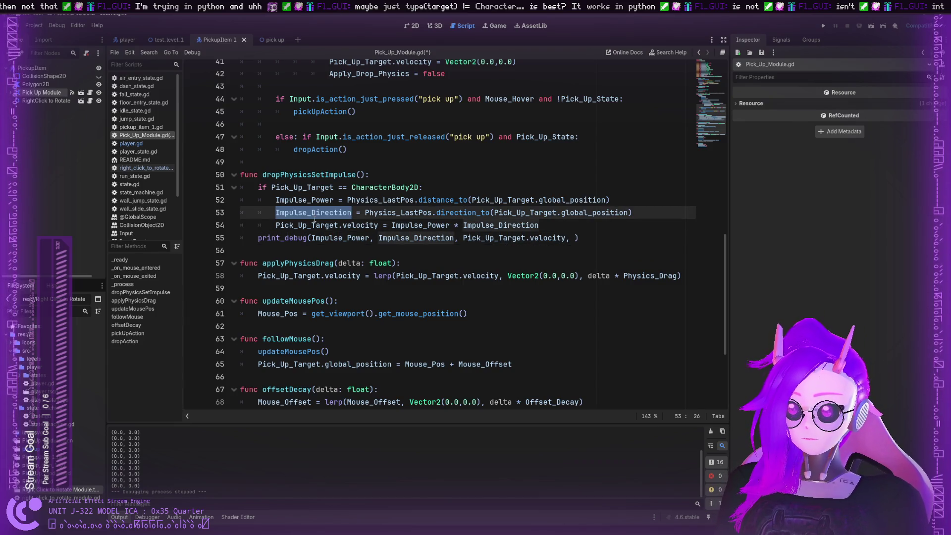
{"action": "double_click", "coordinate": [314, 225]}
{"action": "double_click", "coordinate": [416, 225]}
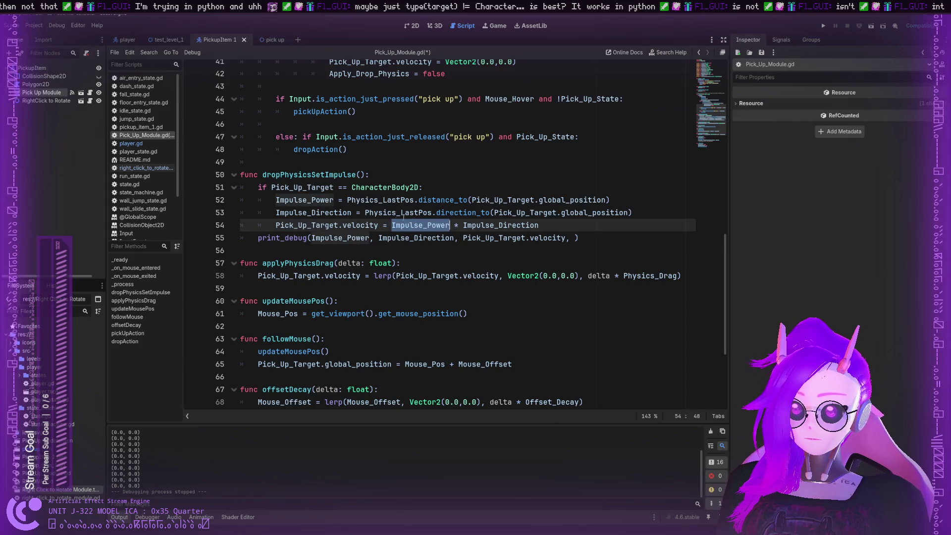
{"action": "double_click", "coordinate": [381, 199]}
{"action": "double_click", "coordinate": [530, 200]}
{"action": "double_click", "coordinate": [553, 199]}
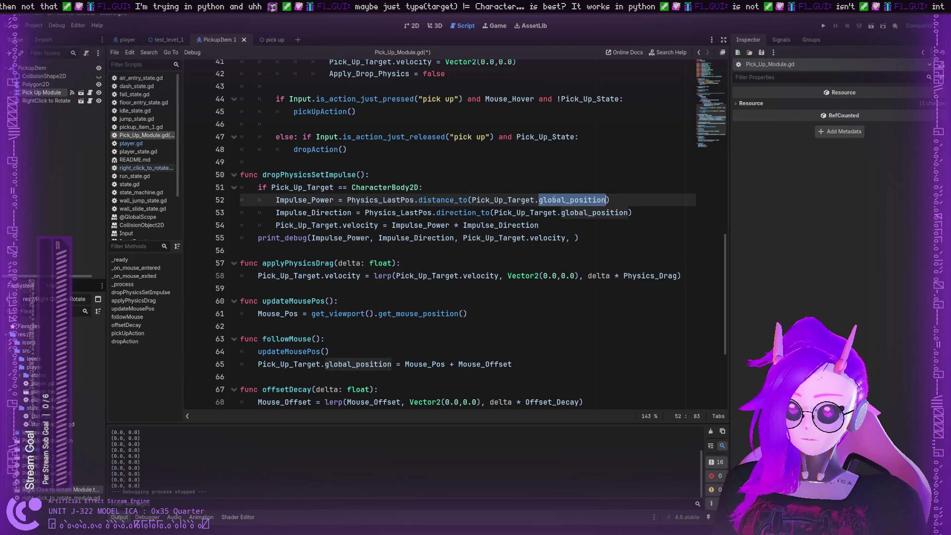
{"action": "double_click", "coordinate": [382, 200]}
{"action": "key", "text": "ctrl+c"}
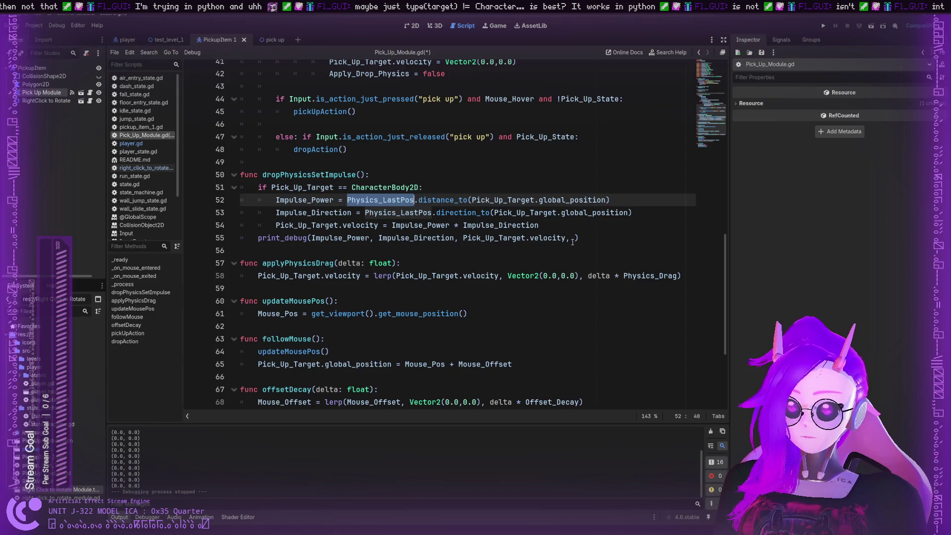
{"action": "left_click", "coordinate": [574, 238]}
{"action": "key", "text": "ctrl+v"}
{"action": "key", "text": "ctrl+s"}
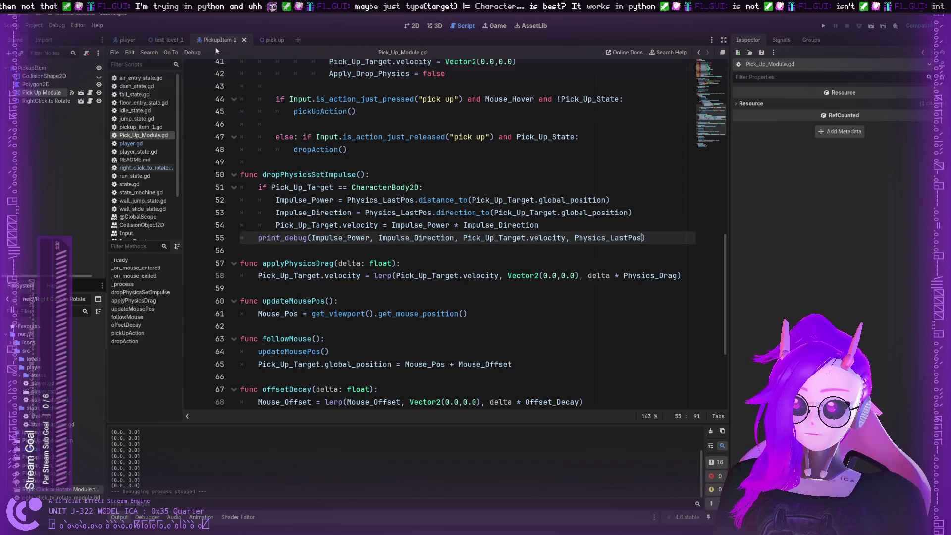
Run the game and inspect the printed impulse and velocity values in the Output panel
{"action": "left_click", "coordinate": [823, 25]}
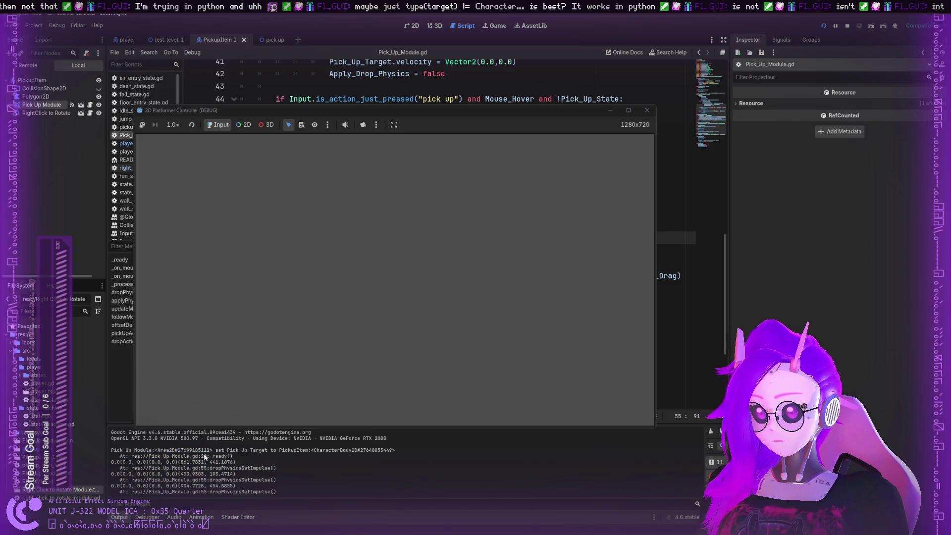
{"action": "mouse_move", "coordinate": [140, 456]}
{"action": "left_mouse_down"}
{"action": "mouse_move", "coordinate": [163, 461]}
{"action": "mouse_move", "coordinate": [149, 462]}
{"action": "left_mouse_up"}
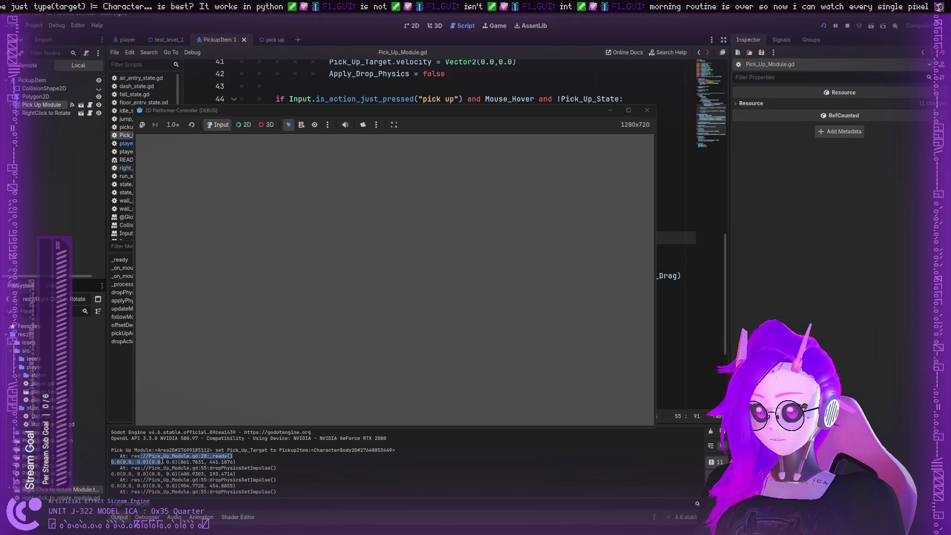
{"action": "left_click", "coordinate": [182, 463]}
{"action": "left_click_drag", "start_coordinate": [236, 461], "coordinate": [177, 462]}
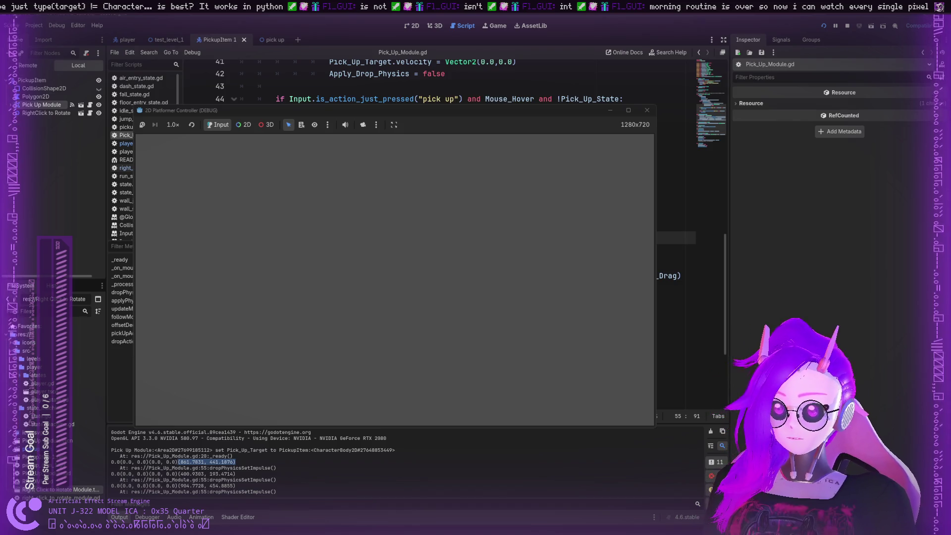
Return to line 52's distance line in the script and delete a character there
{"action": "left_click", "coordinate": [469, 205]}
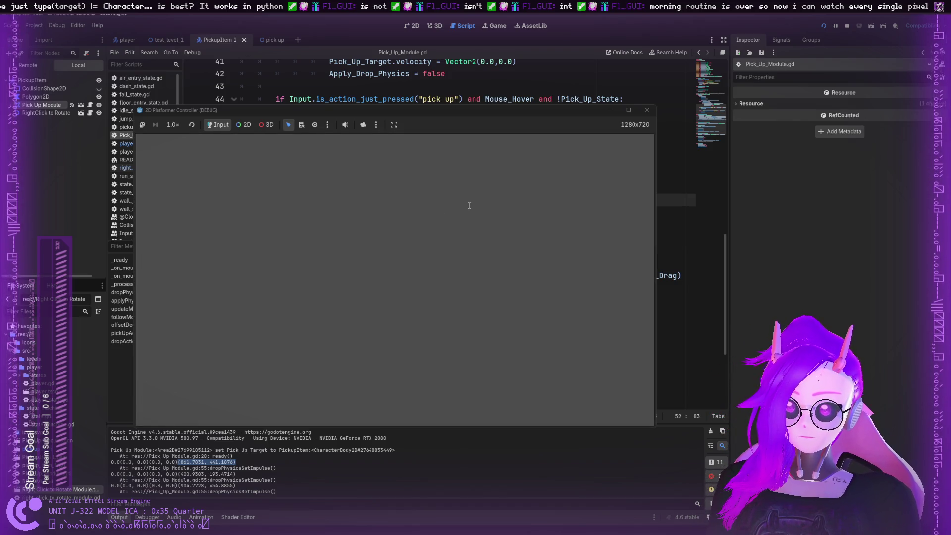
{"action": "left_click", "coordinate": [511, 205]}
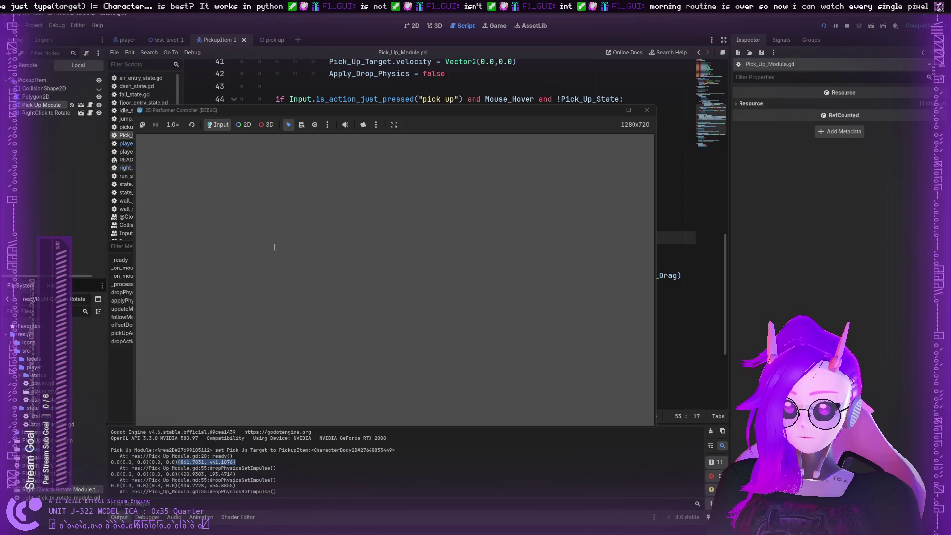
{"action": "key", "text": "Delete"}
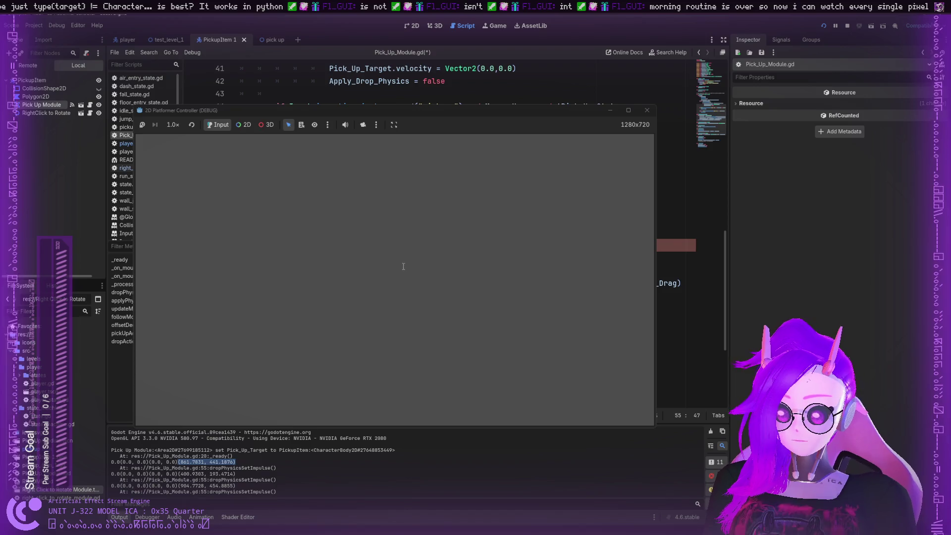
{"action": "key", "text": "Home"}
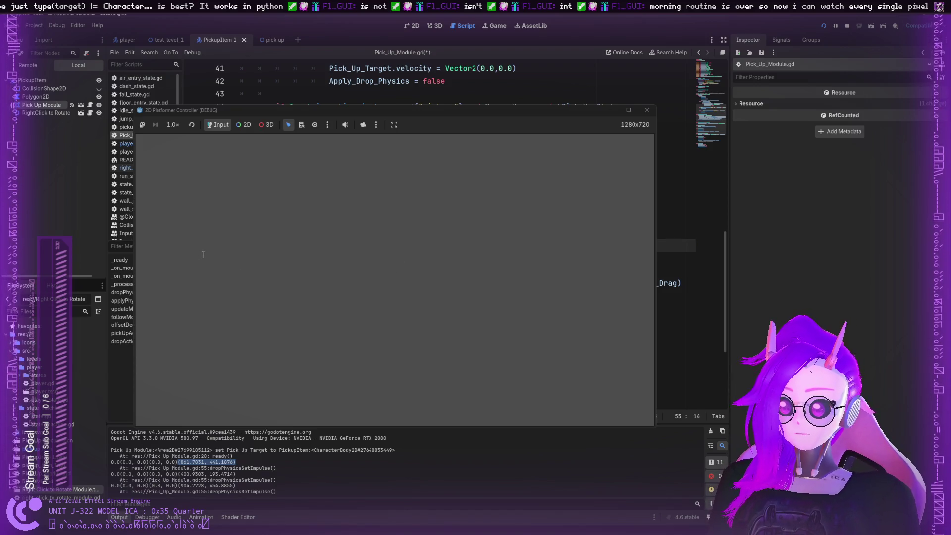
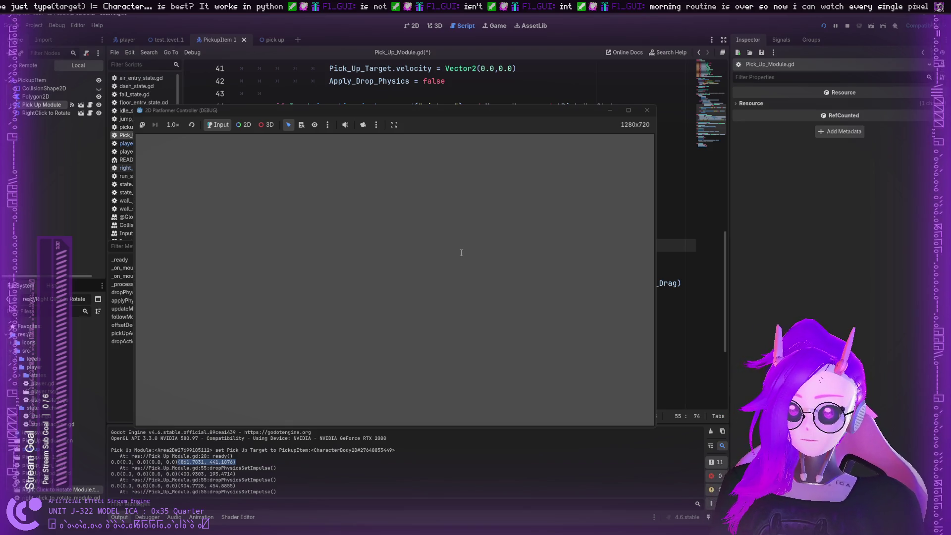
Complete the line 55 print variable as Physics_LastPos, save the script, and relaunch the game
{"action": "type", "text": "_Last"}
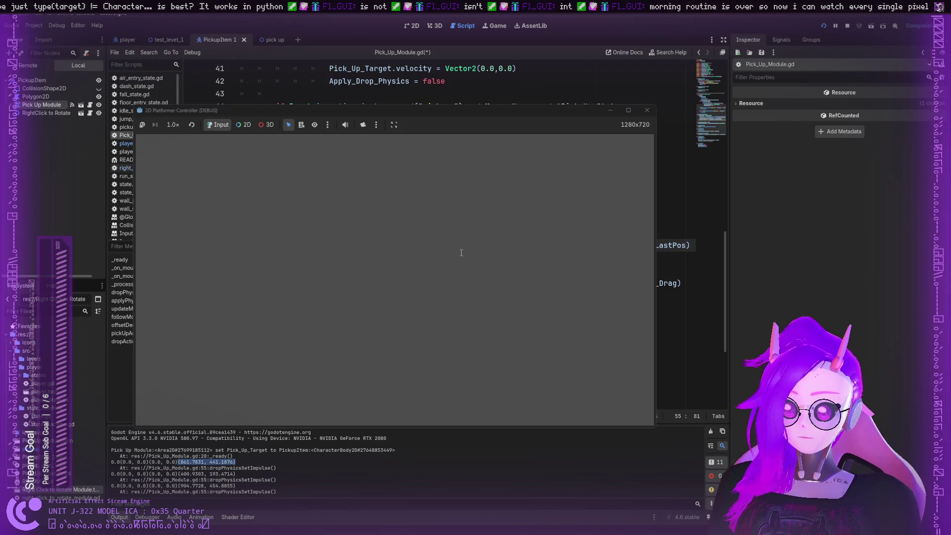
{"action": "key", "text": "ctrl+Left"}
{"action": "key", "text": "ctrl+Left"}
{"action": "key", "text": "ctrl+Left"}
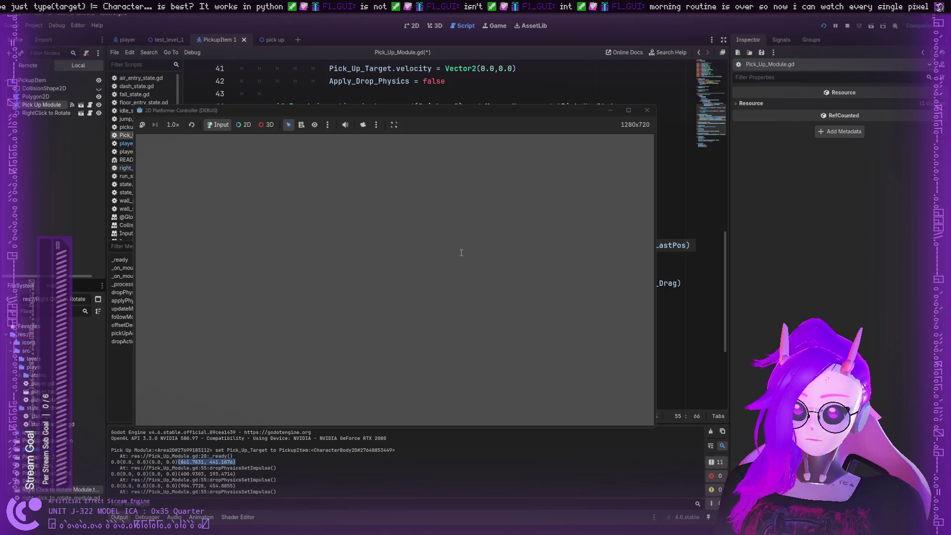
{"action": "type", "text": "_"}
{"action": "key", "text": "End"}
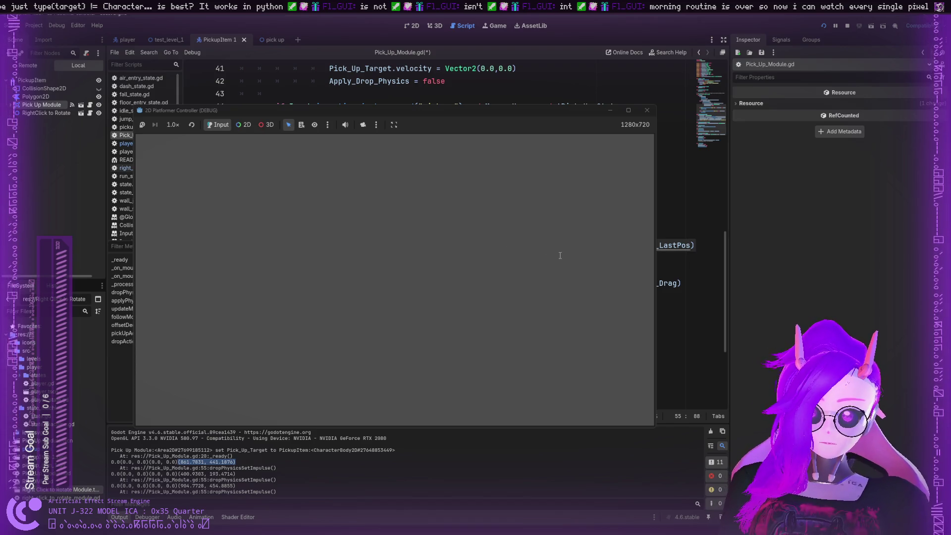
{"action": "key", "text": "ctrl+s"}
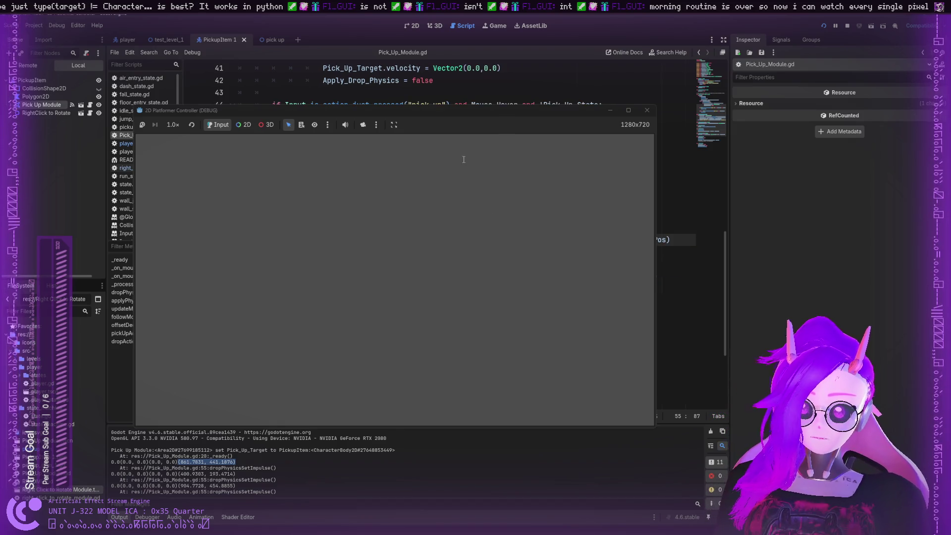
{"action": "left_click", "coordinate": [823, 26]}
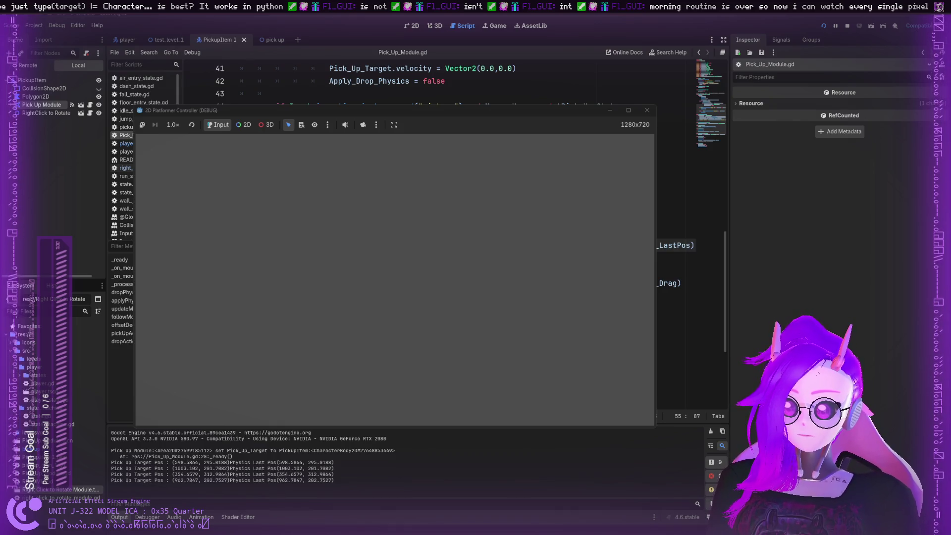
Remove the Physics_LastPos assignment line from the pick-up block near line 37
{"action": "left_click", "coordinate": [676, 334]}
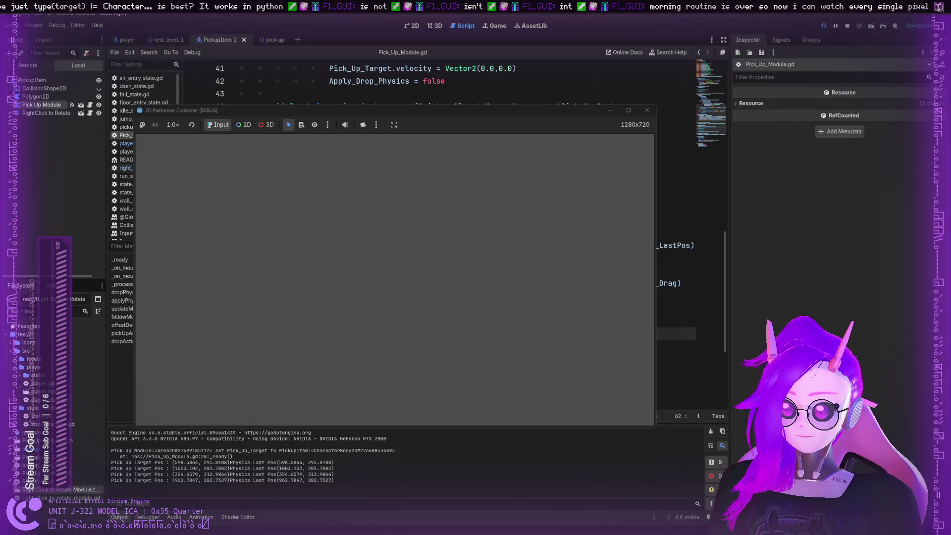
{"action": "left_click", "coordinate": [540, 251]}
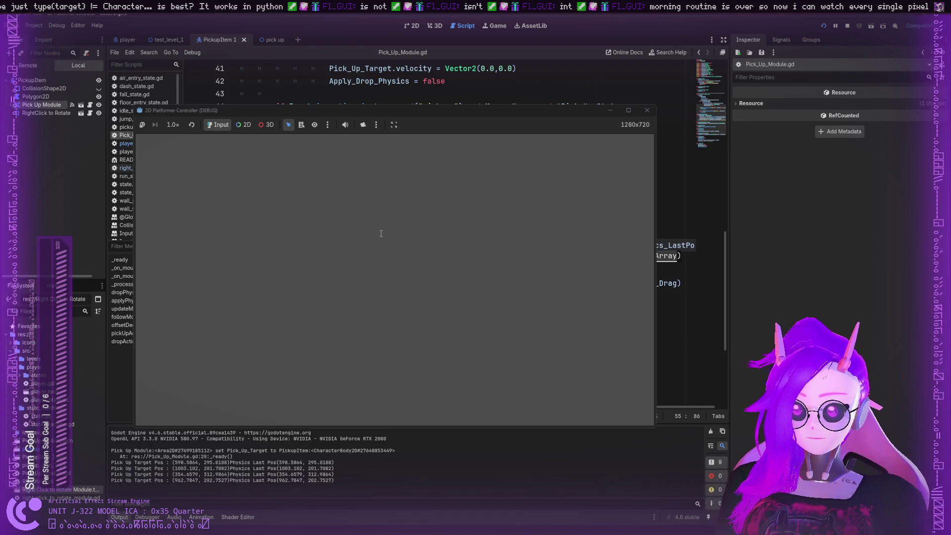
{"action": "scroll", "coordinate": [381, 233], "scroll_direction": "down", "scroll_amount": 5}
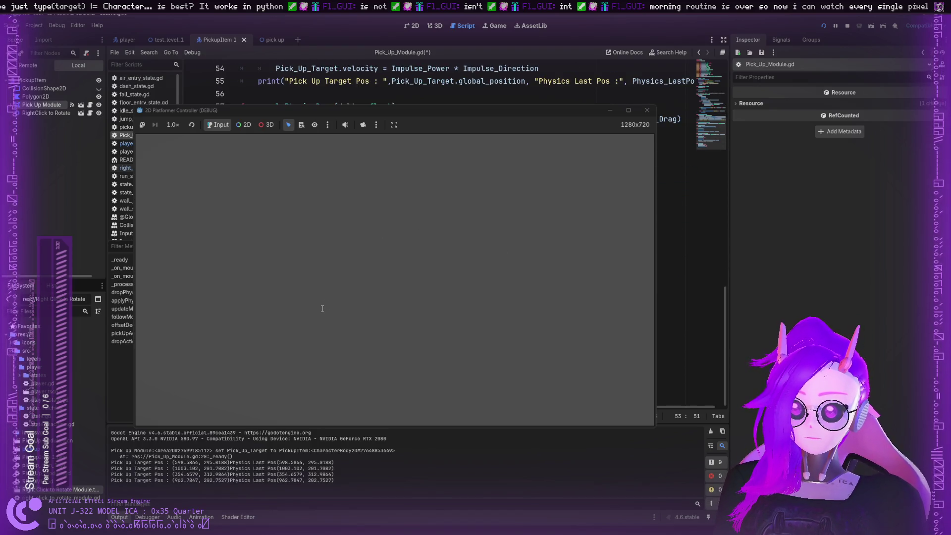
{"action": "scroll", "coordinate": [322, 308], "scroll_direction": "up", "scroll_amount": 3}
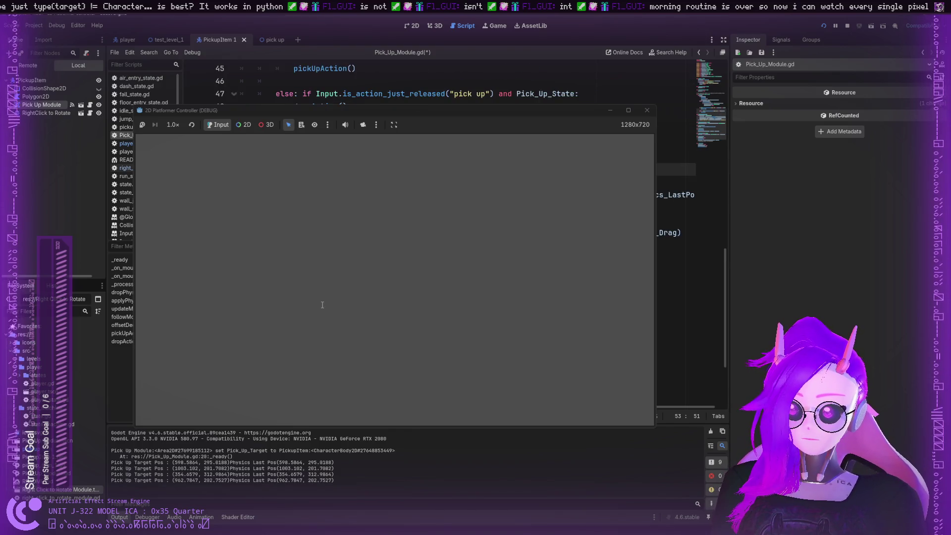
{"action": "scroll", "coordinate": [322, 304], "scroll_direction": "up", "scroll_amount": 3}
{"action": "key", "text": "Up"}
{"action": "key", "text": "Up"}
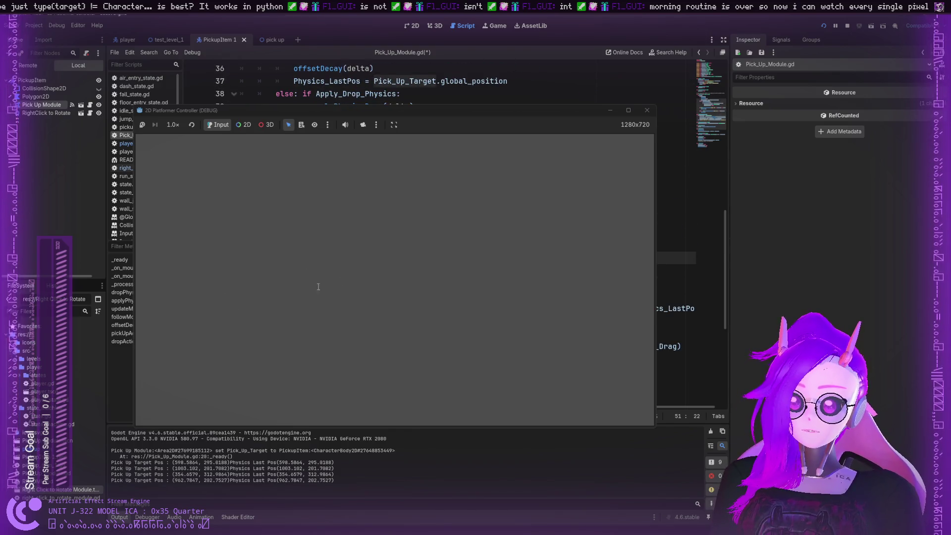
{"action": "key", "text": "Down"}
{"action": "scroll", "coordinate": [297, 285], "scroll_direction": "up", "scroll_amount": 5}
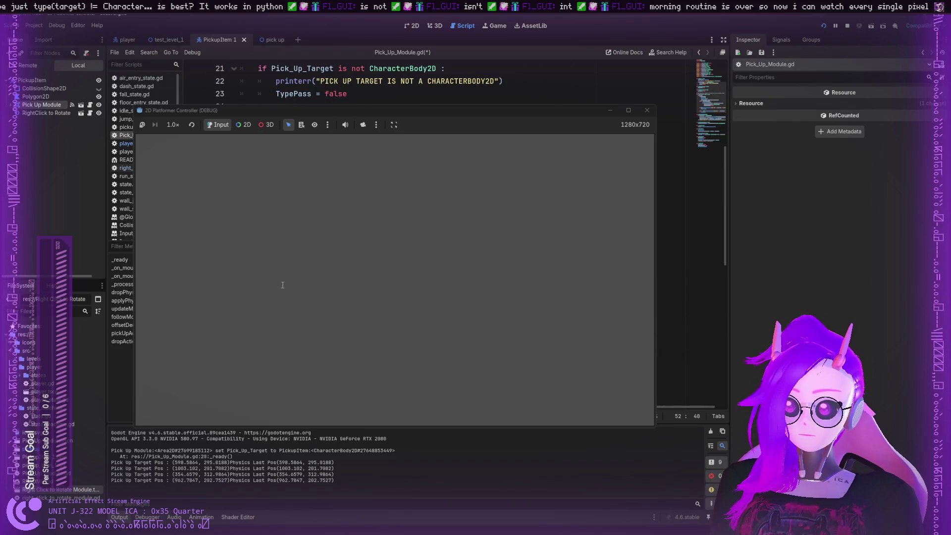
{"action": "scroll", "coordinate": [262, 284], "scroll_direction": "down", "scroll_amount": 1}
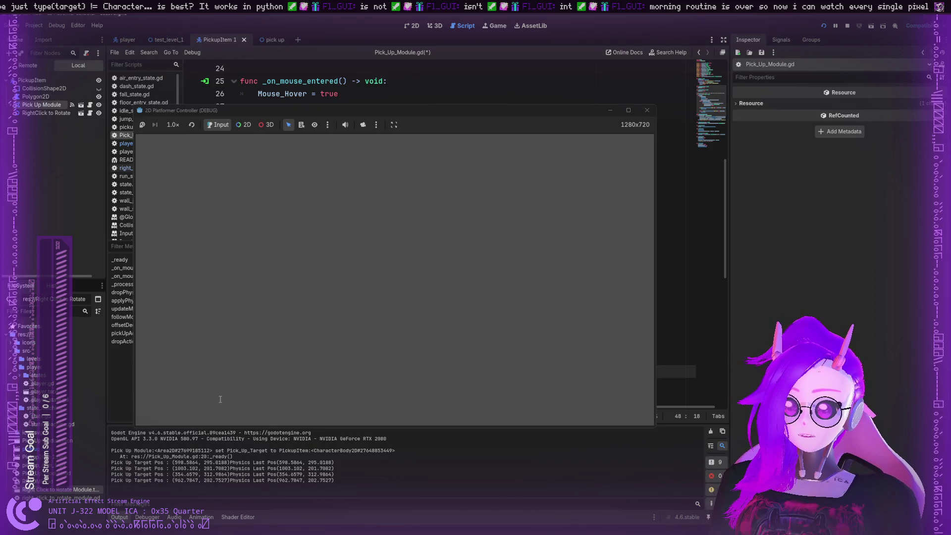
{"action": "scroll", "coordinate": [218, 322], "scroll_direction": "down", "scroll_amount": 10}
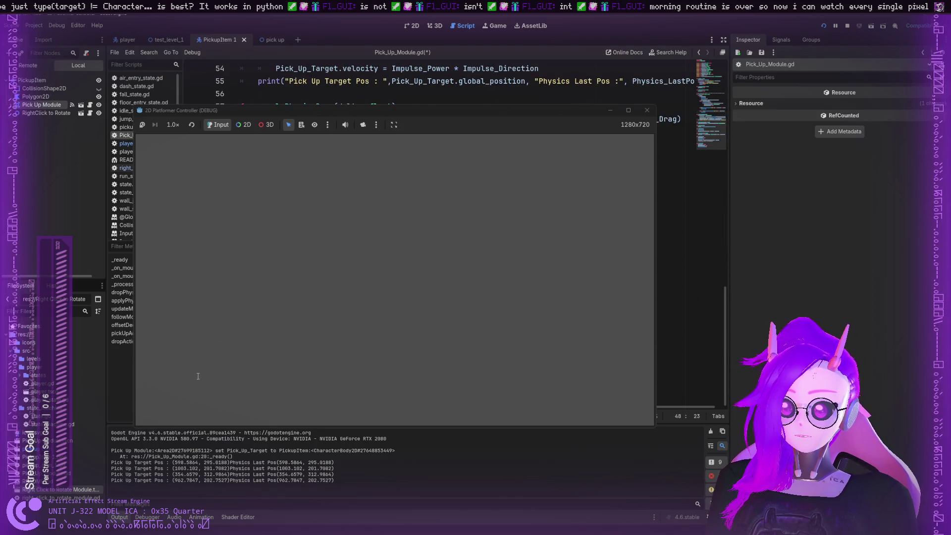
{"action": "scroll", "coordinate": [218, 361], "scroll_direction": "up", "scroll_amount": 8}
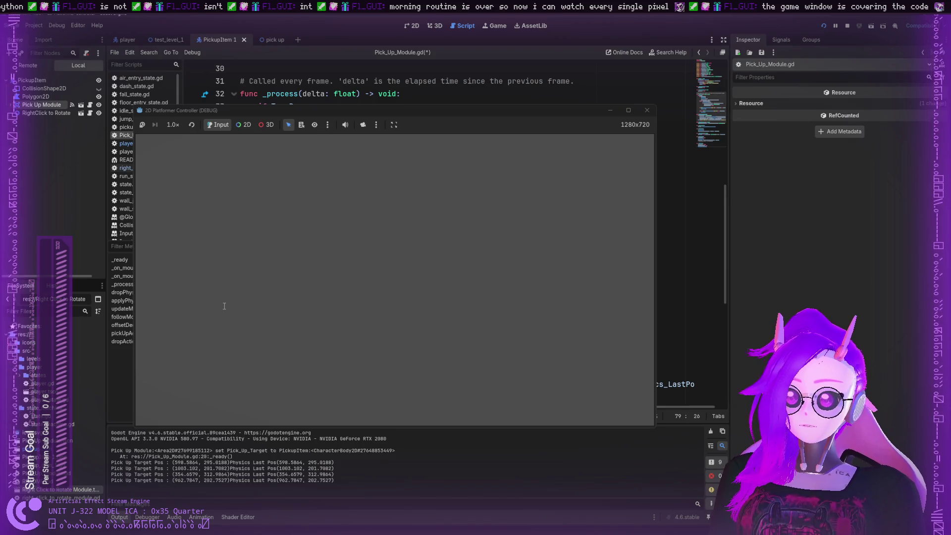
{"action": "left_click", "coordinate": [197, 156]}
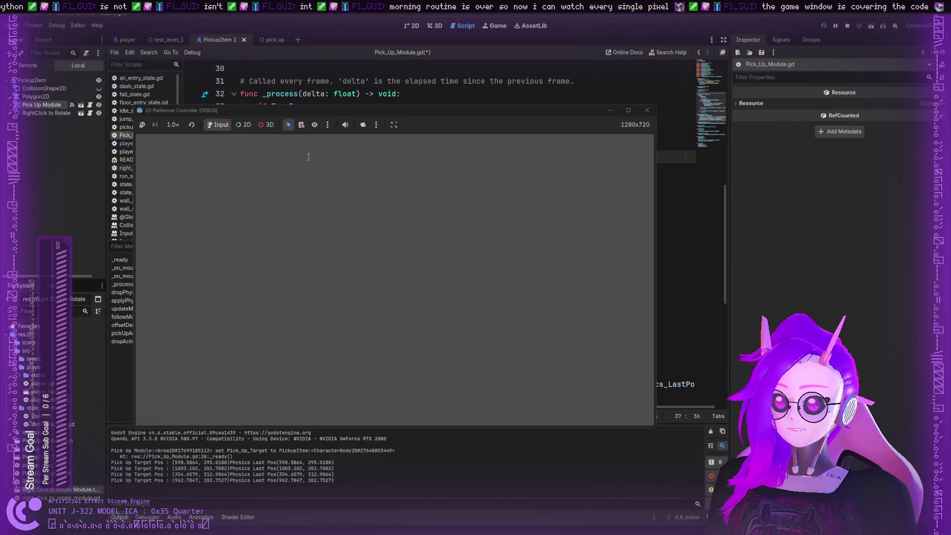
{"action": "key", "text": "Up"}
{"action": "left_click", "coordinate": [441, 162]}
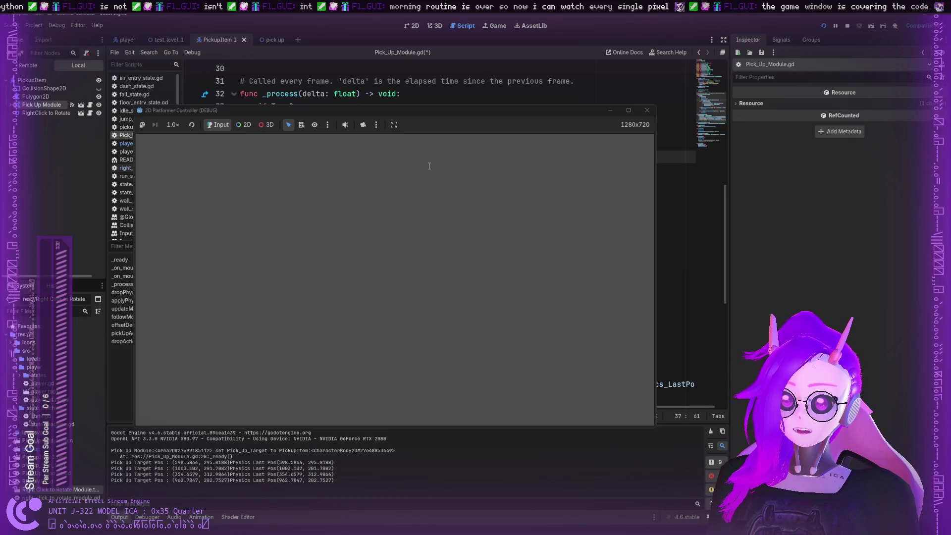
{"action": "key", "text": "Home"}
{"action": "key", "text": "BackSpace"}
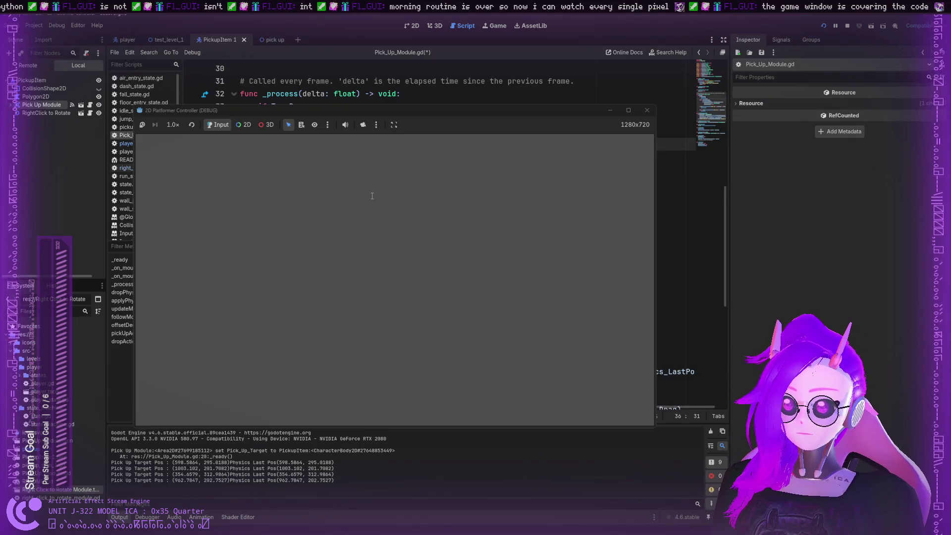
Paste the Physics_LastPos assignment into a new block after dropAction(), then save
{"action": "left_click", "coordinate": [264, 286]}
{"action": "key", "text": "Return"}
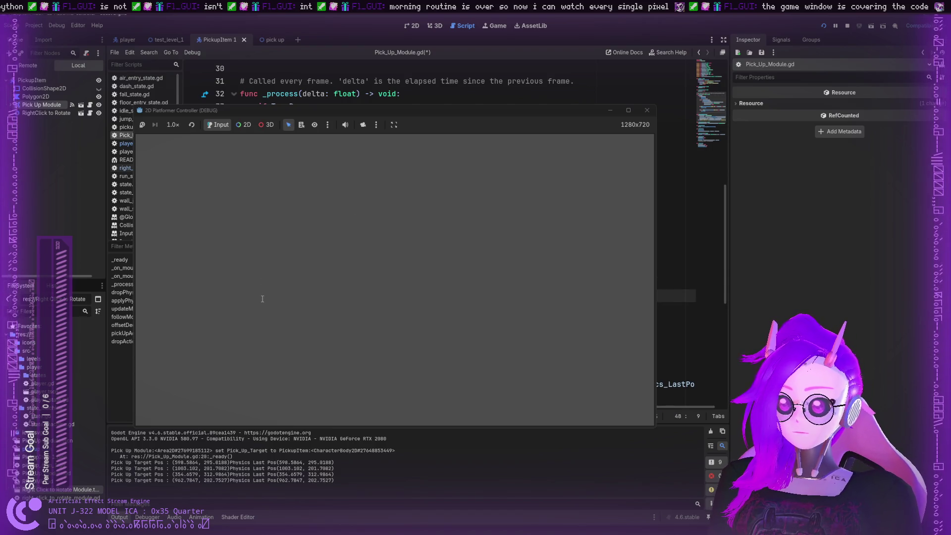
{"action": "key", "text": "Return"}
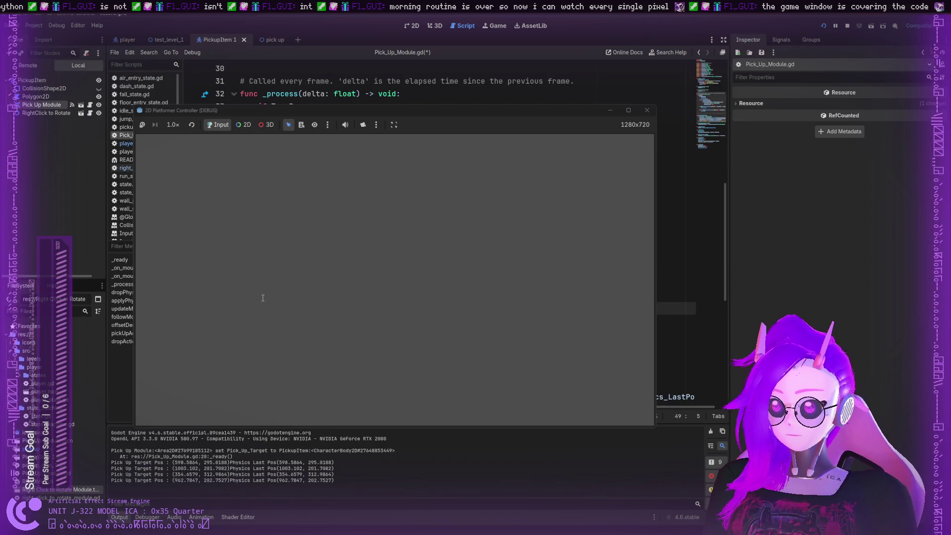
{"action": "key", "text": "Tab"}
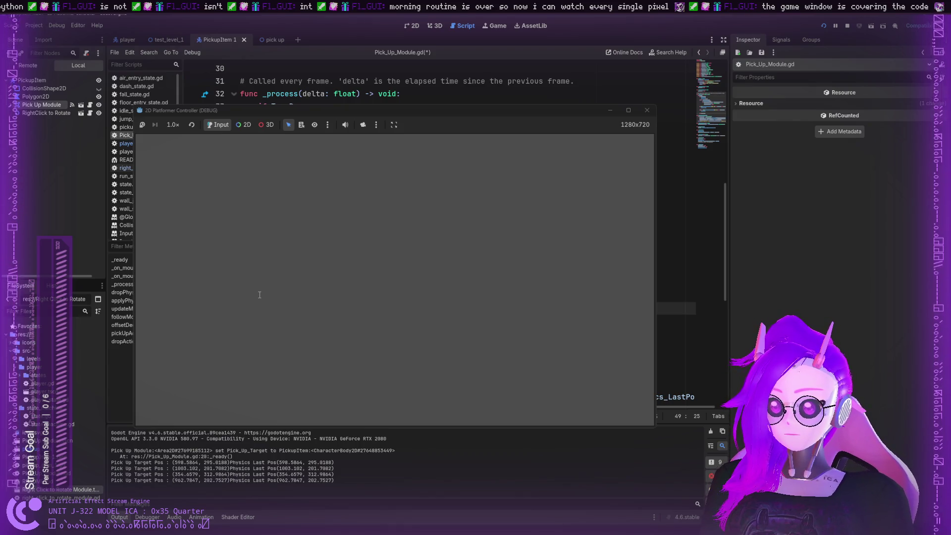
{"action": "key", "text": "ctrl+v"}
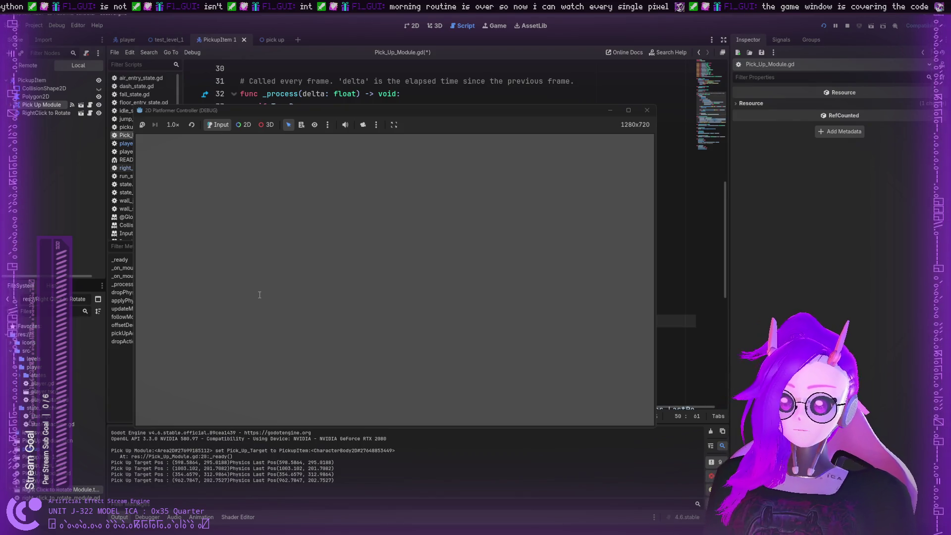
{"action": "key", "text": "Up"}
{"action": "key", "text": "Up"}
{"action": "key", "text": "ctrl+s"}
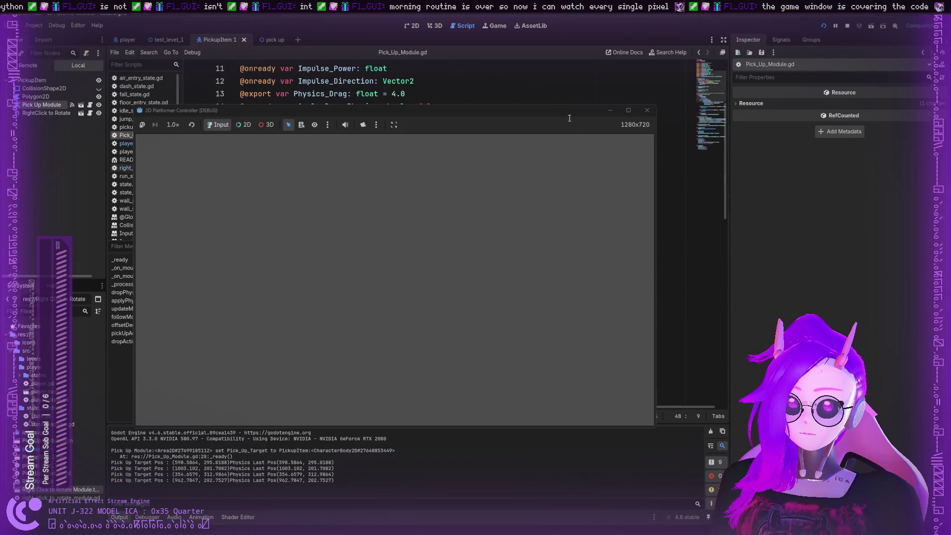
Run the game to test dropping, then stop it and return to Pick_Up_Module.gd
{"action": "left_click", "coordinate": [822, 25]}
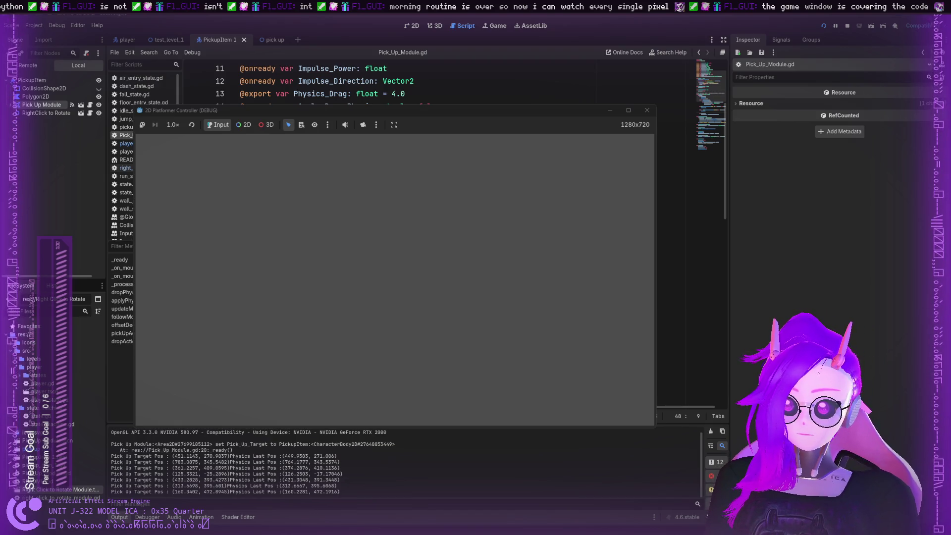
{"action": "left_click", "coordinate": [646, 110]}
{"action": "scroll", "coordinate": [324, 231], "scroll_direction": "down", "scroll_amount": 7}
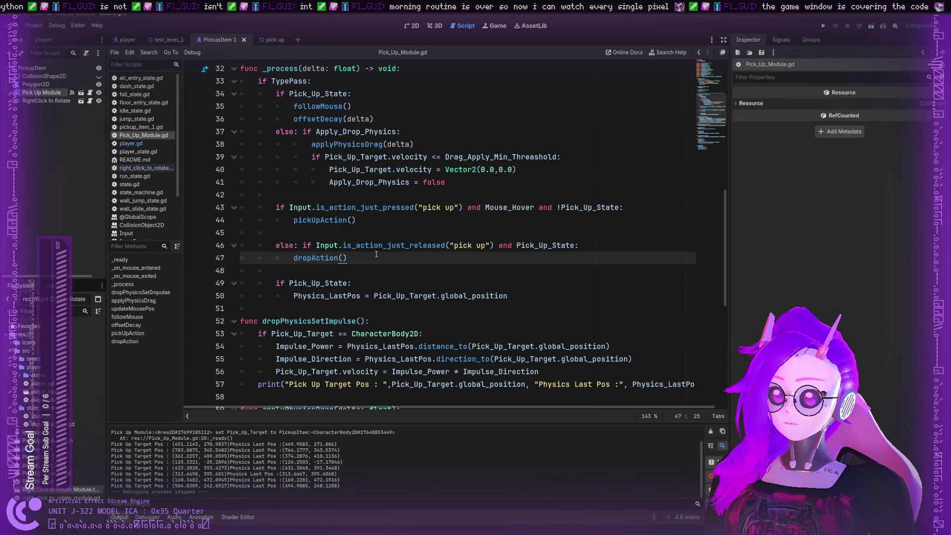
{"action": "scroll", "coordinate": [368, 267], "scroll_direction": "down", "scroll_amount": 1}
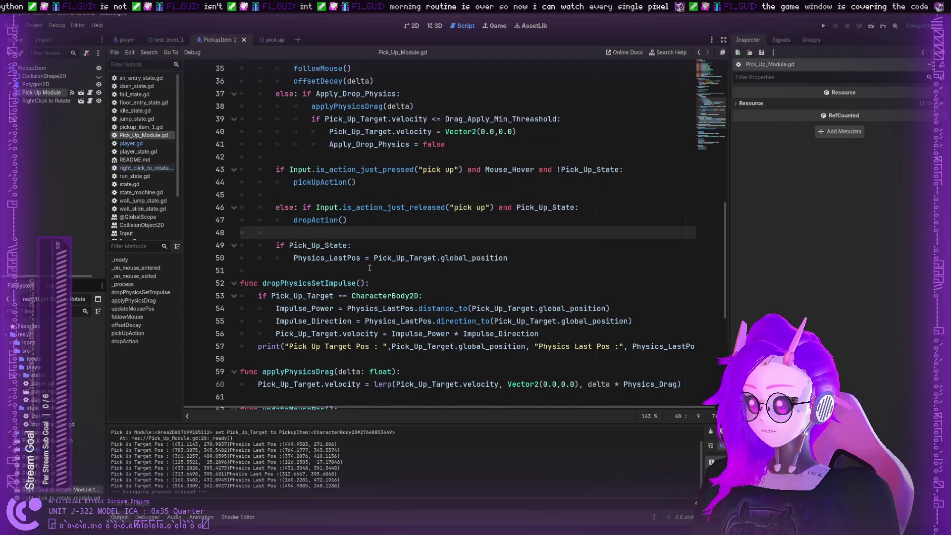
{"action": "scroll", "coordinate": [368, 262], "scroll_direction": "up", "scroll_amount": 1}
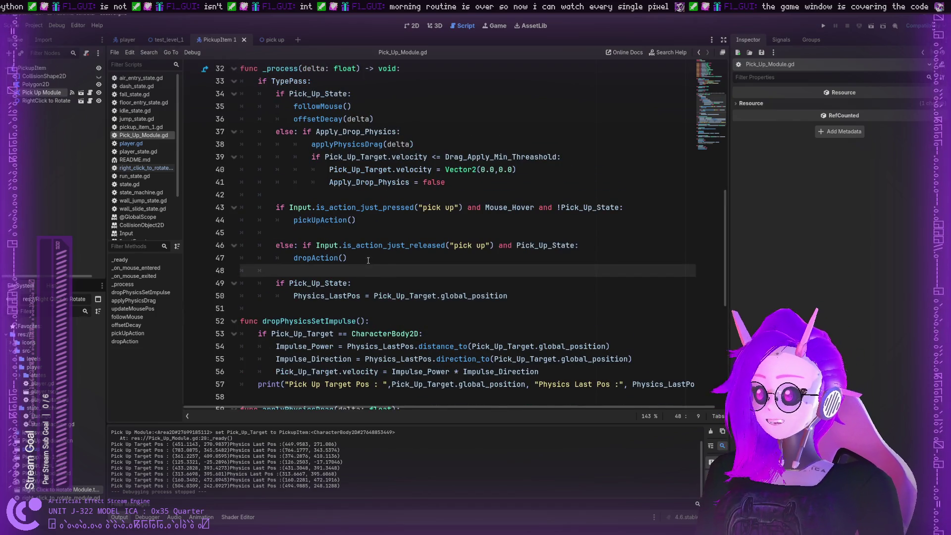
{"action": "left_click", "coordinate": [361, 284]}
{"action": "scroll", "coordinate": [367, 282], "scroll_direction": "down", "scroll_amount": 2}
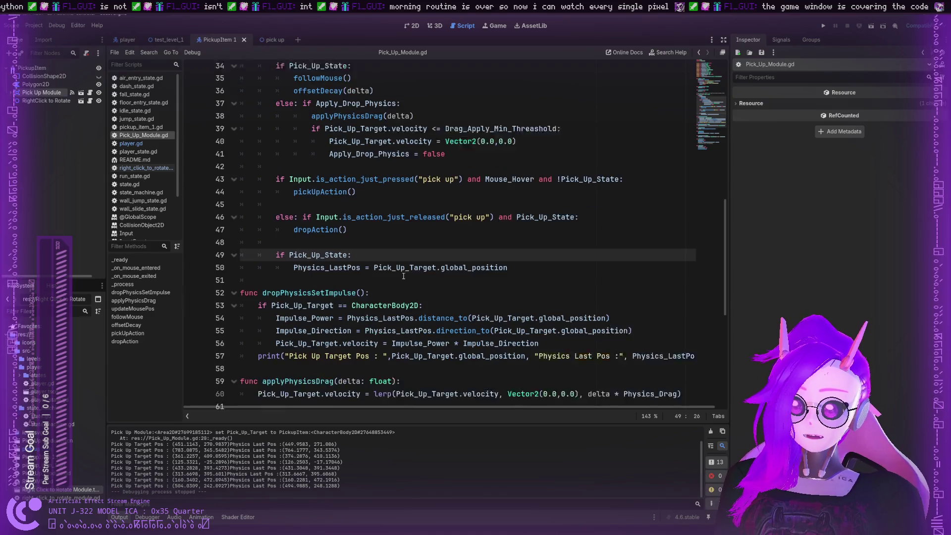
{"action": "double_click", "coordinate": [378, 270]}
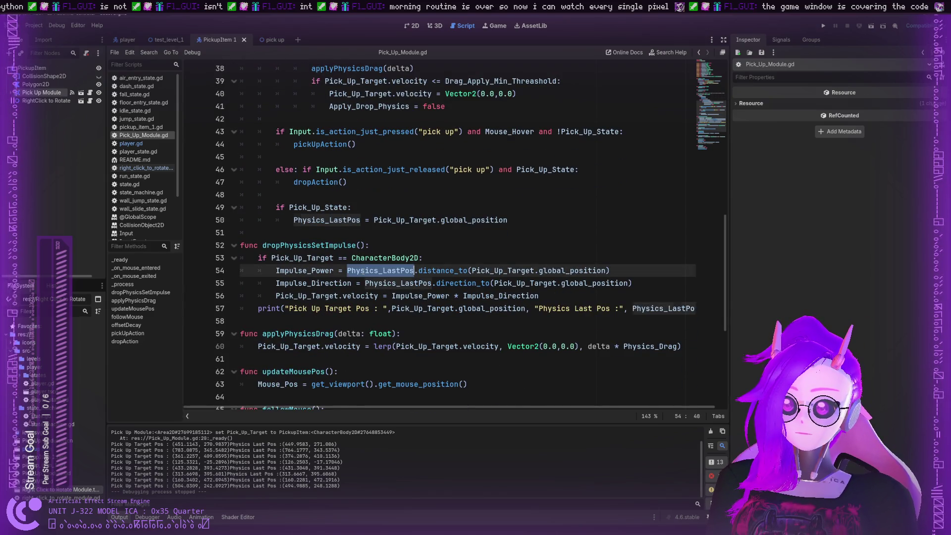
{"action": "double_click", "coordinate": [462, 270]}
{"action": "double_click", "coordinate": [462, 282]}
{"action": "double_click", "coordinate": [463, 296]}
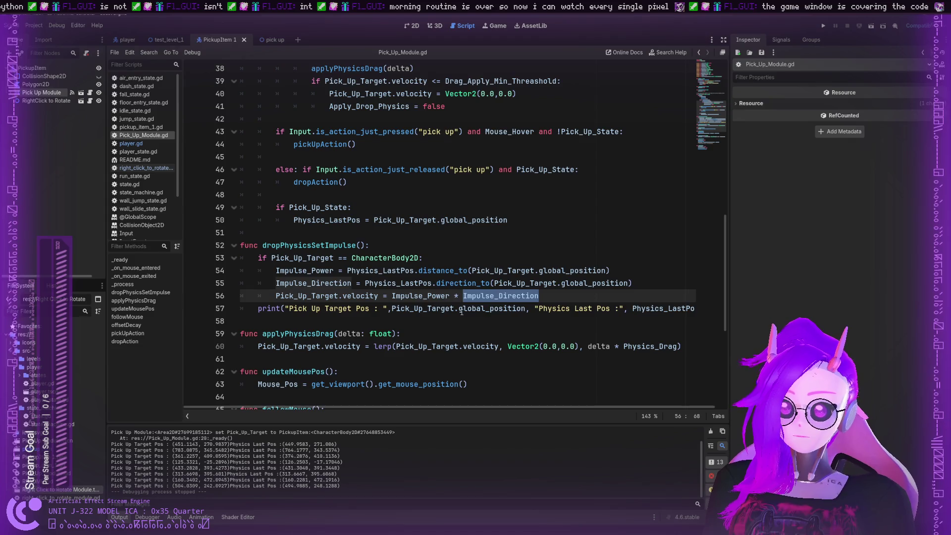
{"action": "double_click", "coordinate": [461, 308]}
{"action": "double_click", "coordinate": [429, 308]}
{"action": "double_click", "coordinate": [554, 308]}
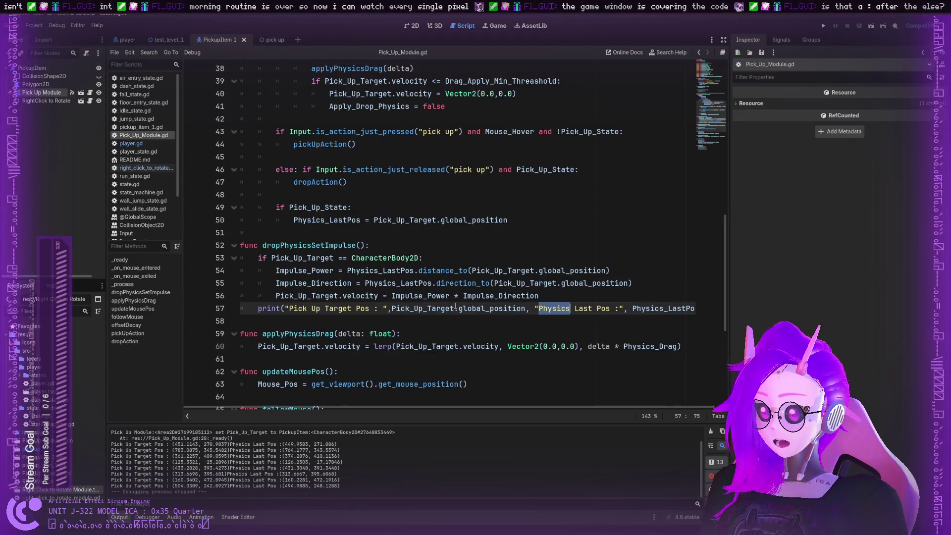
{"action": "scroll", "coordinate": [446, 299], "scroll_direction": "up", "scroll_amount": 4}
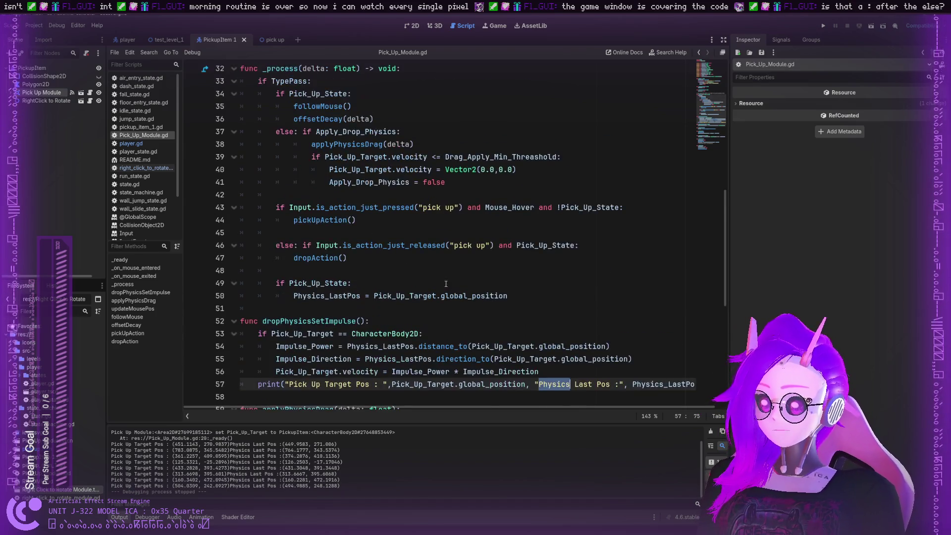
{"action": "left_click", "coordinate": [295, 321]}
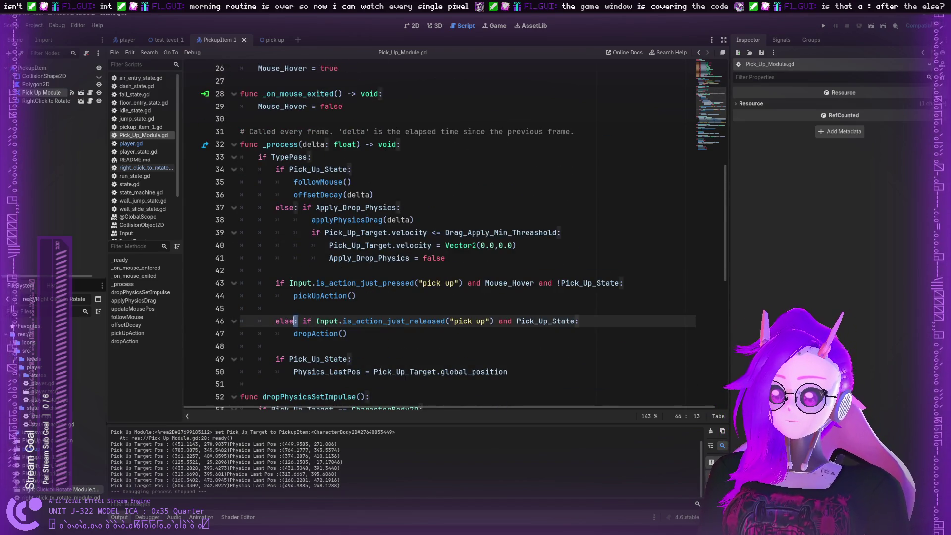
{"action": "key", "text": "Delete"}
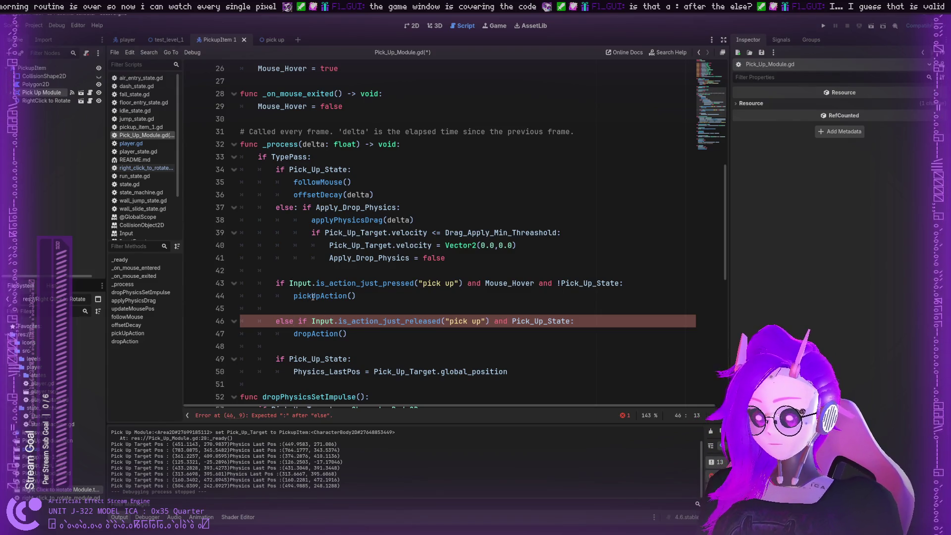
{"action": "type", "text": ":"}
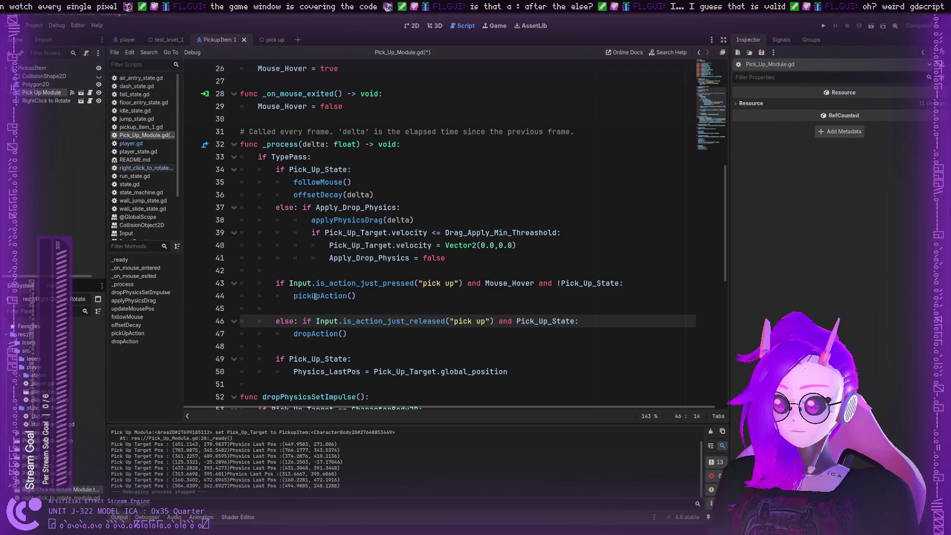
{"action": "scroll", "coordinate": [339, 292], "scroll_direction": "up", "scroll_amount": 3}
{"action": "scroll", "coordinate": [342, 273], "scroll_direction": "up", "scroll_amount": 5}
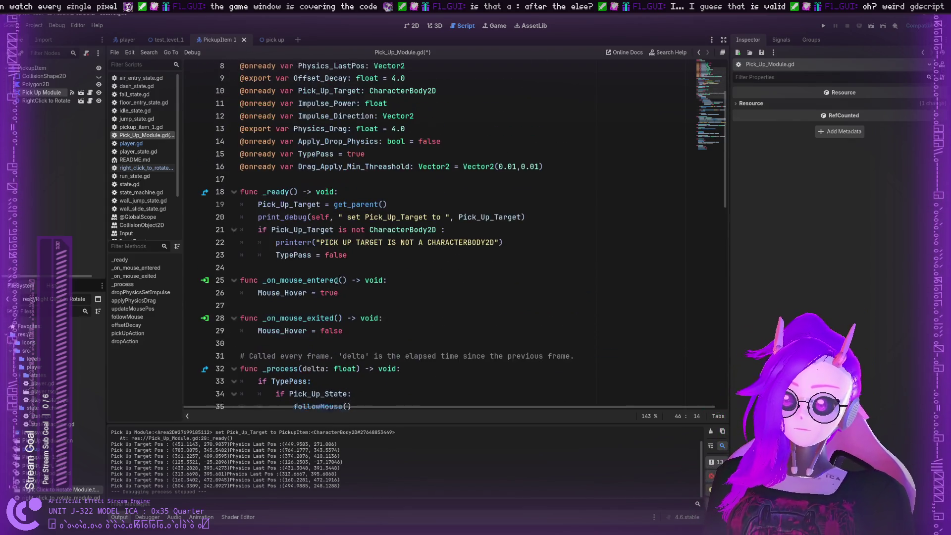
{"action": "scroll", "coordinate": [320, 269], "scroll_direction": "down", "scroll_amount": 2}
{"action": "scroll", "coordinate": [321, 267], "scroll_direction": "down", "scroll_amount": 1}
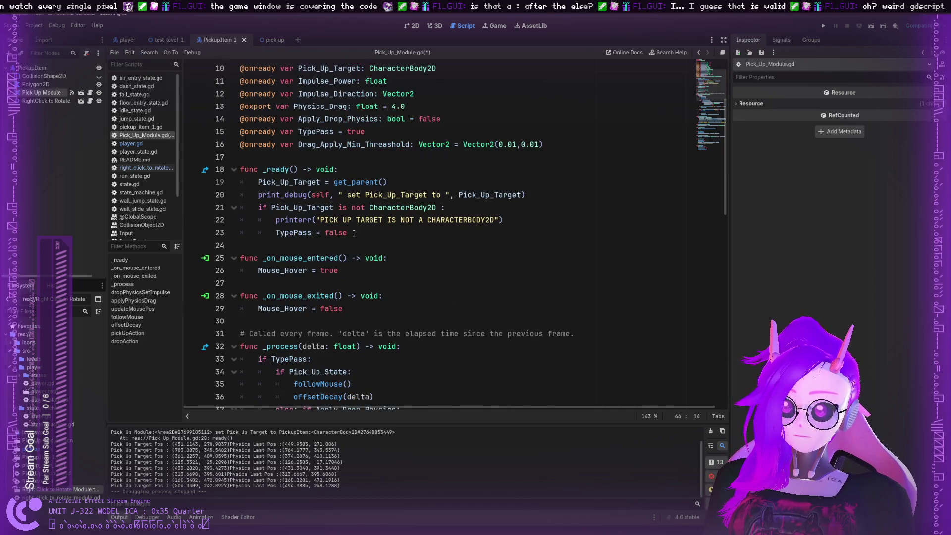
{"action": "left_click", "coordinate": [354, 232]}
{"action": "mouse_move", "coordinate": [355, 233]}
{"action": "left_mouse_down"}
{"action": "mouse_move", "coordinate": [317, 220]}
{"action": "mouse_move", "coordinate": [317, 182]}
{"action": "left_mouse_up"}
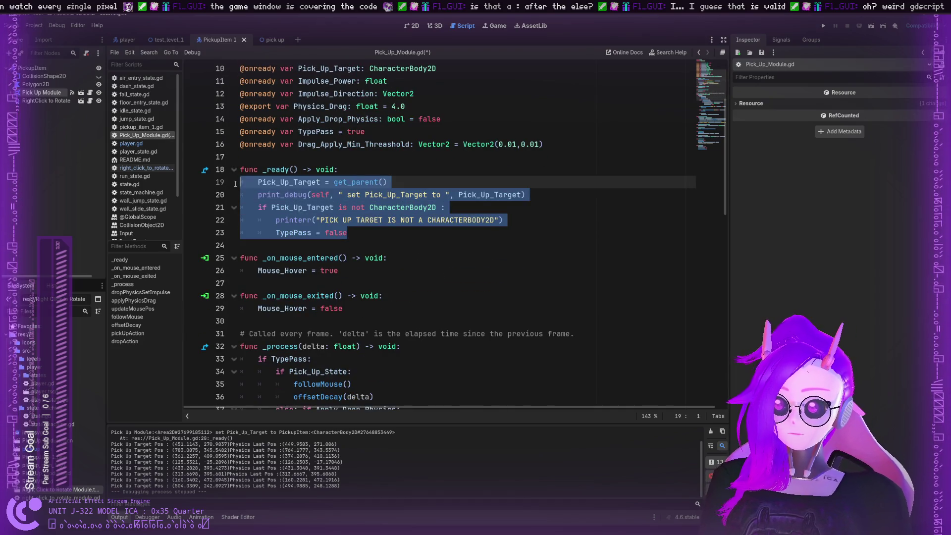
{"action": "left_click", "coordinate": [358, 233]}
{"action": "mouse_move", "coordinate": [359, 233]}
{"action": "left_mouse_down"}
{"action": "mouse_move", "coordinate": [272, 220]}
{"action": "mouse_move", "coordinate": [278, 207]}
{"action": "left_mouse_up"}
{"action": "double_click", "coordinate": [299, 207]}
{"action": "double_click", "coordinate": [402, 207]}
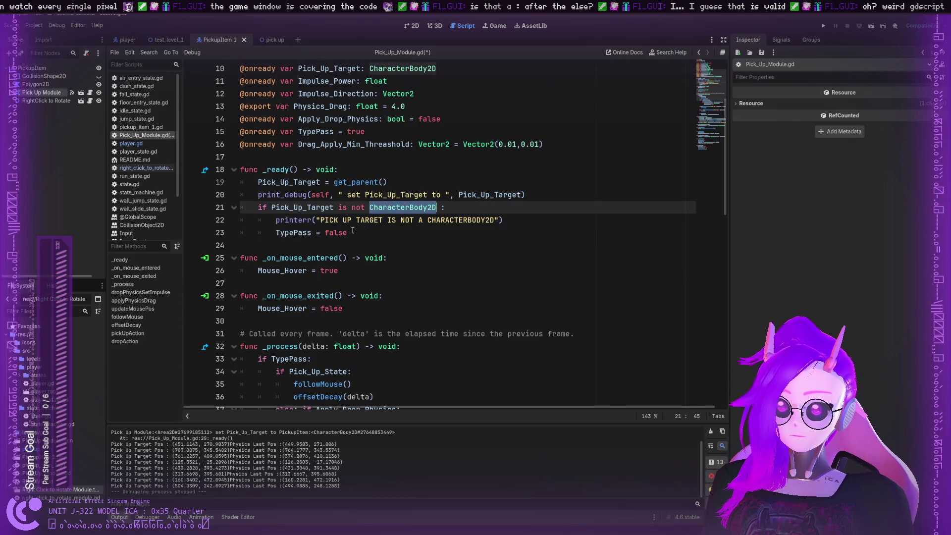
{"action": "scroll", "coordinate": [402, 207], "scroll_direction": "down", "scroll_amount": 2}
{"action": "left_click", "coordinate": [312, 232]}
{"action": "scroll", "coordinate": [277, 232], "scroll_direction": "down", "scroll_amount": 1}
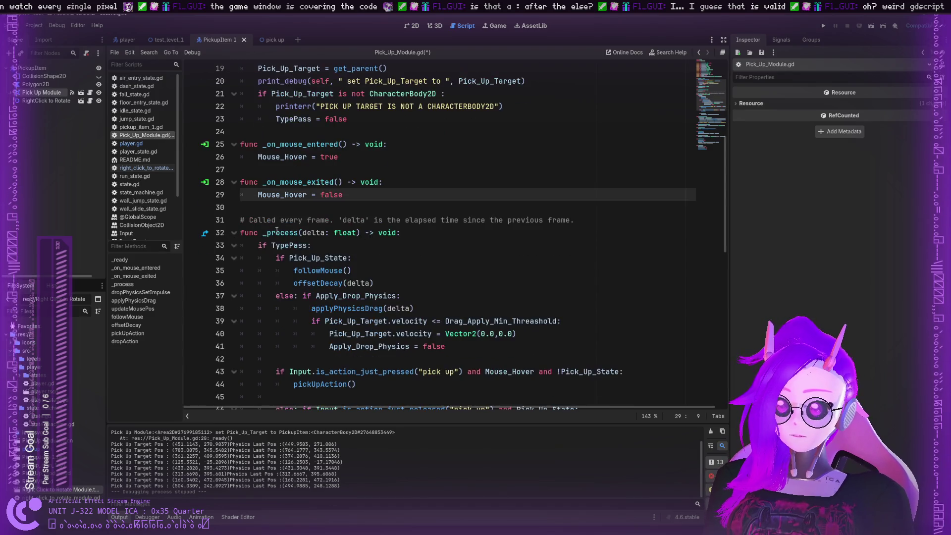
{"action": "left_click", "coordinate": [378, 283]}
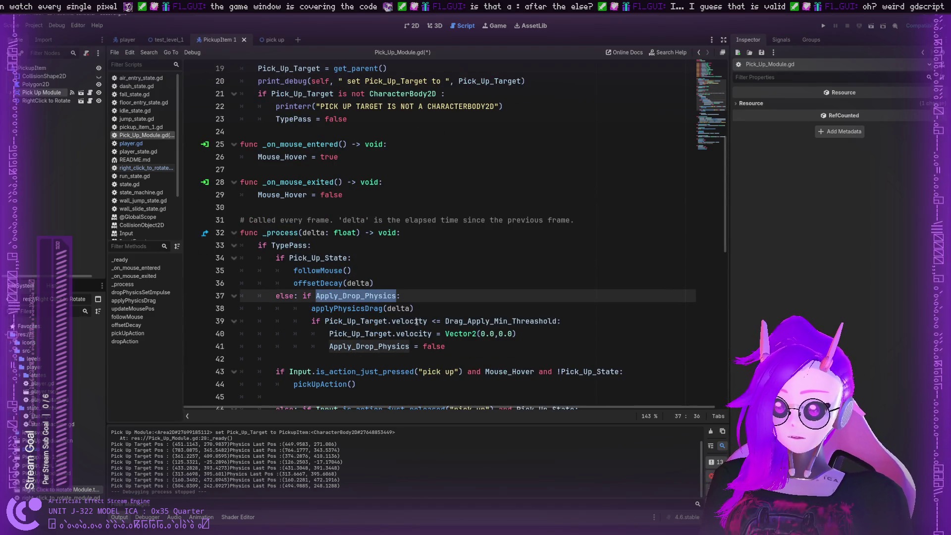
{"action": "double_click", "coordinate": [416, 321]}
{"action": "double_click", "coordinate": [459, 333]}
{"action": "double_click", "coordinate": [500, 321]}
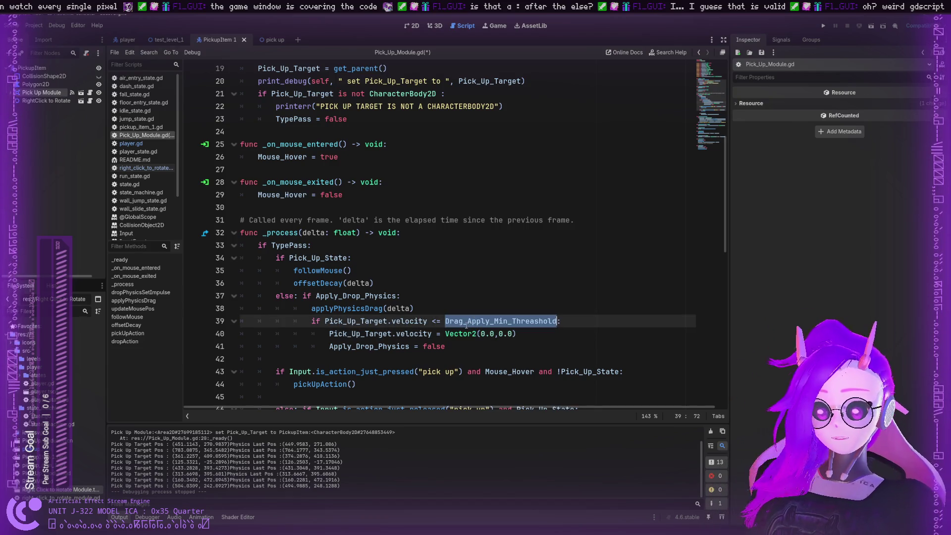
{"action": "scroll", "coordinate": [466, 324], "scroll_direction": "down", "scroll_amount": 2}
{"action": "double_click", "coordinate": [432, 296]}
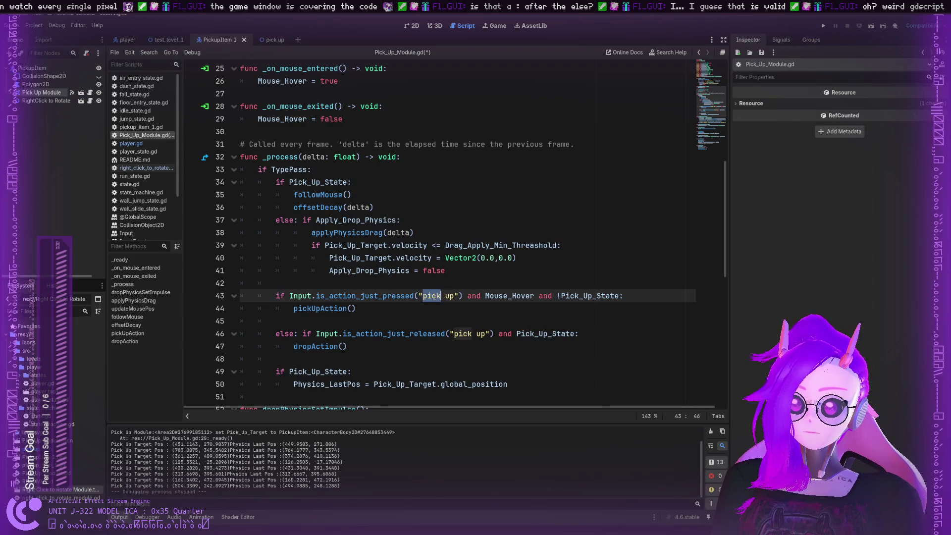
{"action": "scroll", "coordinate": [354, 274], "scroll_direction": "down", "scroll_amount": 2}
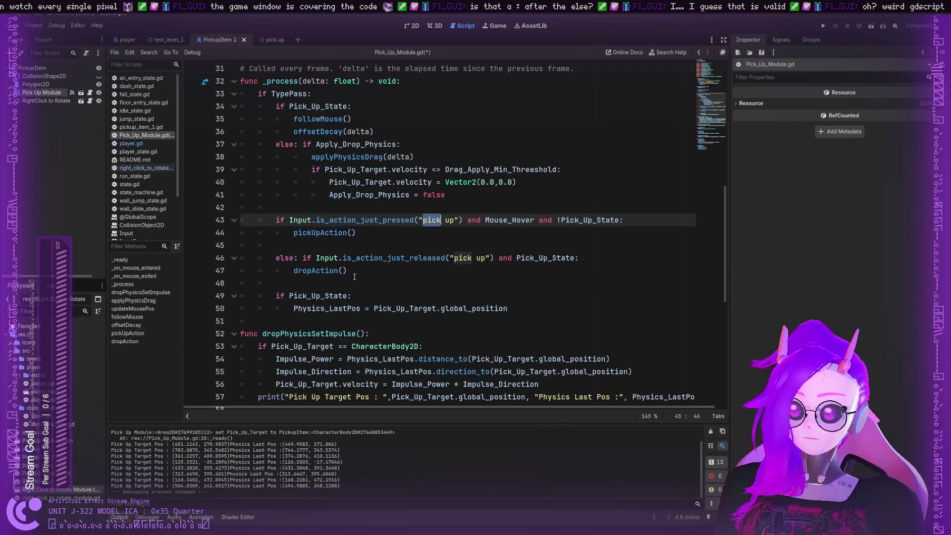
{"action": "scroll", "coordinate": [336, 319], "scroll_direction": "down", "scroll_amount": 3}
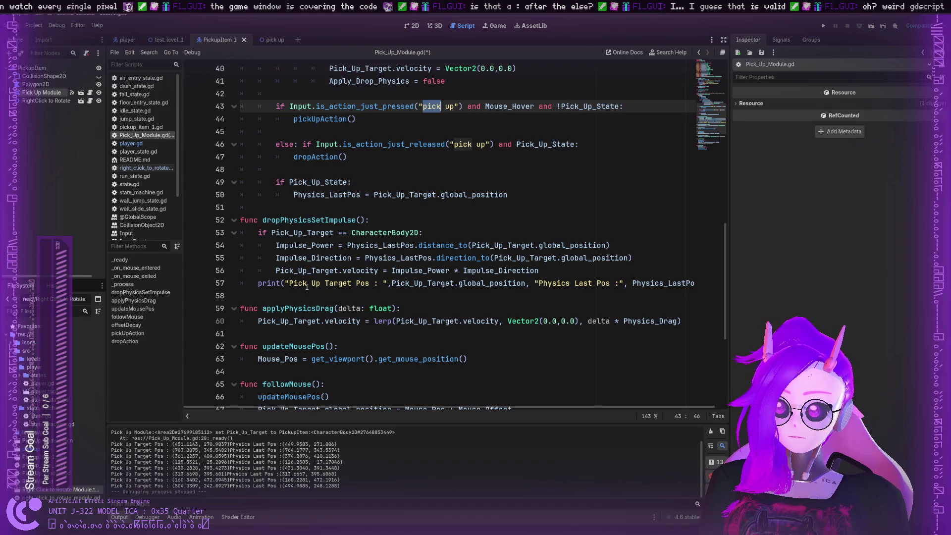
Copy Pick_Up_Target.velocity from line 56 into line 57's print label
{"action": "double_click", "coordinate": [327, 270]}
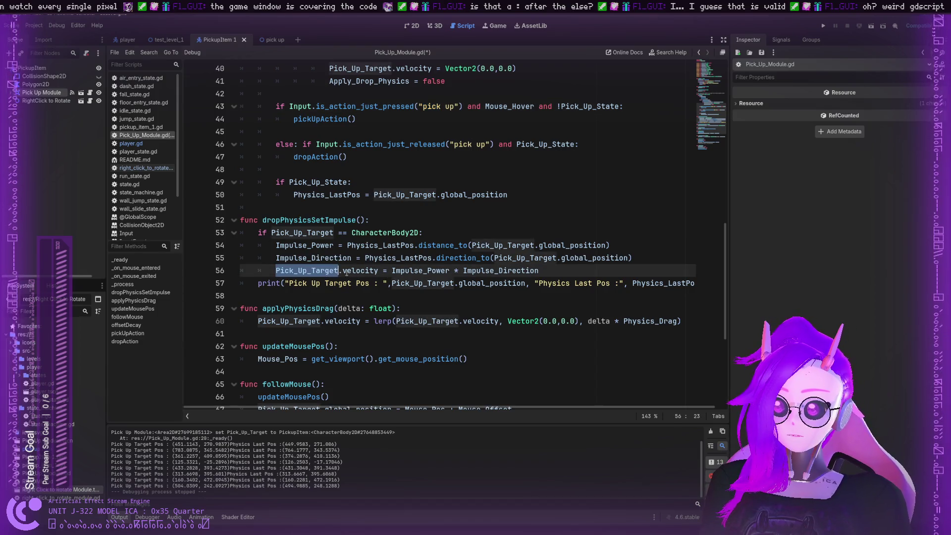
{"action": "mouse_move", "coordinate": [378, 271]}
{"action": "left_mouse_down"}
{"action": "mouse_move", "coordinate": [276, 270]}
{"action": "mouse_move", "coordinate": [312, 283]}
{"action": "mouse_move", "coordinate": [547, 283]}
{"action": "left_mouse_up"}
{"action": "key", "text": "ctrl+c"}
{"action": "key", "text": "ctrl+v"}
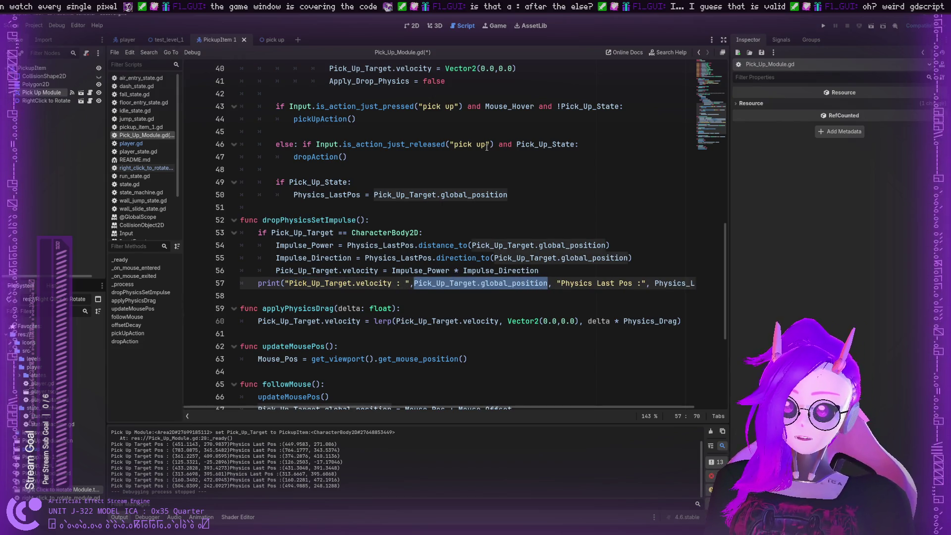
Change Drag_Apply_Min_Threshold on line 16 to Vector2(0.00001,0.00001)
{"action": "scroll", "coordinate": [487, 147], "scroll_direction": "up", "scroll_amount": 13}
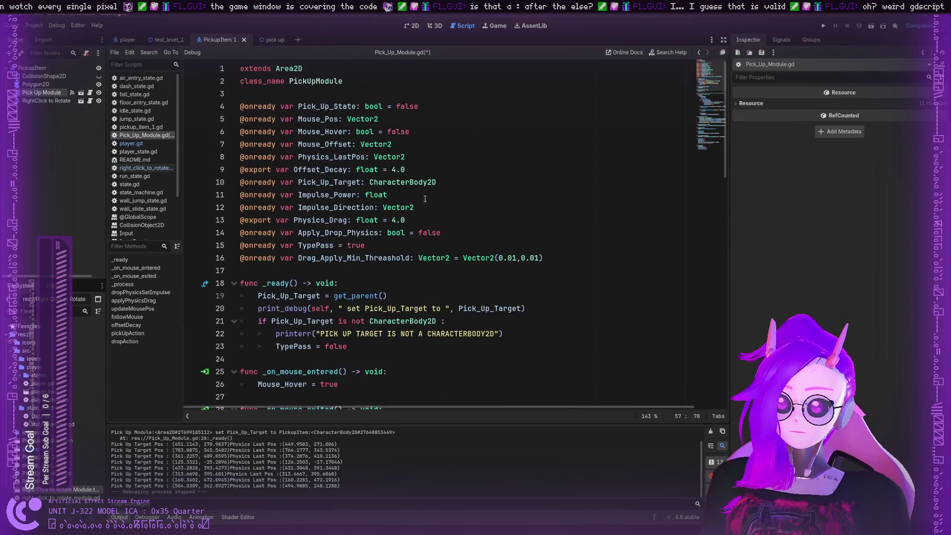
{"action": "left_click", "coordinate": [510, 258]}
{"action": "type", "text": "00"}
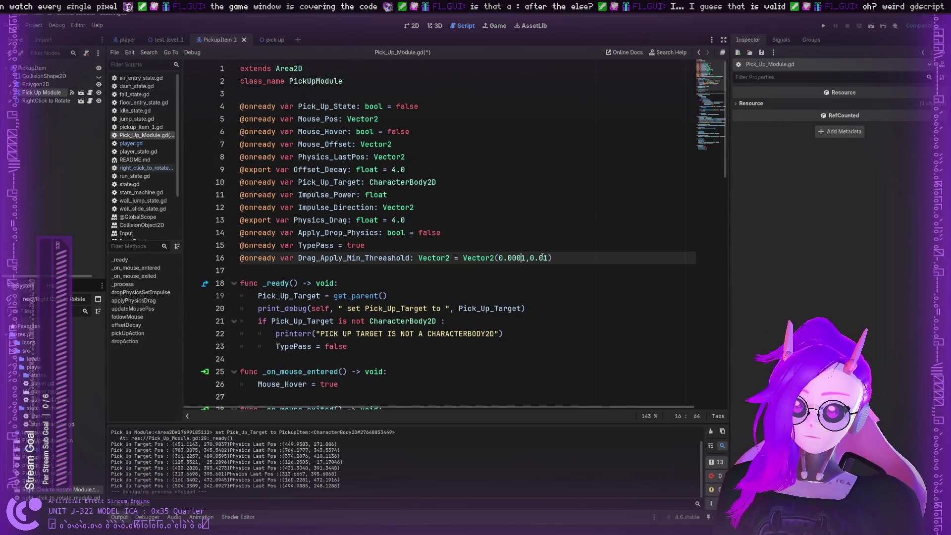
{"action": "left_click", "coordinate": [542, 257]}
{"action": "type", "text": "000"}
{"action": "left_click", "coordinate": [524, 257]}
{"action": "type", "text": "0"}
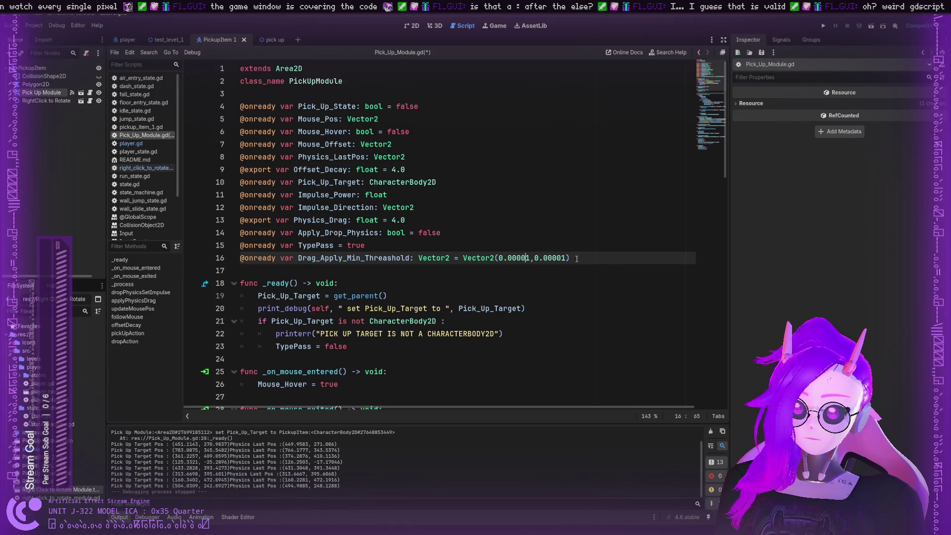
{"action": "left_click", "coordinate": [576, 259]}
{"action": "scroll", "coordinate": [505, 297], "scroll_direction": "down", "scroll_amount": 14}
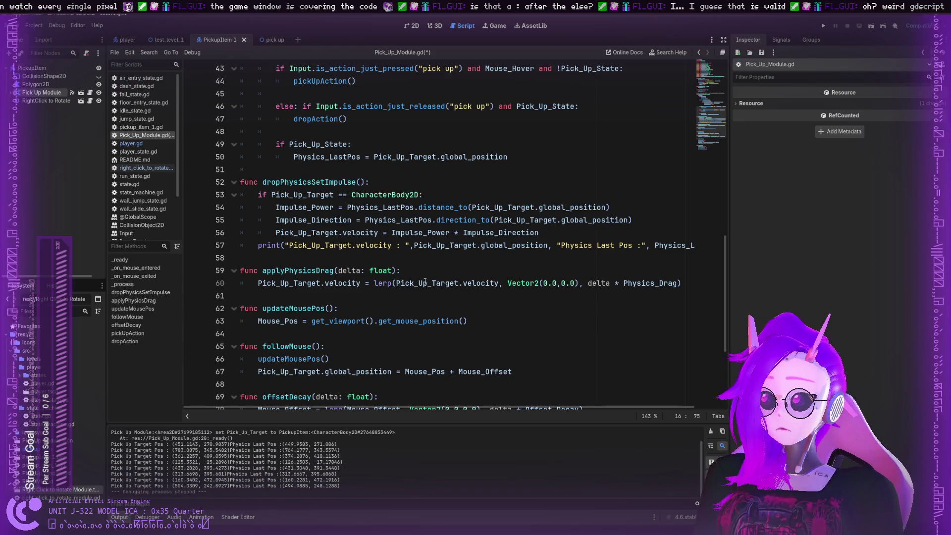
{"action": "left_click", "coordinate": [397, 270]}
{"action": "left_click", "coordinate": [429, 283]}
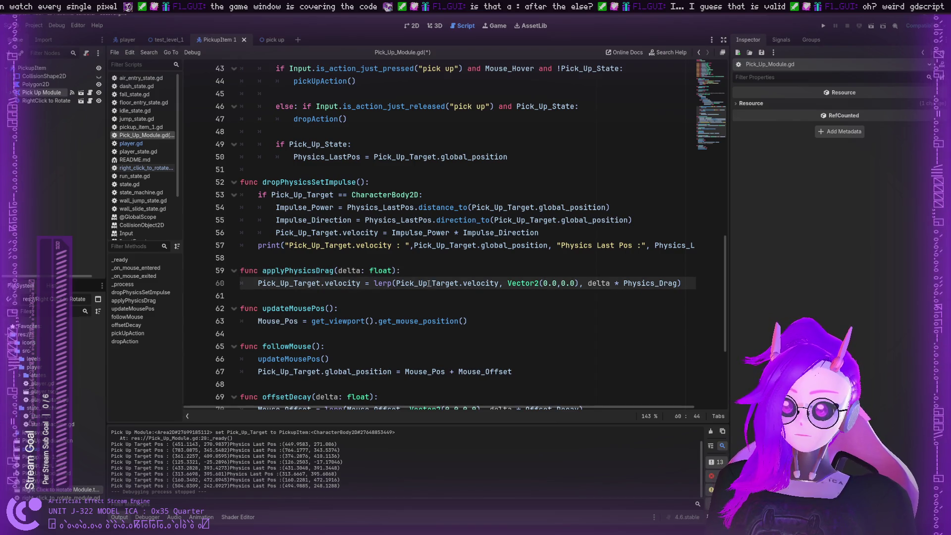
{"action": "left_click", "coordinate": [427, 283]}
{"action": "double_click", "coordinate": [426, 283]}
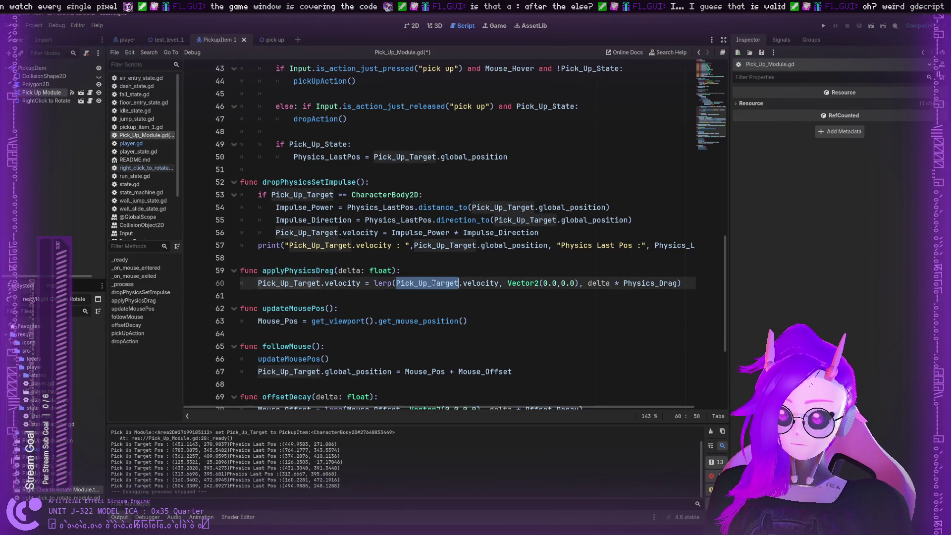
{"action": "left_click", "coordinate": [430, 283]}
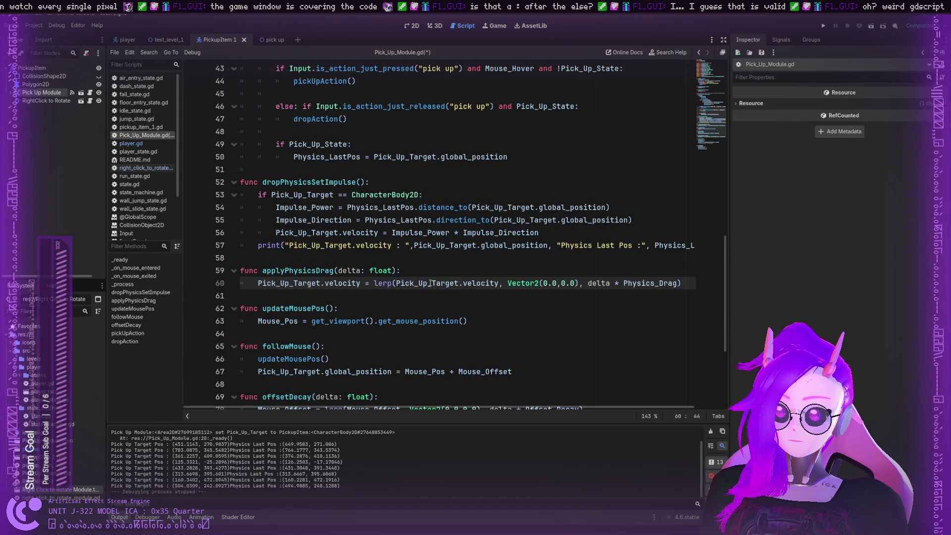
{"action": "left_click", "coordinate": [425, 282]}
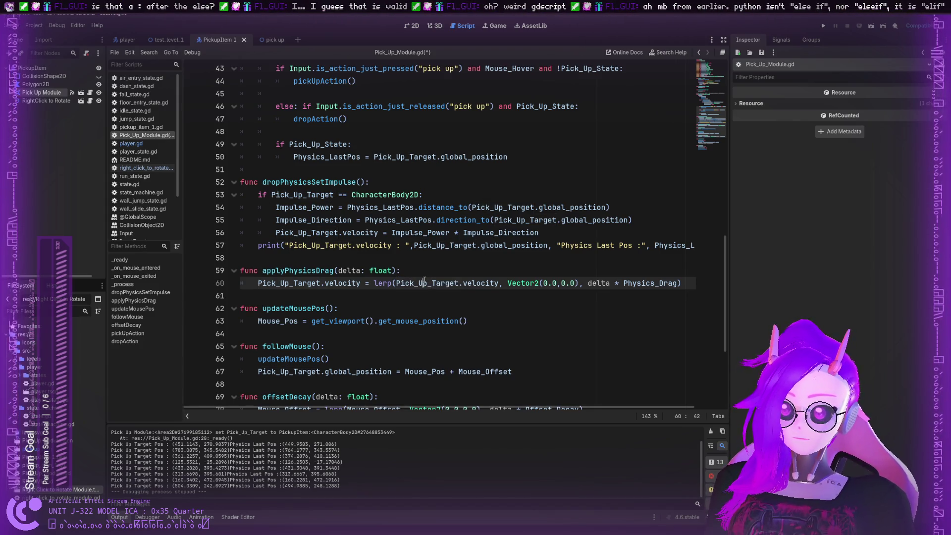
{"action": "key", "text": "ctrl+s"}
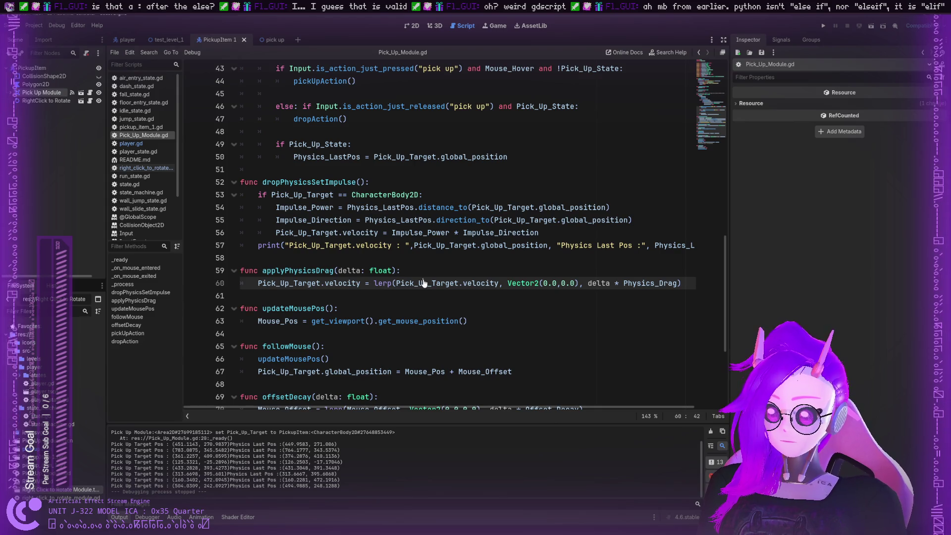
{"action": "double_click", "coordinate": [433, 283]}
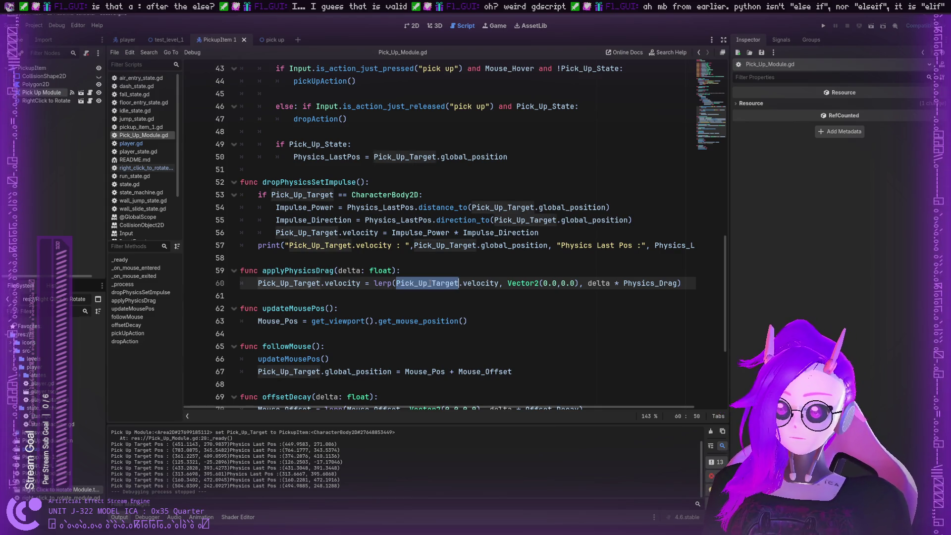
{"action": "double_click", "coordinate": [480, 282]}
{"action": "double_click", "coordinate": [525, 283]}
{"action": "double_click", "coordinate": [599, 283]}
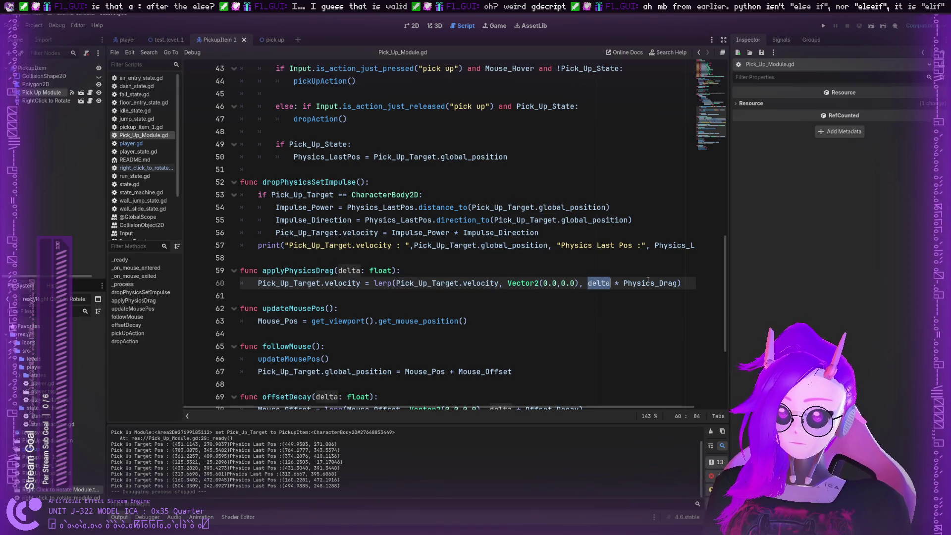
{"action": "double_click", "coordinate": [648, 282]}
{"action": "double_click", "coordinate": [400, 283]}
{"action": "scroll", "coordinate": [396, 280], "scroll_direction": "up", "scroll_amount": 7}
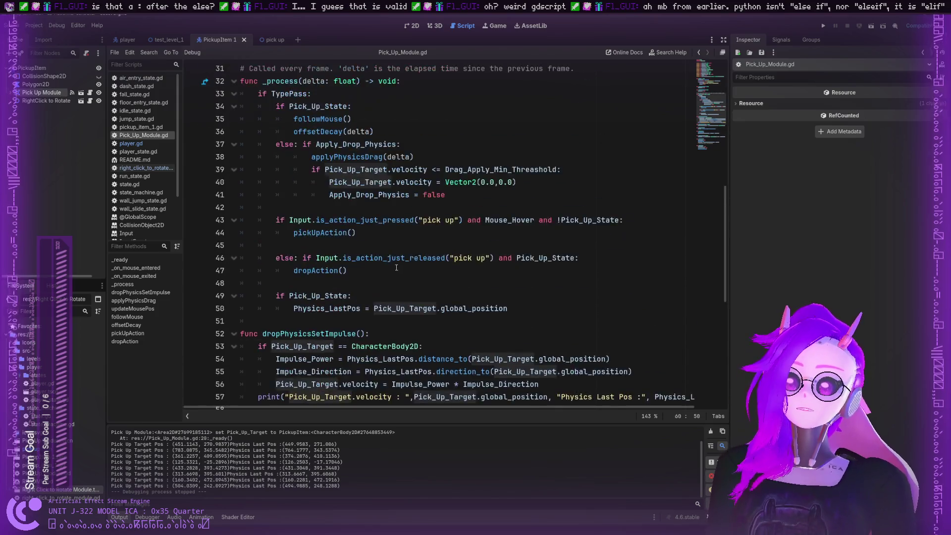
{"action": "scroll", "coordinate": [391, 273], "scroll_direction": "down", "scroll_amount": 1}
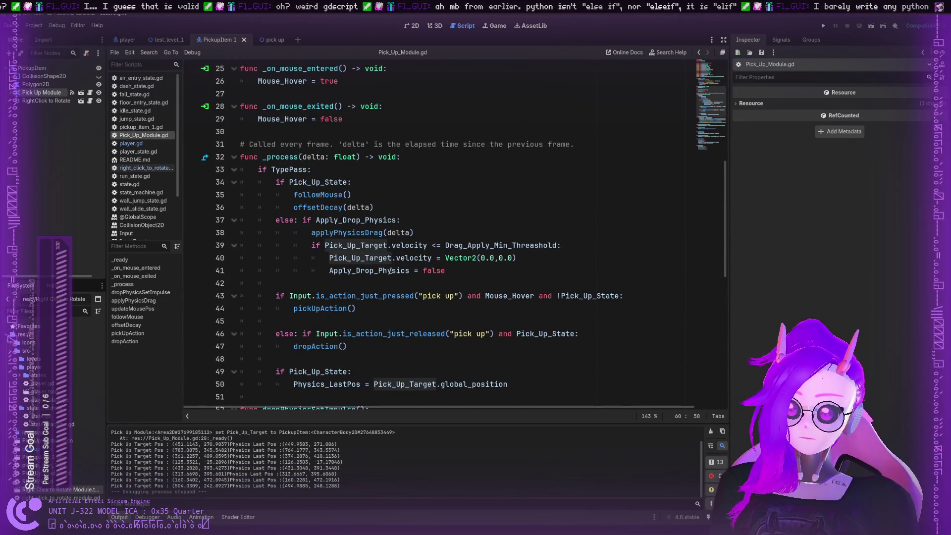
{"action": "scroll", "coordinate": [393, 282], "scroll_direction": "down", "scroll_amount": 4}
{"action": "scroll", "coordinate": [394, 288], "scroll_direction": "down", "scroll_amount": 1}
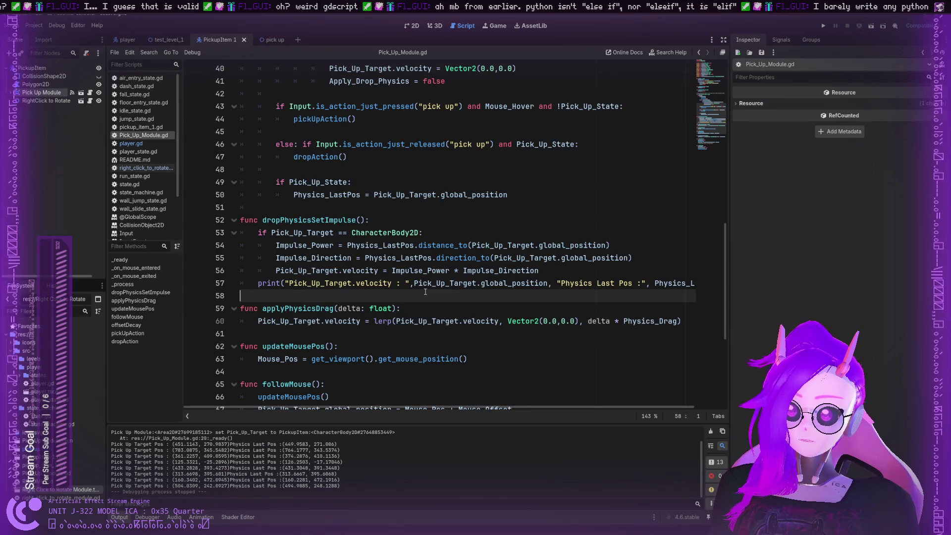
{"action": "double_click", "coordinate": [433, 283]}
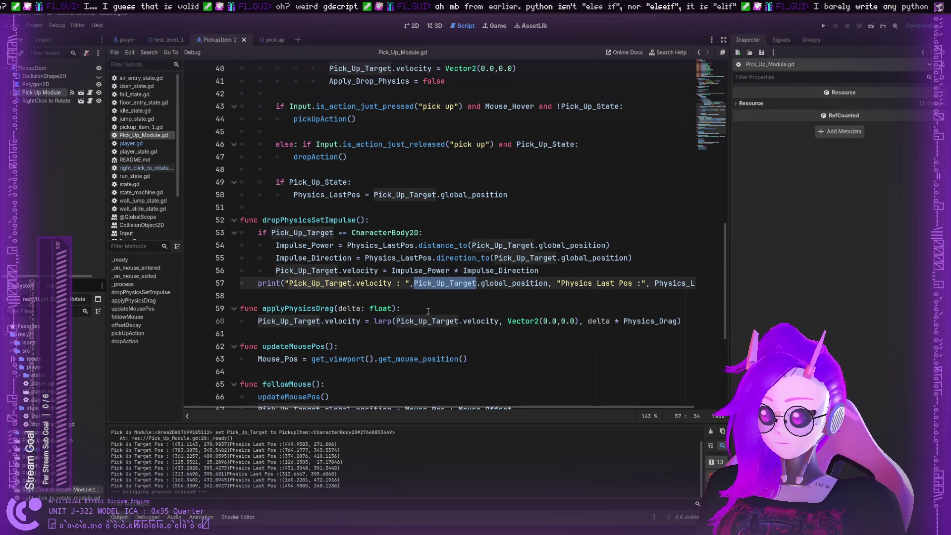
{"action": "double_click", "coordinate": [290, 321]}
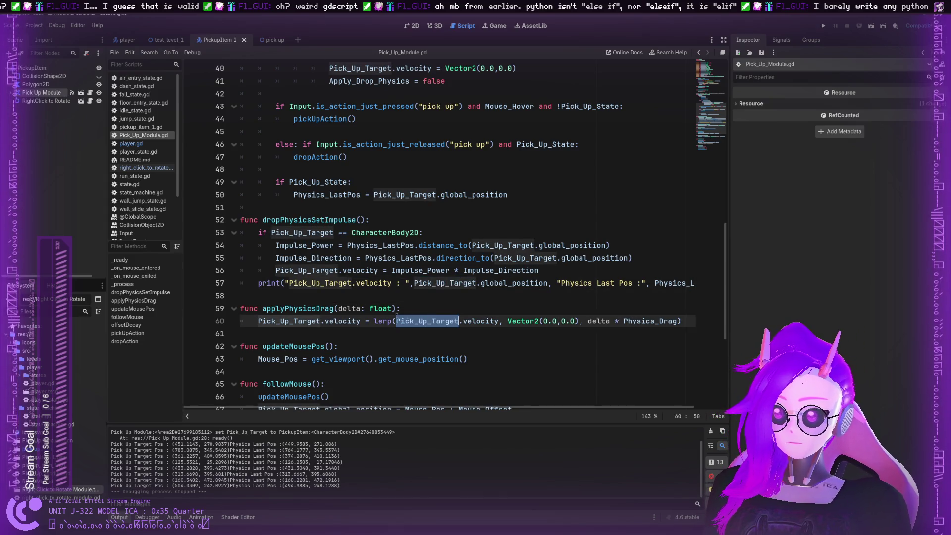
{"action": "double_click", "coordinate": [316, 283]}
{"action": "double_click", "coordinate": [307, 270]}
{"action": "double_click", "coordinate": [302, 232]}
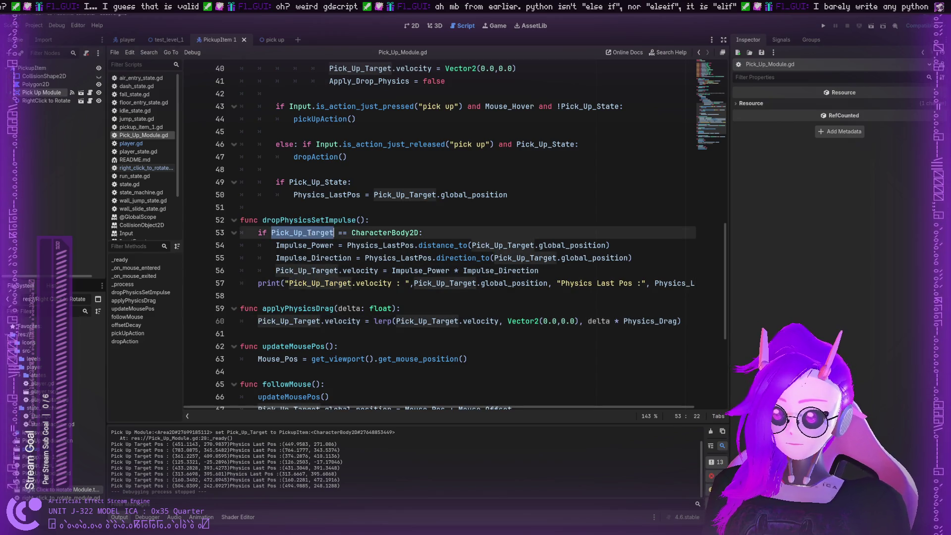
{"action": "double_click", "coordinate": [486, 245]}
{"action": "double_click", "coordinate": [519, 258]}
{"action": "double_click", "coordinate": [443, 284]}
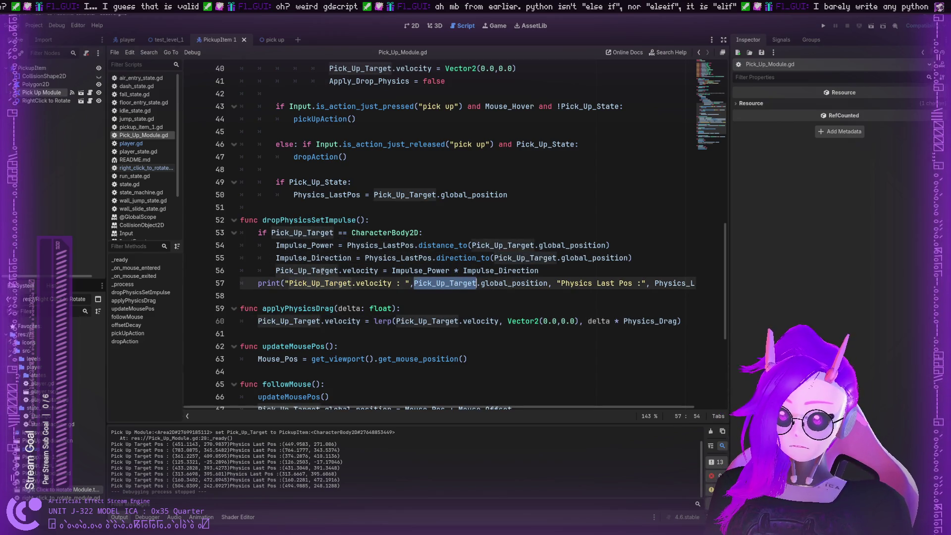
{"action": "double_click", "coordinate": [322, 271]}
{"action": "double_click", "coordinate": [319, 283]}
{"action": "double_click", "coordinate": [302, 321]}
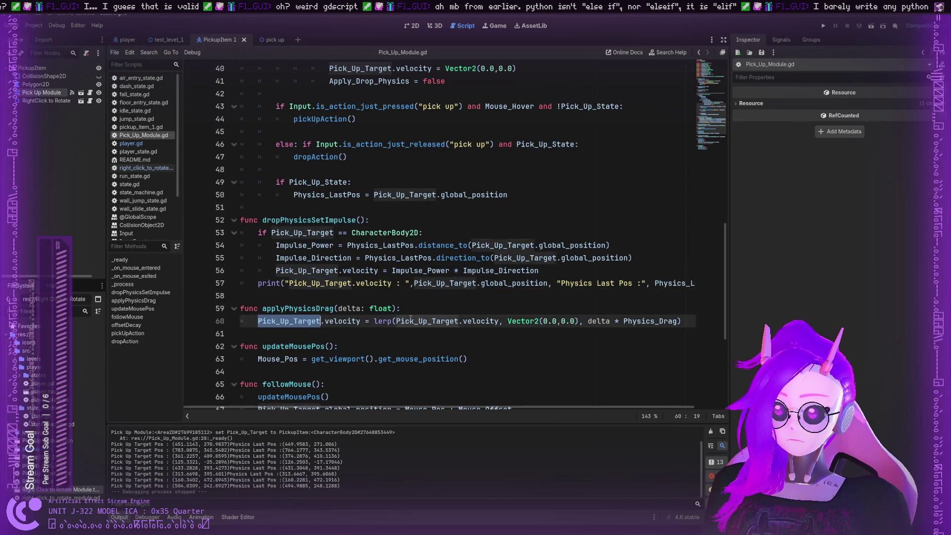
{"action": "double_click", "coordinate": [423, 321]}
{"action": "scroll", "coordinate": [420, 320], "scroll_direction": "down", "scroll_amount": 1}
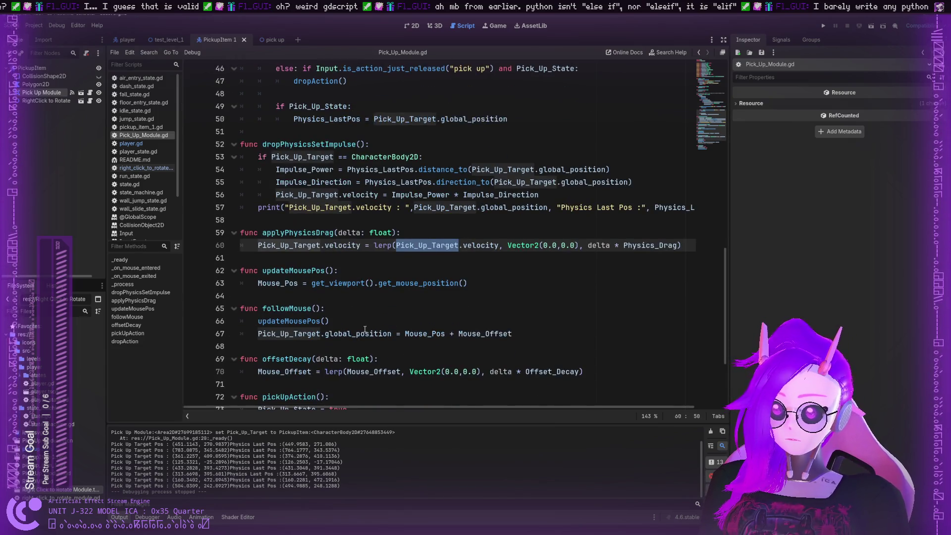
{"action": "double_click", "coordinate": [288, 371]}
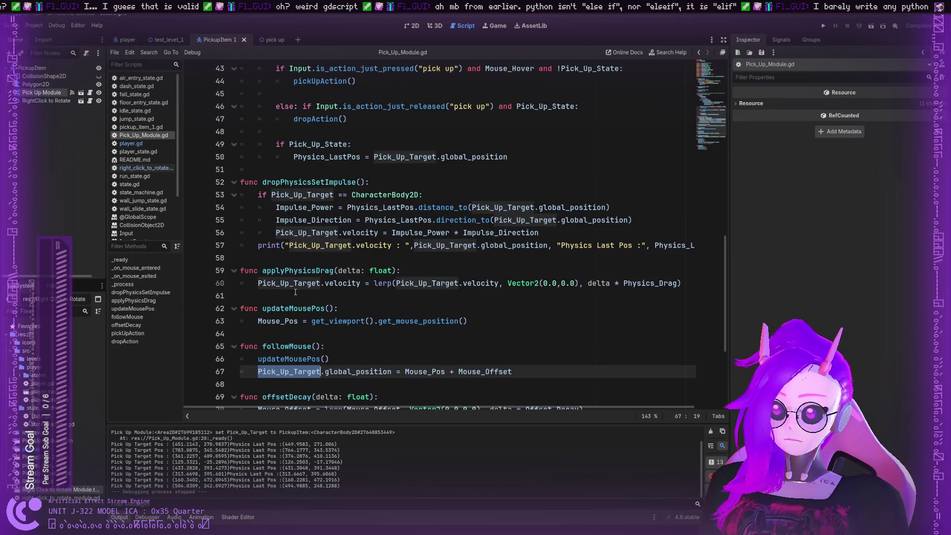
{"action": "double_click", "coordinate": [292, 283]}
{"action": "double_click", "coordinate": [405, 284]}
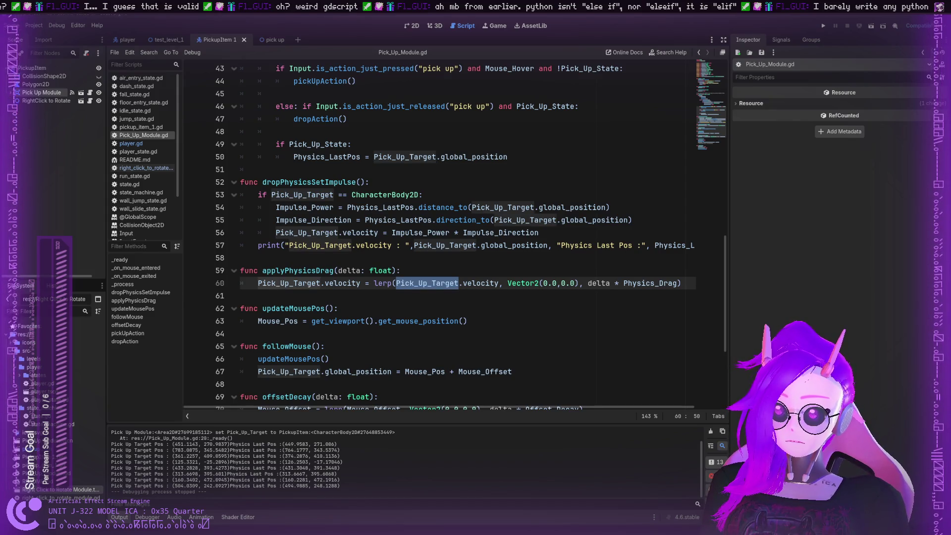
{"action": "double_click", "coordinate": [294, 283]}
{"action": "scroll", "coordinate": [294, 283], "scroll_direction": "down", "scroll_amount": 3}
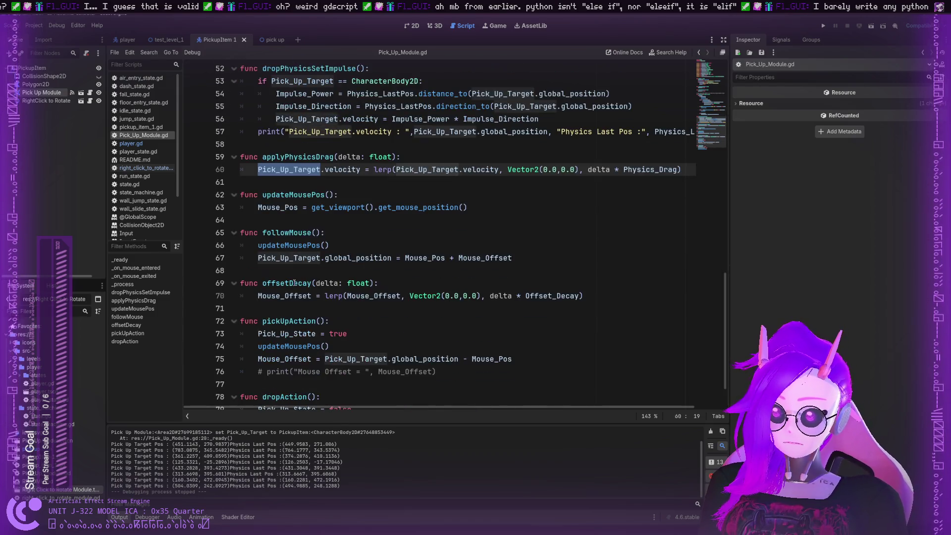
Make line 57 print Pick_Up_Target.velocity, Impulse_Power and Impulse_Direction, then save and run
{"action": "scroll", "coordinate": [300, 270], "scroll_direction": "down", "scroll_amount": 3}
{"action": "key", "text": "ctrl+shift+z"}
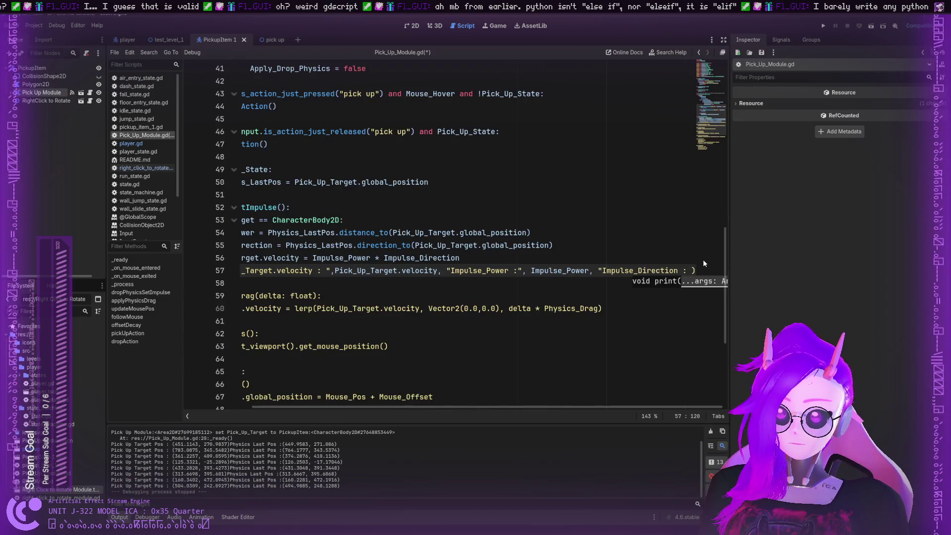
{"action": "left_click", "coordinate": [513, 271]}
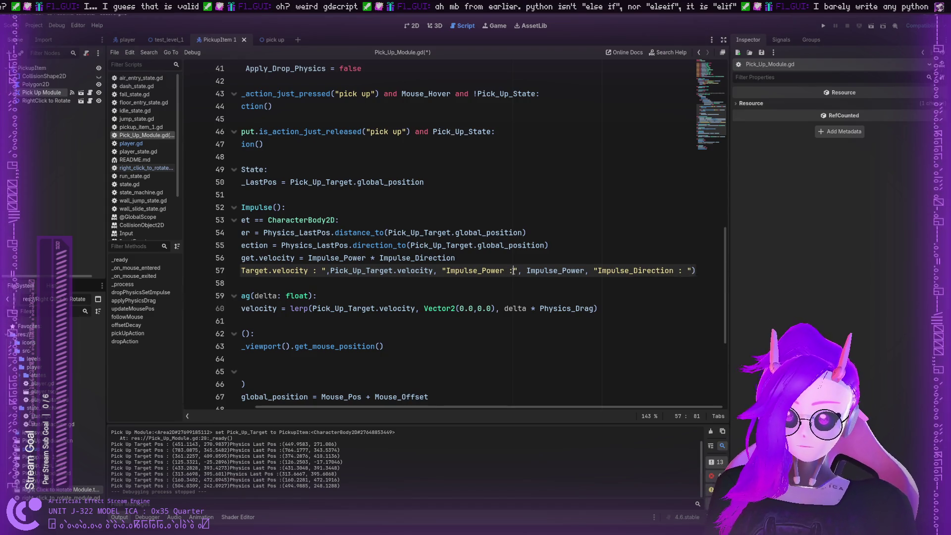
{"action": "key", "text": "End"}
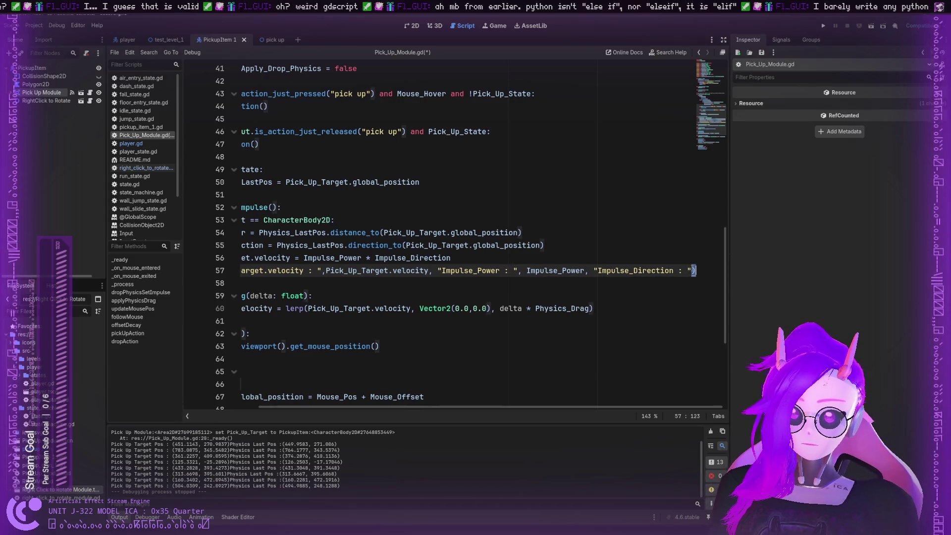
{"action": "type", "text": ", Impulse_Direction"}
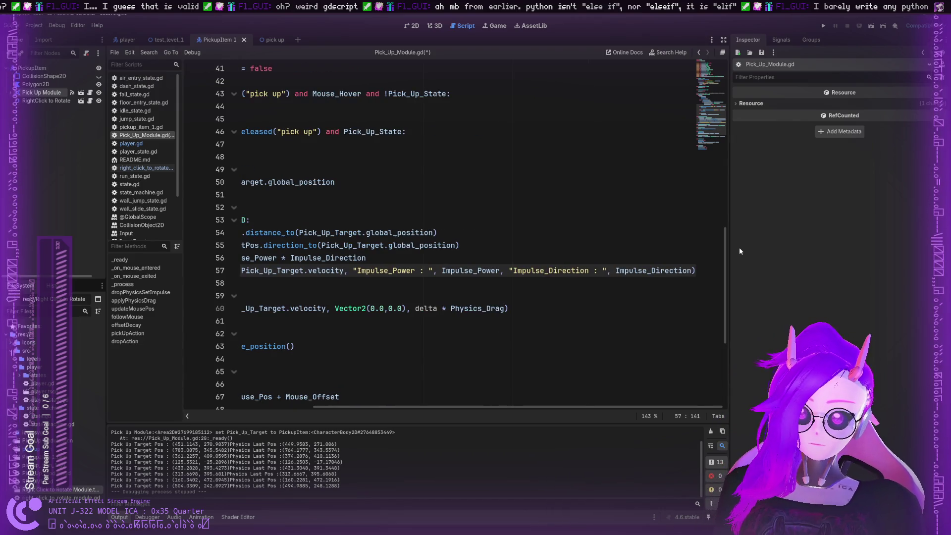
{"action": "left_click", "coordinate": [823, 25]}
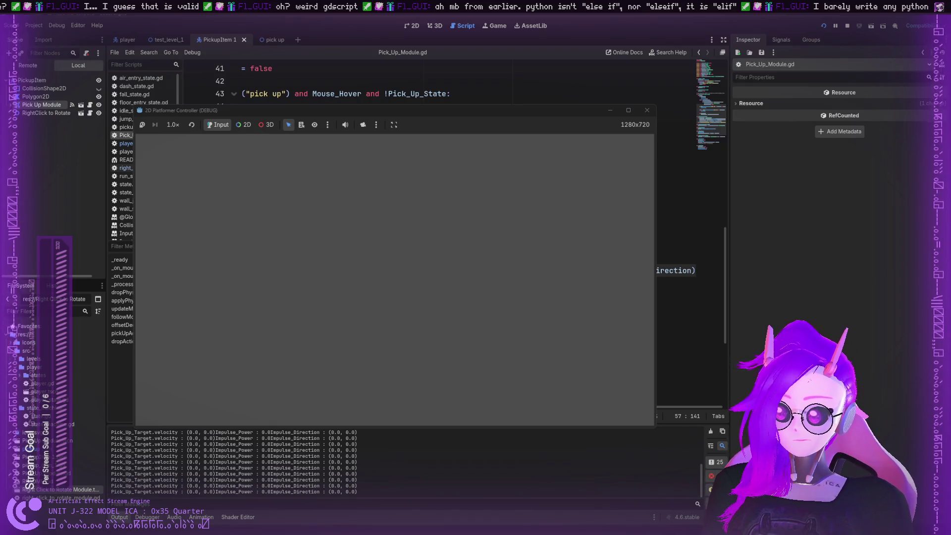
Restart the game, drag the white square across the window twice, then stop it with F8
{"action": "left_click", "coordinate": [242, 81]}
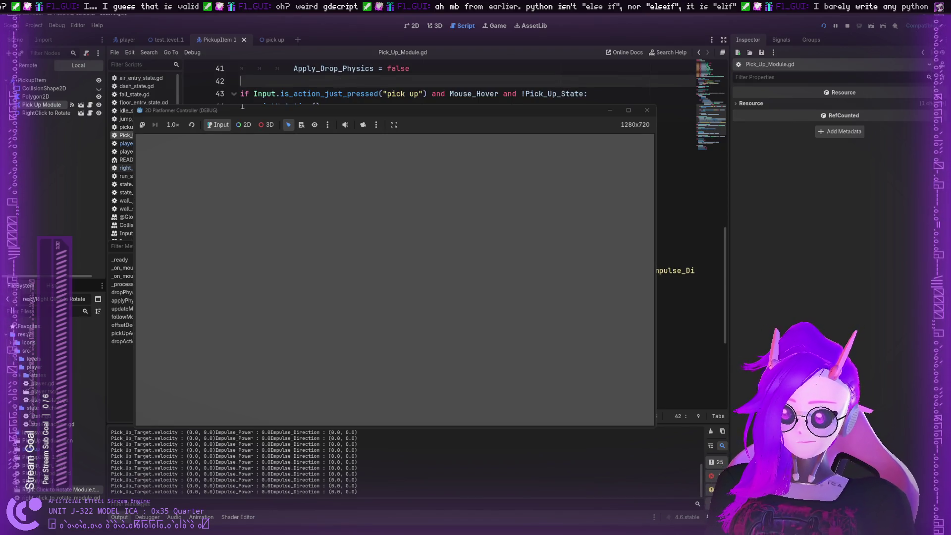
{"action": "left_click", "coordinate": [216, 266]}
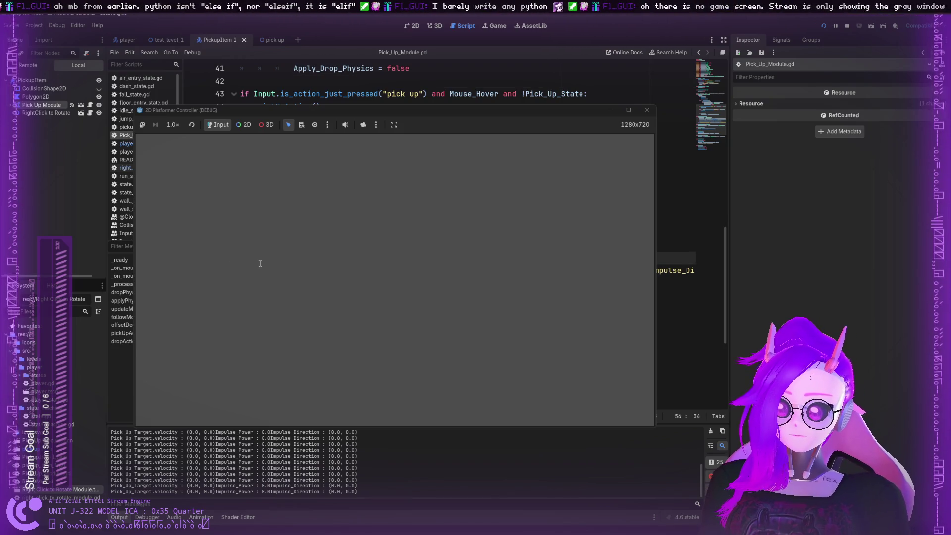
{"action": "left_click", "coordinate": [646, 110]}
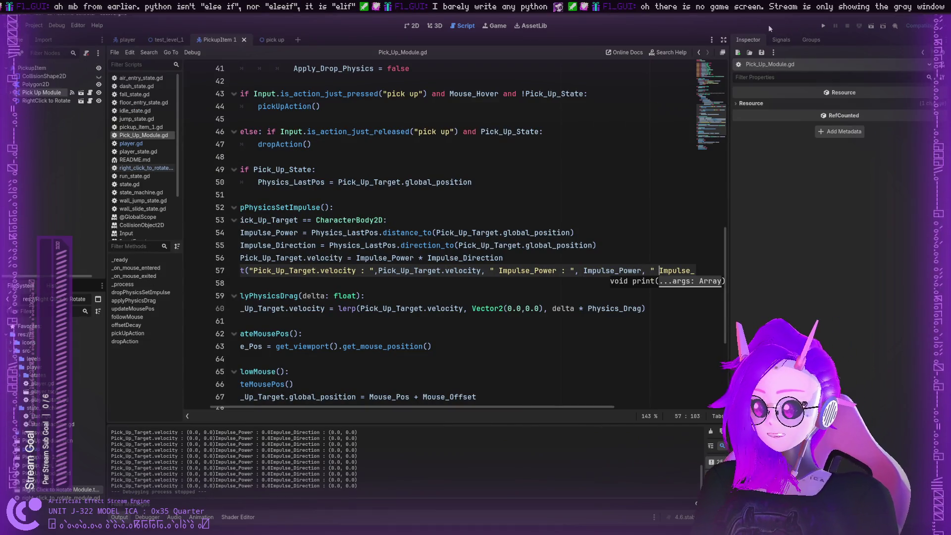
{"action": "left_click", "coordinate": [505, 263]}
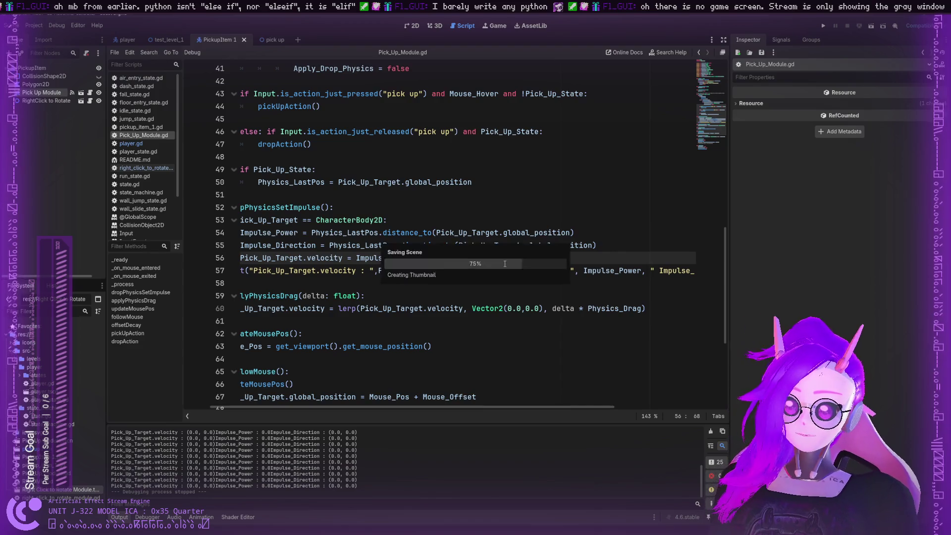
{"action": "key", "text": "F5"}
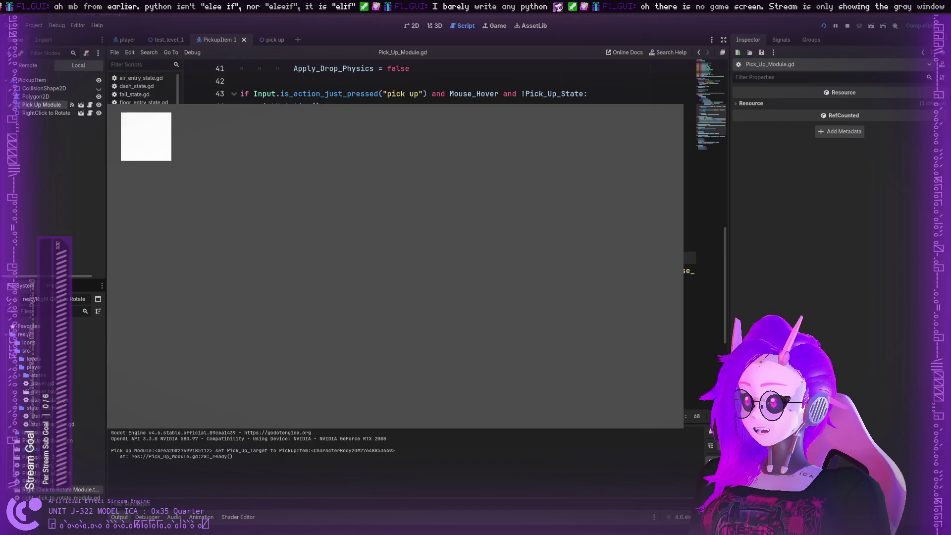
{"action": "mouse_move", "coordinate": [165, 126]}
{"action": "left_mouse_down"}
{"action": "mouse_move", "coordinate": [250, 197]}
{"action": "mouse_move", "coordinate": [229, 322]}
{"action": "mouse_move", "coordinate": [400, 274]}
{"action": "mouse_move", "coordinate": [229, 198]}
{"action": "mouse_move", "coordinate": [223, 180]}
{"action": "mouse_move", "coordinate": [530, 227]}
{"action": "left_mouse_up"}
{"action": "mouse_move", "coordinate": [570, 176]}
{"action": "left_mouse_down"}
{"action": "mouse_move", "coordinate": [99, 263]}
{"action": "mouse_move", "coordinate": [166, 251]}
{"action": "mouse_move", "coordinate": [494, 271]}
{"action": "mouse_move", "coordinate": [200, 202]}
{"action": "mouse_move", "coordinate": [375, 229]}
{"action": "mouse_move", "coordinate": [227, 231]}
{"action": "mouse_move", "coordinate": [354, 227]}
{"action": "mouse_move", "coordinate": [350, 217]}
{"action": "mouse_move", "coordinate": [506, 248]}
{"action": "mouse_move", "coordinate": [567, 233]}
{"action": "mouse_move", "coordinate": [223, 143]}
{"action": "mouse_move", "coordinate": [341, 239]}
{"action": "mouse_move", "coordinate": [227, 296]}
{"action": "mouse_move", "coordinate": [493, 256]}
{"action": "mouse_move", "coordinate": [252, 172]}
{"action": "left_mouse_up"}
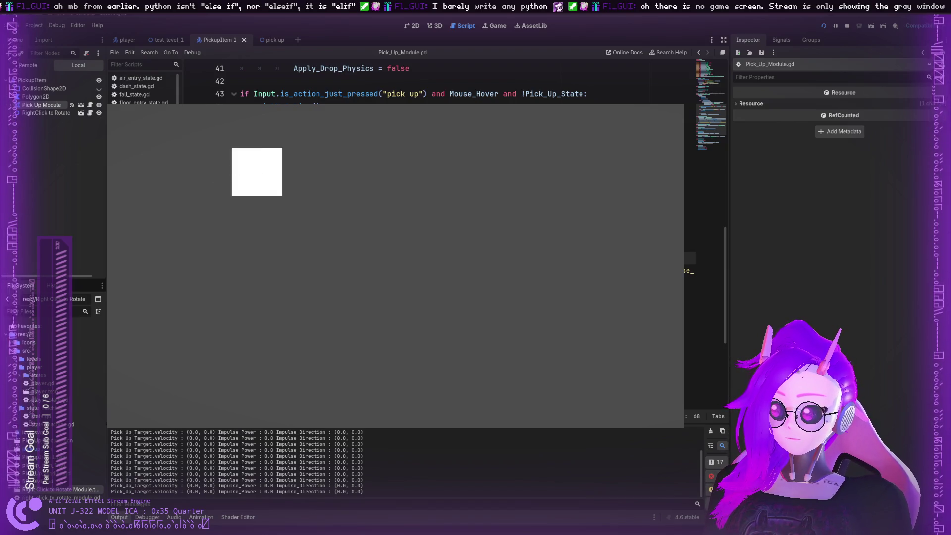
{"action": "key", "text": "F8"}
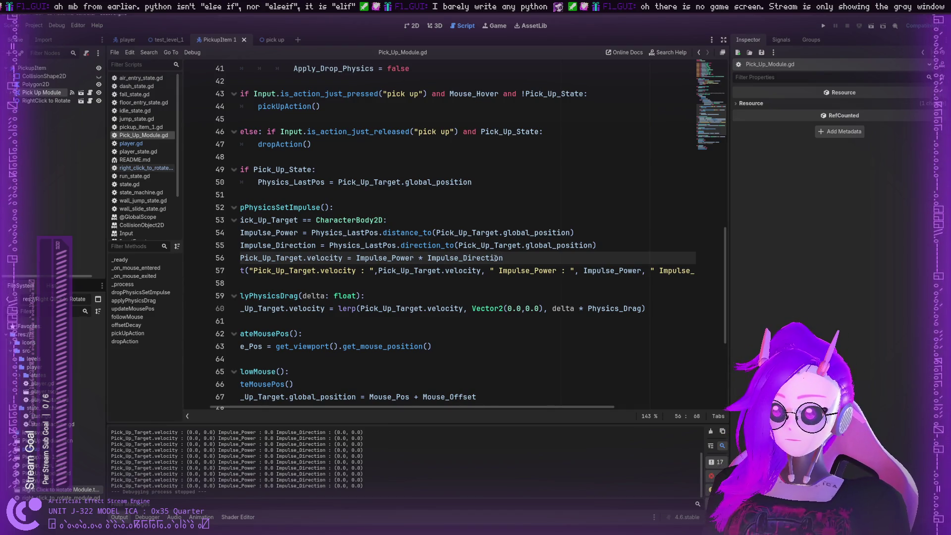
Add a 'Physics_LastPos : ' label and value at the start of line 57's print
{"action": "double_click", "coordinate": [375, 232]}
{"action": "double_click", "coordinate": [420, 233]}
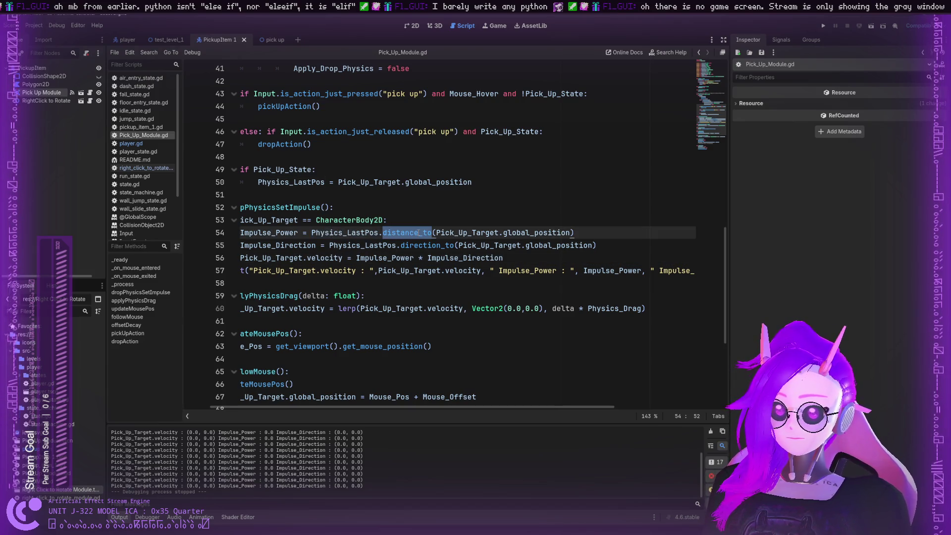
{"action": "double_click", "coordinate": [452, 233]}
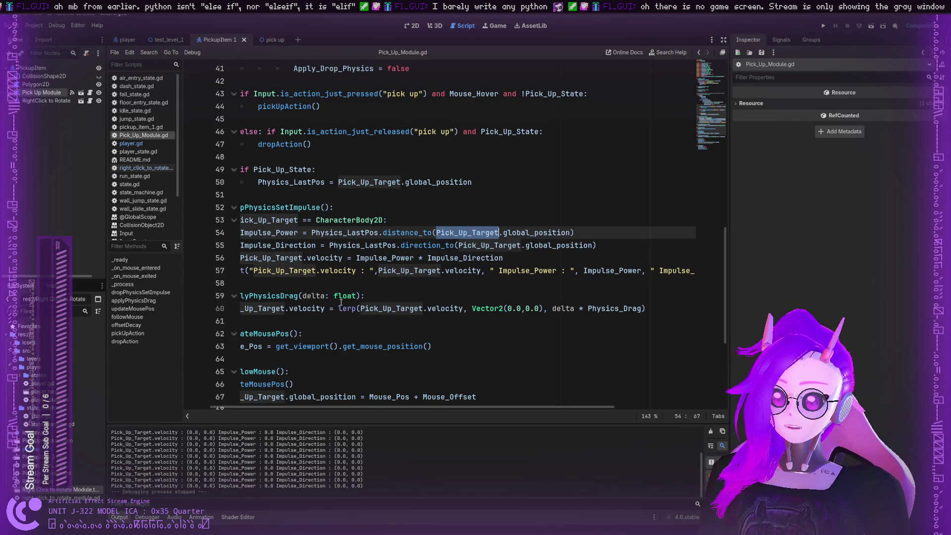
{"action": "double_click", "coordinate": [269, 232]}
{"action": "double_click", "coordinate": [344, 232]}
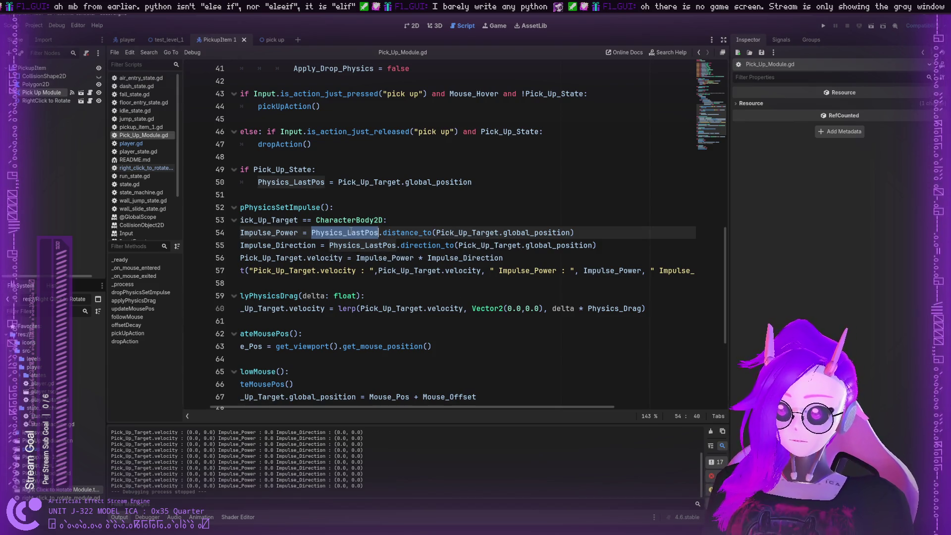
{"action": "left_click", "coordinate": [369, 271]}
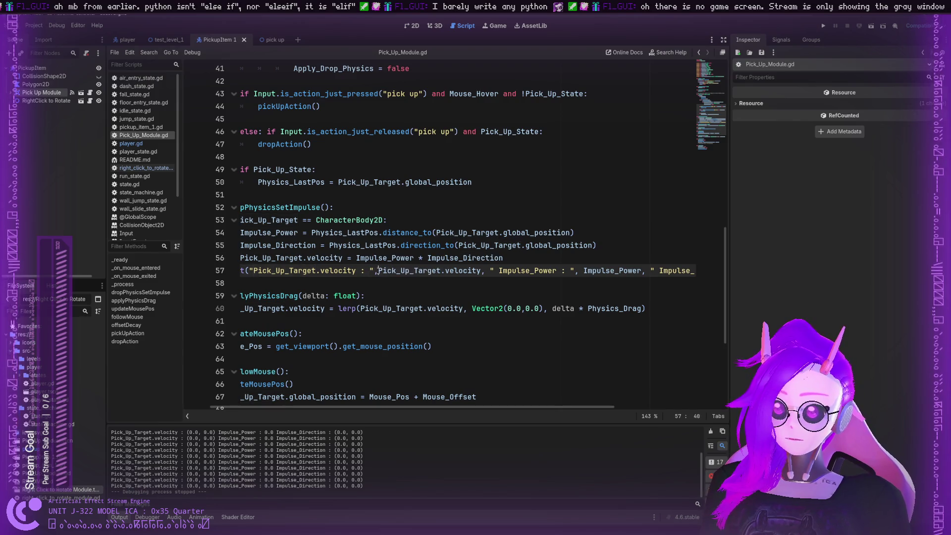
{"action": "left_click_drag", "start_coordinate": [368, 270], "coordinate": [255, 271]}
{"action": "left_click", "coordinate": [251, 270]}
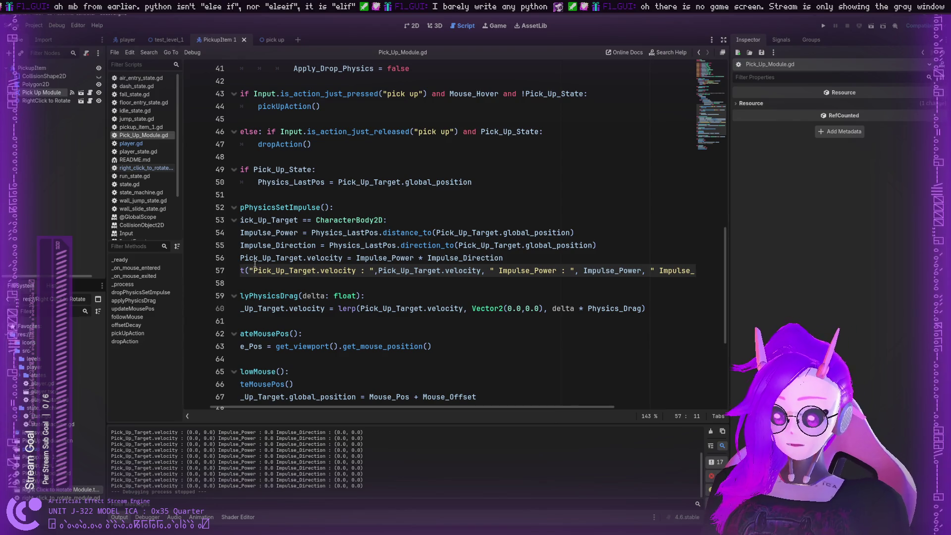
{"action": "type", "text": "\"\", "}
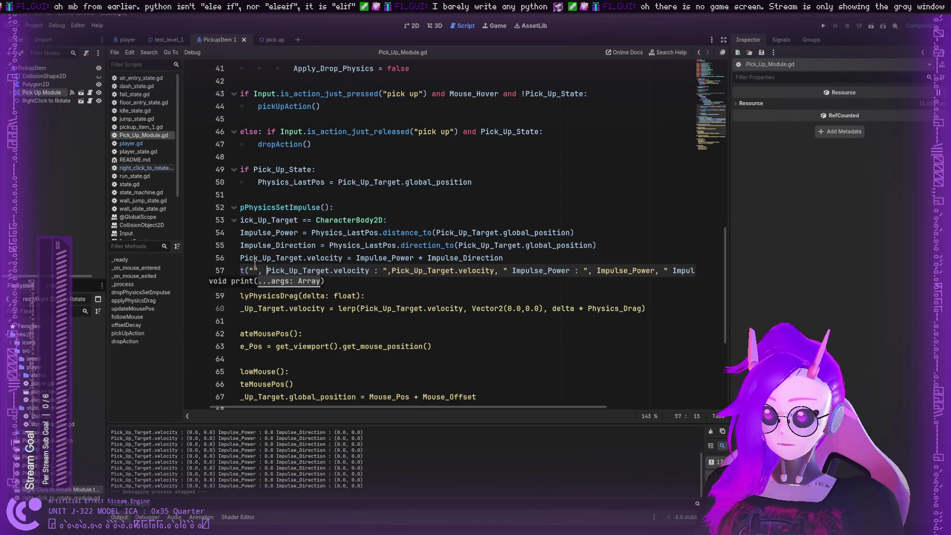
{"action": "type", "text": "\""}
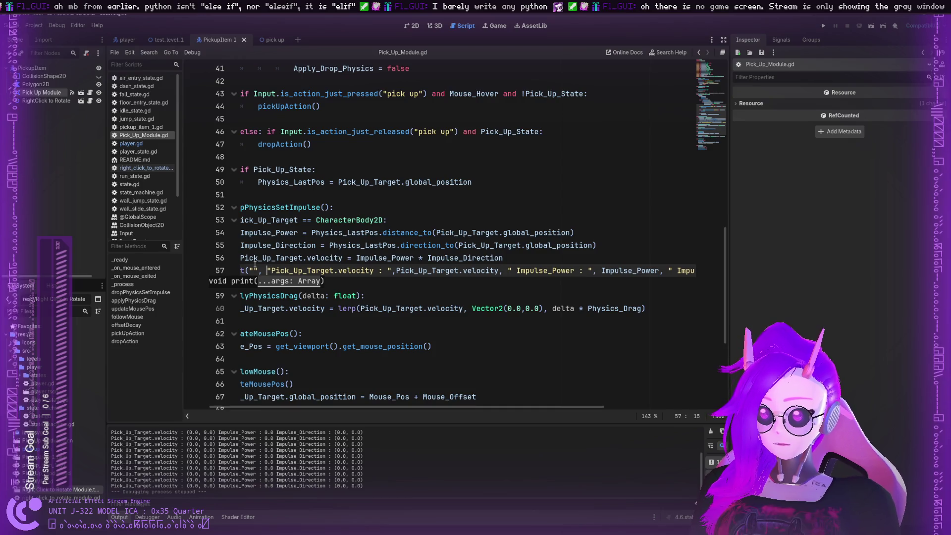
{"action": "type", "text": "Physics_LastPos : "}
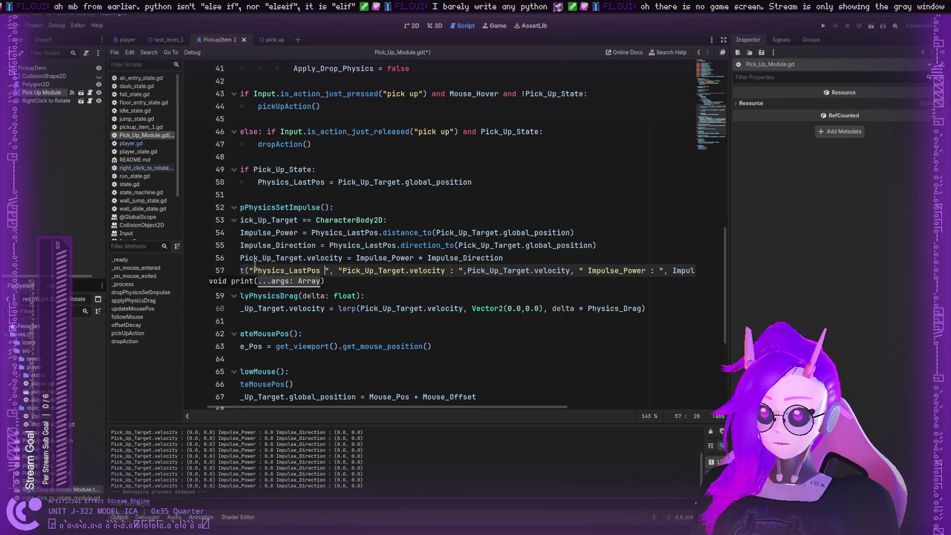
{"action": "type", "text": "Physics_LastPos "}
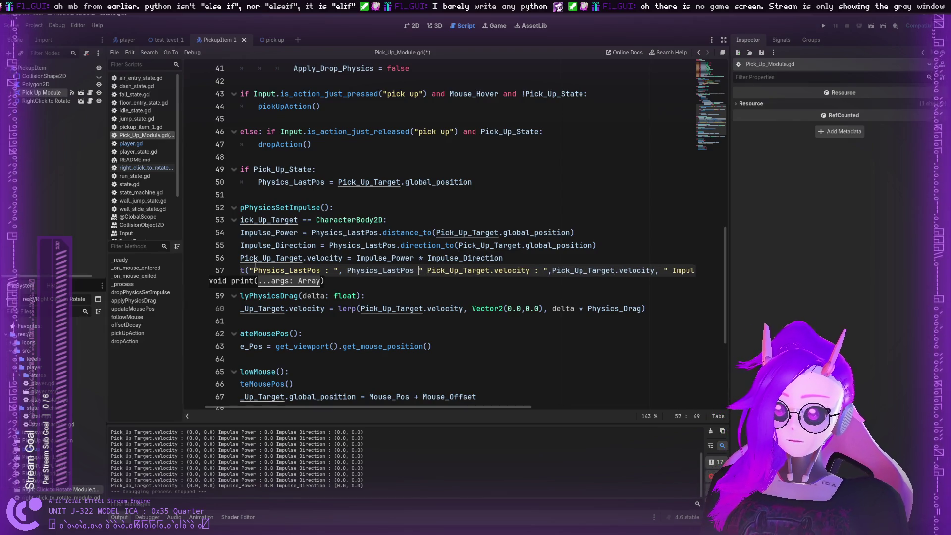
{"action": "type", "text": ","}
{"action": "key", "text": "ctrl+s"}
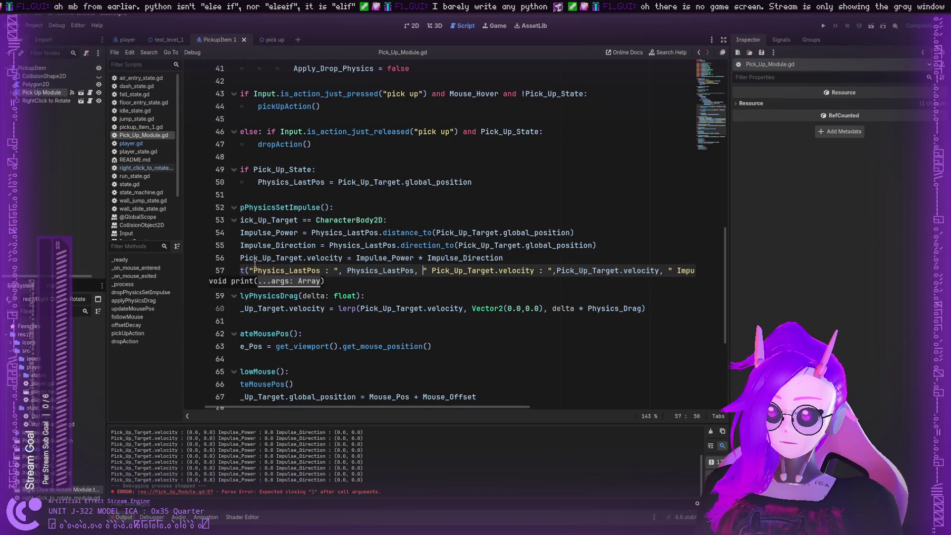
Append a labelled Pick_Up_Target.global_position to line 57's print and save the script
{"action": "double_click", "coordinate": [491, 232]}
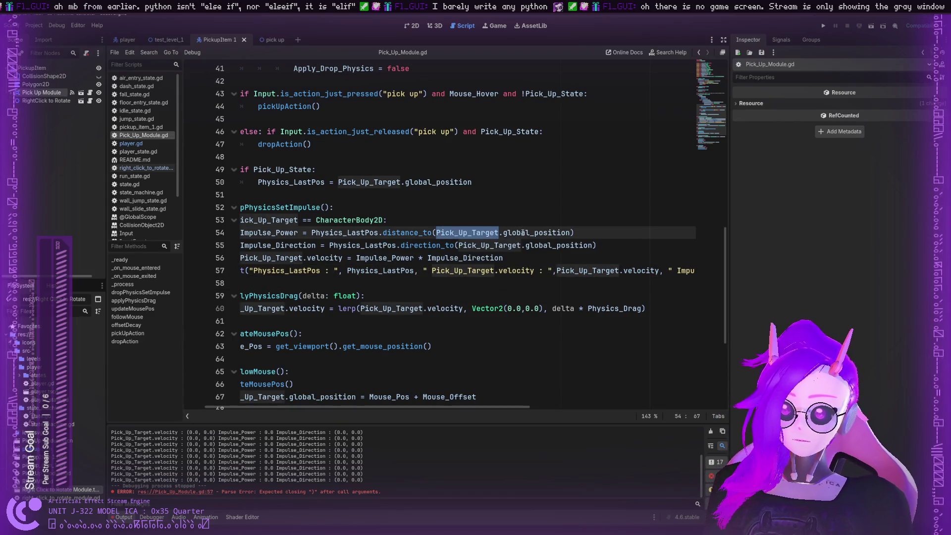
{"action": "left_click_drag", "start_coordinate": [570, 233], "coordinate": [436, 232]}
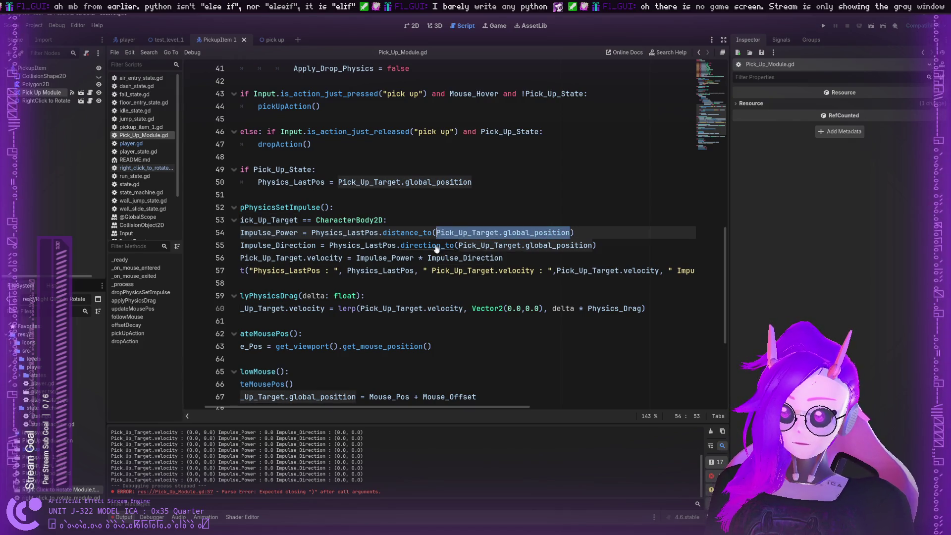
{"action": "left_click", "coordinate": [423, 261]}
{"action": "key", "text": "Down"}
{"action": "type", "text": "Pick_Up_Target.global_position"}
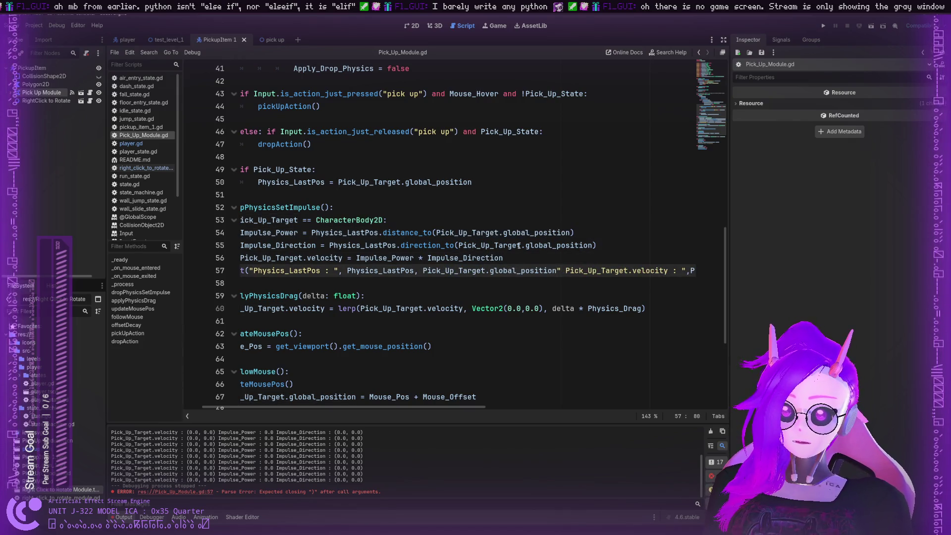
{"action": "type", "text": ","}
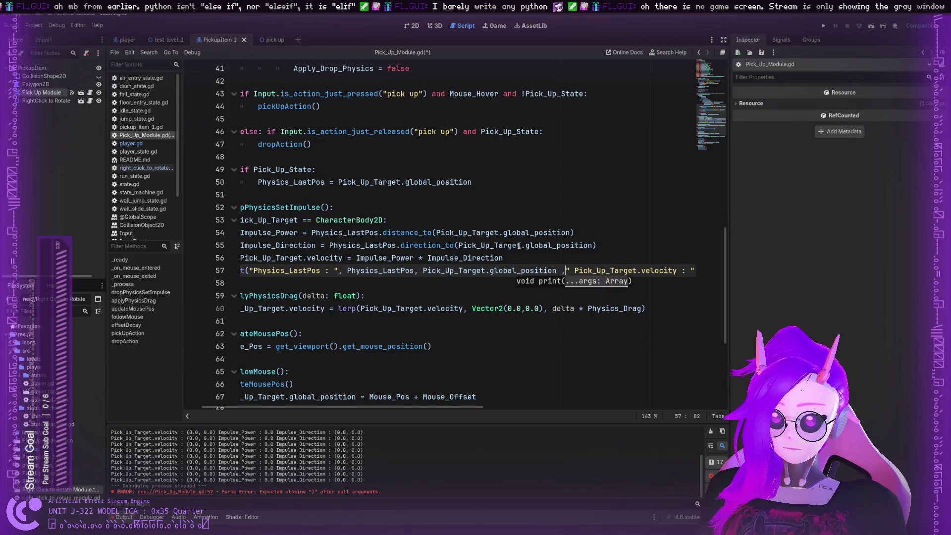
{"action": "key", "text": "BackSpace"}
{"action": "key", "text": "Left"}
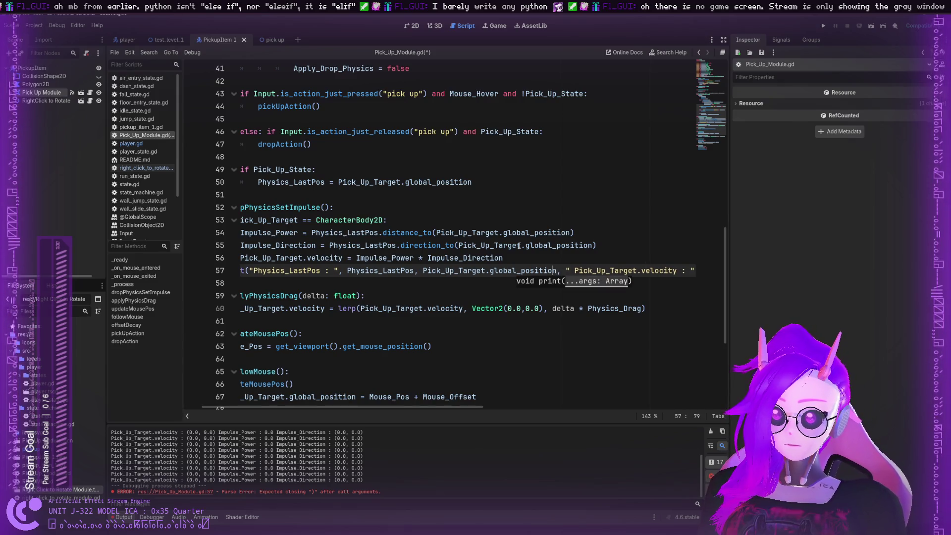
{"action": "type", "text": ","}
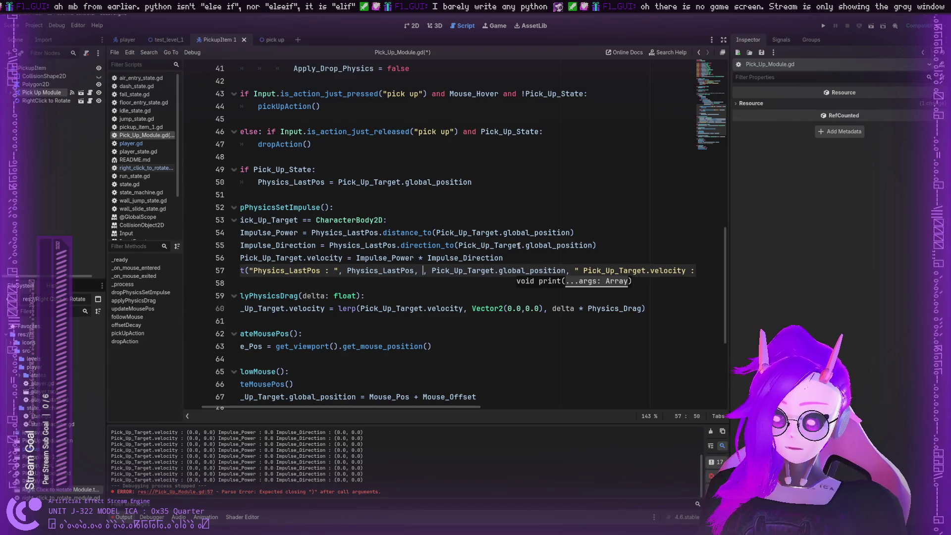
{"action": "type", "text": " \"\""}
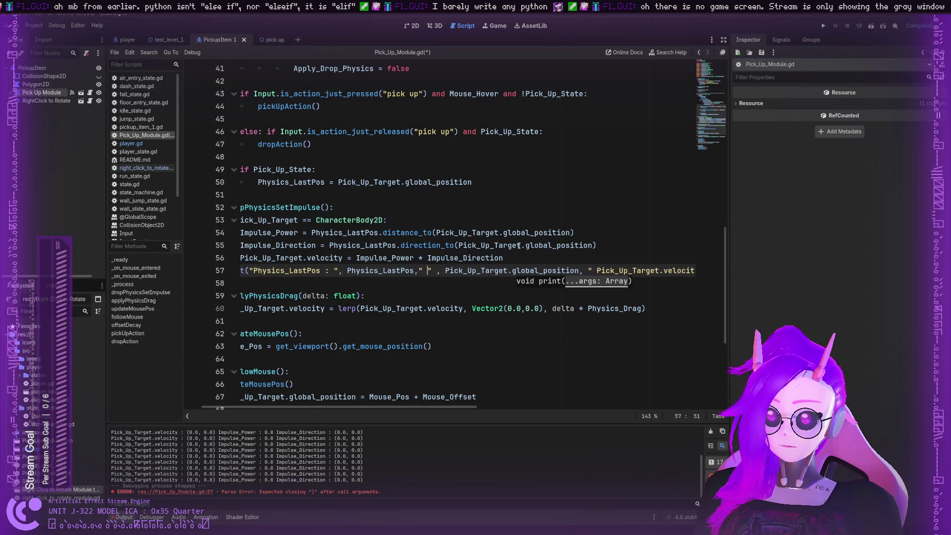
{"action": "type", "text": "Pick_Up_Target.global_position"}
{"action": "type", "text": ":"}
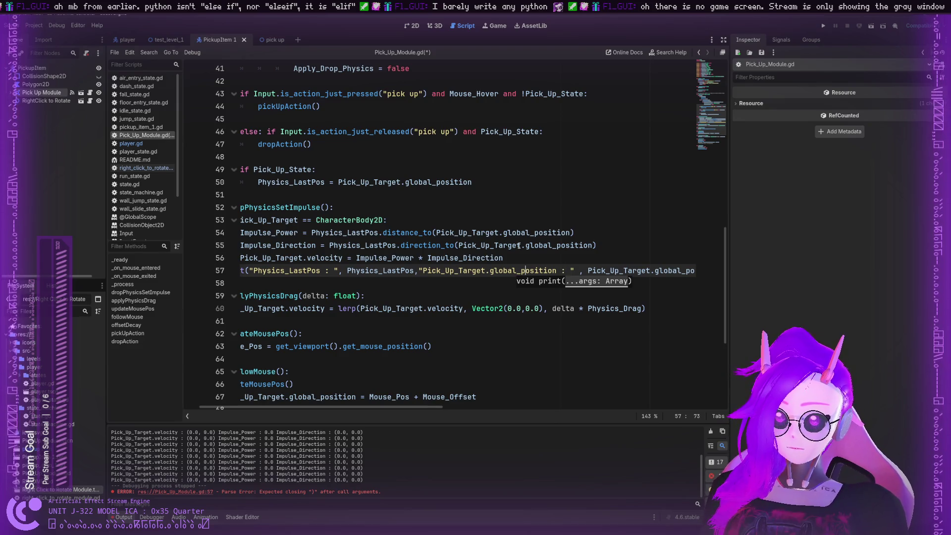
{"action": "key", "text": "ctrl+s"}
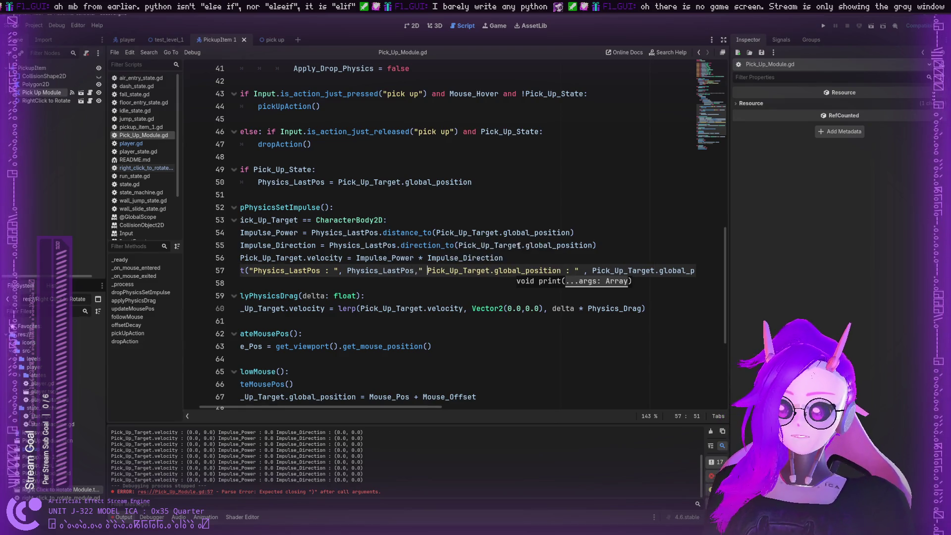
Run the game, carry the white square around, and compare the logged Physics_LastPos and global_position
{"action": "left_click", "coordinate": [822, 27]}
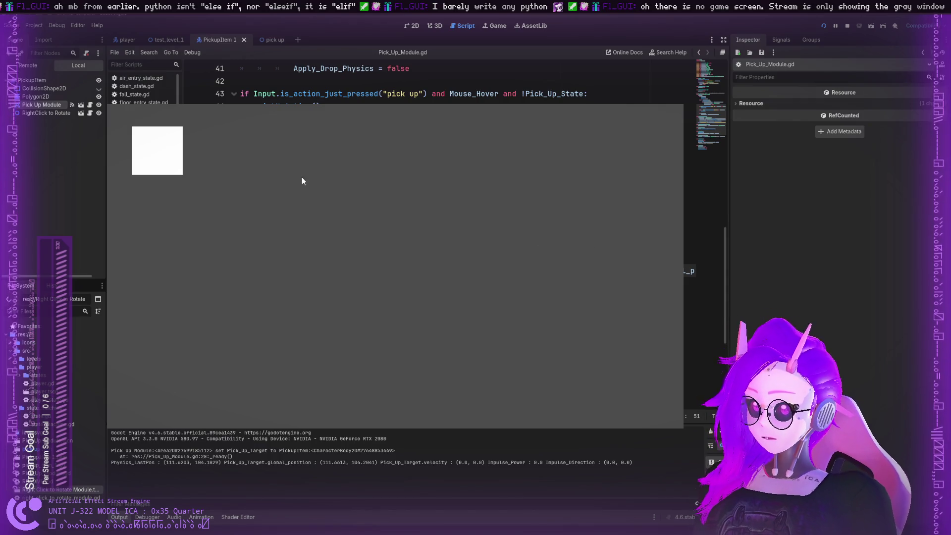
{"action": "left_click_drag", "start_coordinate": [149, 154], "coordinate": [512, 238]}
{"action": "mouse_move", "coordinate": [513, 238]}
{"action": "left_mouse_down"}
{"action": "mouse_move", "coordinate": [204, 275]}
{"action": "mouse_move", "coordinate": [507, 214]}
{"action": "mouse_move", "coordinate": [234, 296]}
{"action": "left_mouse_up"}
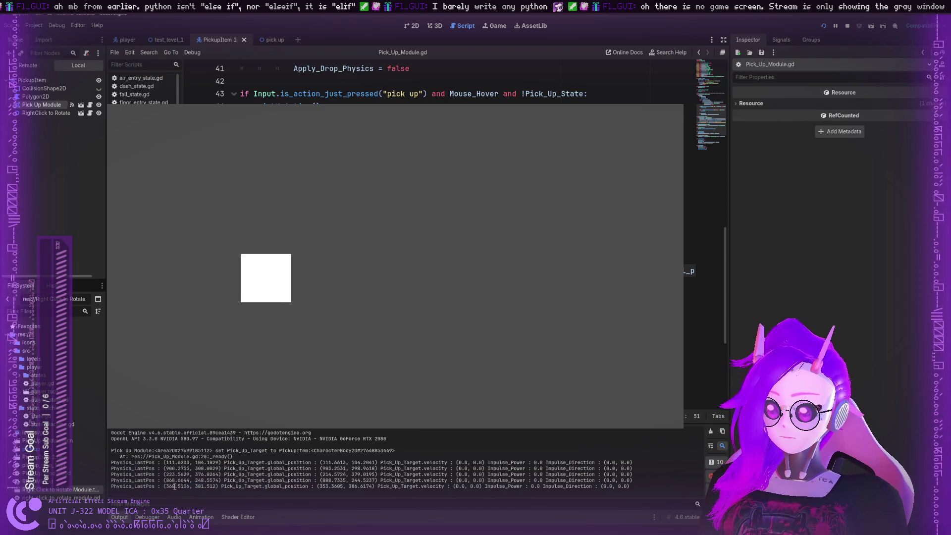
{"action": "left_click_drag", "start_coordinate": [320, 486], "coordinate": [329, 487]}
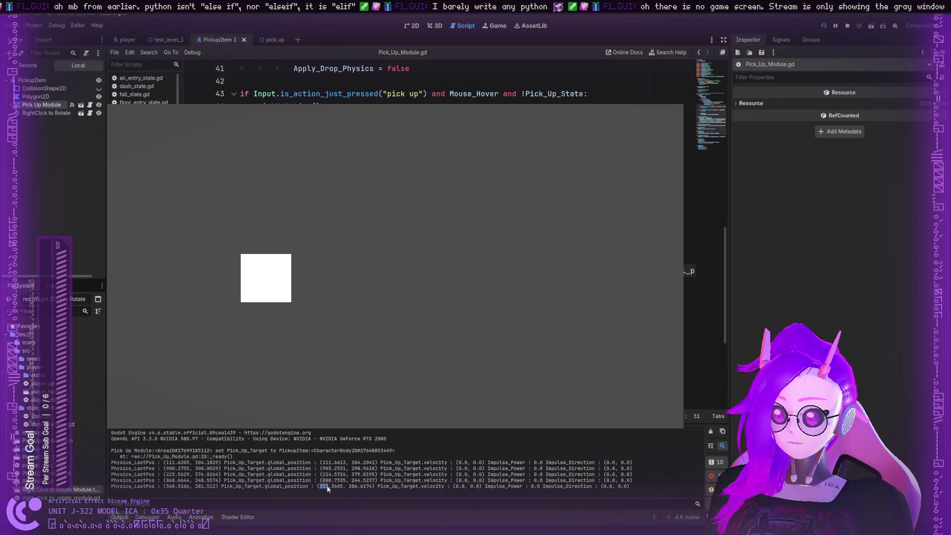
{"action": "left_click_drag", "start_coordinate": [166, 487], "coordinate": [173, 487]}
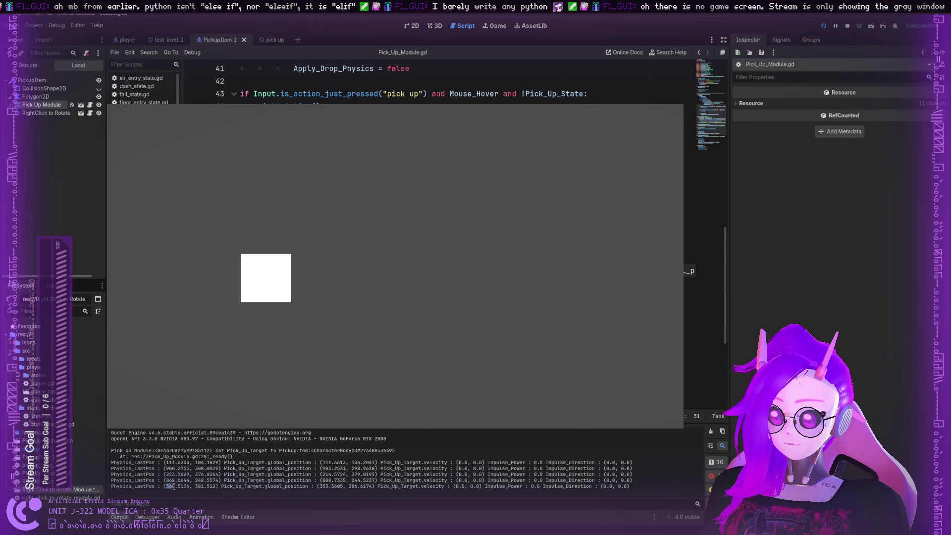
{"action": "left_click_drag", "start_coordinate": [317, 486], "coordinate": [330, 486]}
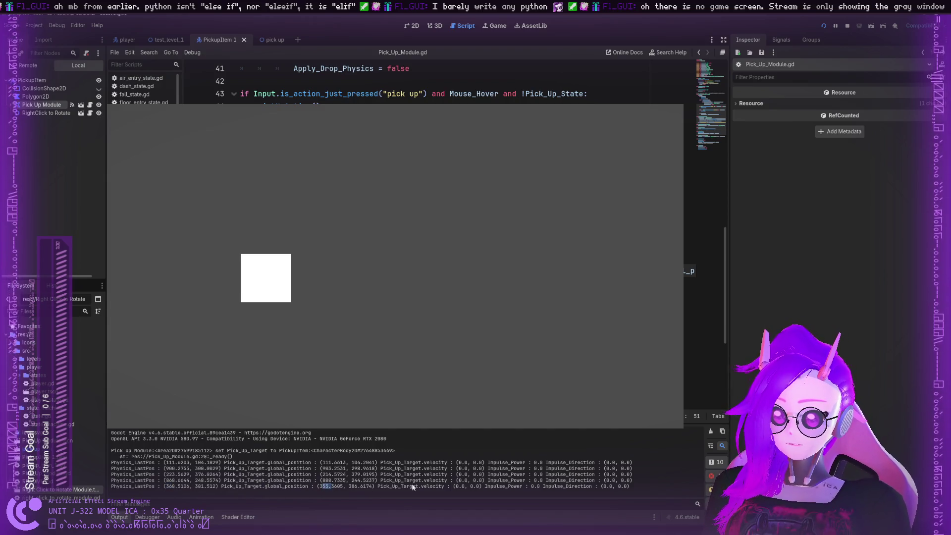
Indent lines 41–43 two levels deeper
{"action": "left_click", "coordinate": [591, 484]}
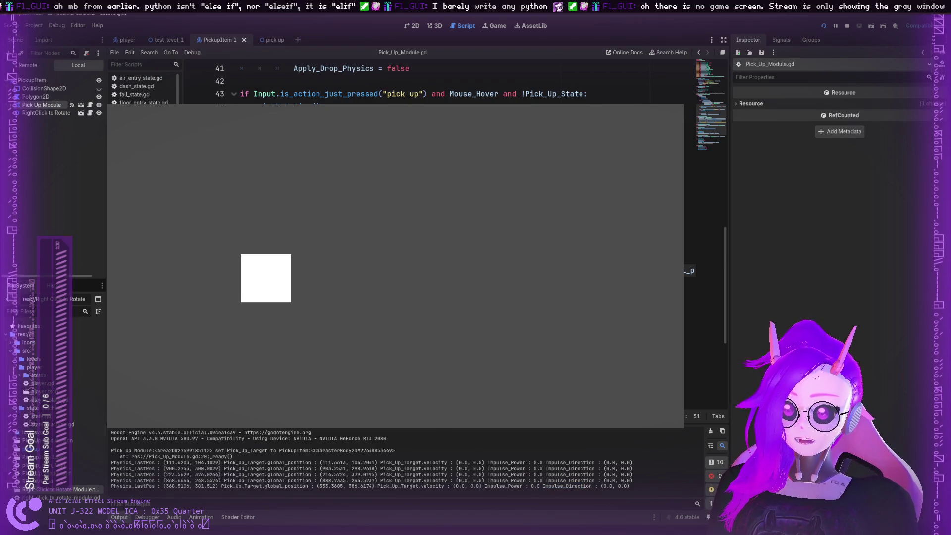
{"action": "left_click", "coordinate": [549, 233]}
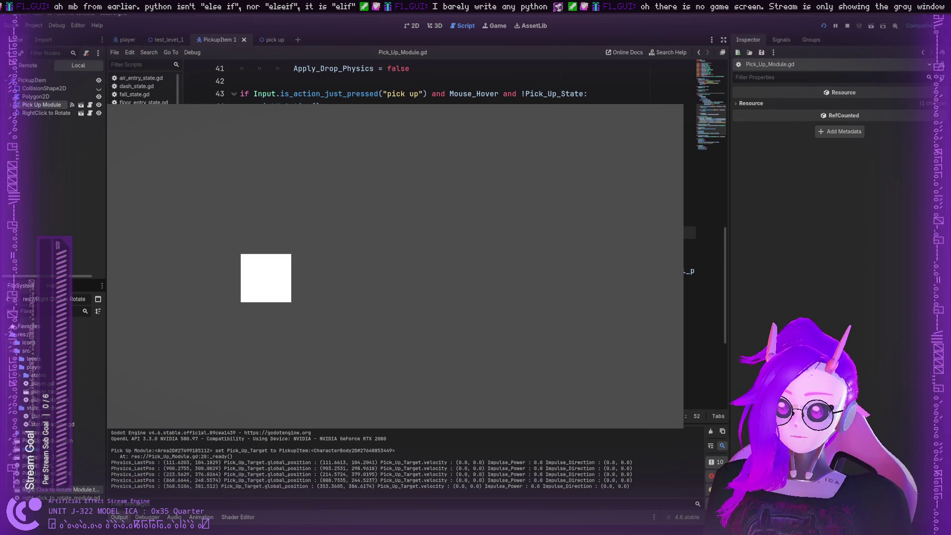
{"action": "key", "text": "Tab"}
{"action": "key", "text": "Tab"}
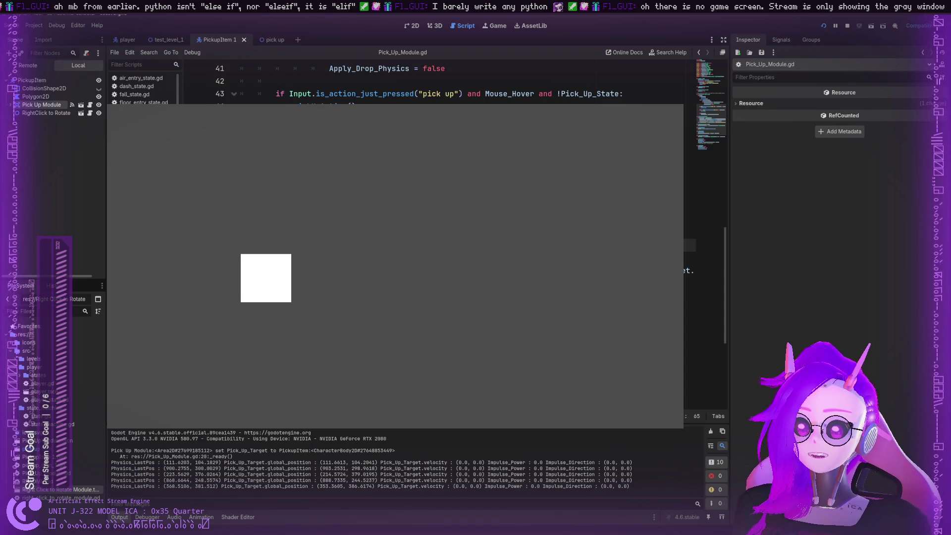
Insert a new line starting with 'Pic' and adjust the surrounding script lines
{"action": "key", "text": "Up"}
{"action": "key", "text": "Return"}
{"action": "type", "text": "Pic"}
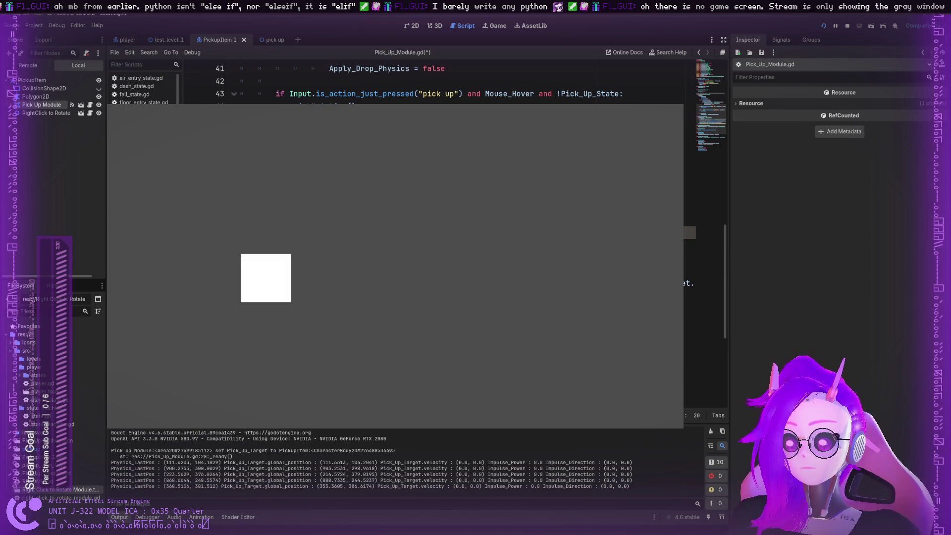
{"action": "left_click", "coordinate": [535, 245]}
{"action": "left_click", "coordinate": [238, 258]}
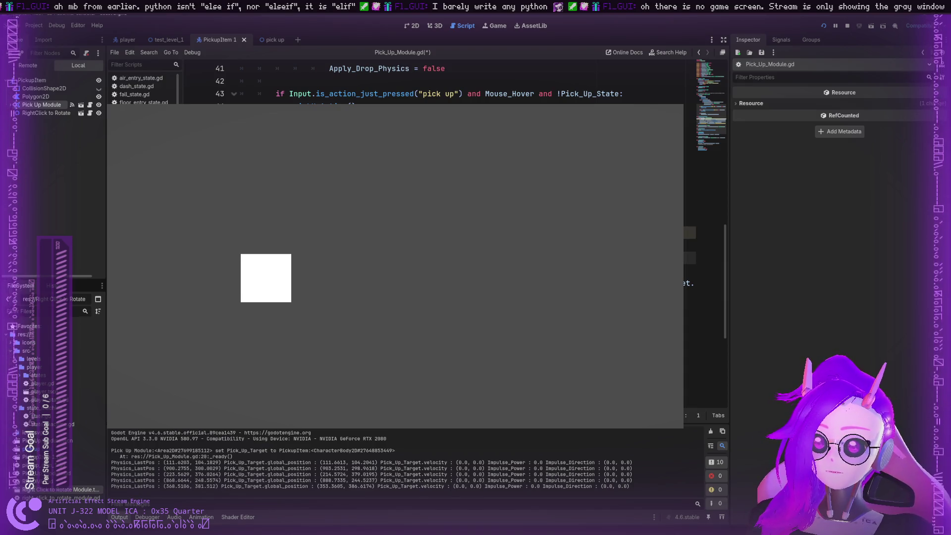
{"action": "left_click", "coordinate": [589, 245]}
{"action": "left_click", "coordinate": [455, 245]}
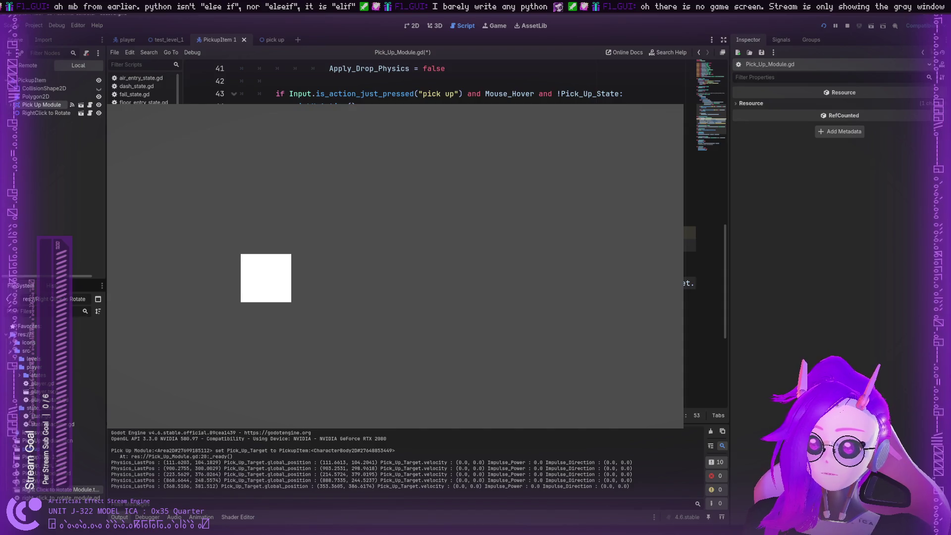
{"action": "left_click", "coordinate": [396, 232]}
{"action": "left_click", "coordinate": [473, 231]}
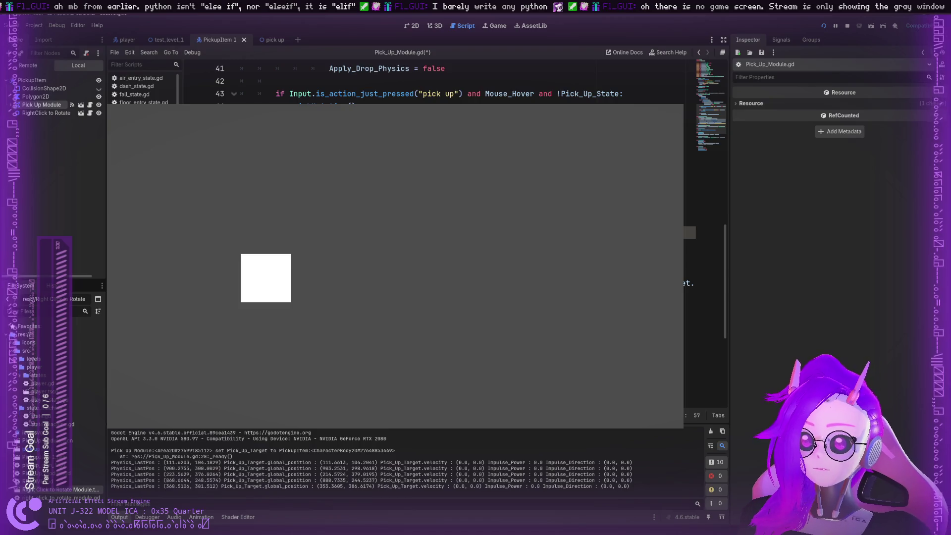
{"action": "left_click", "coordinate": [588, 245]}
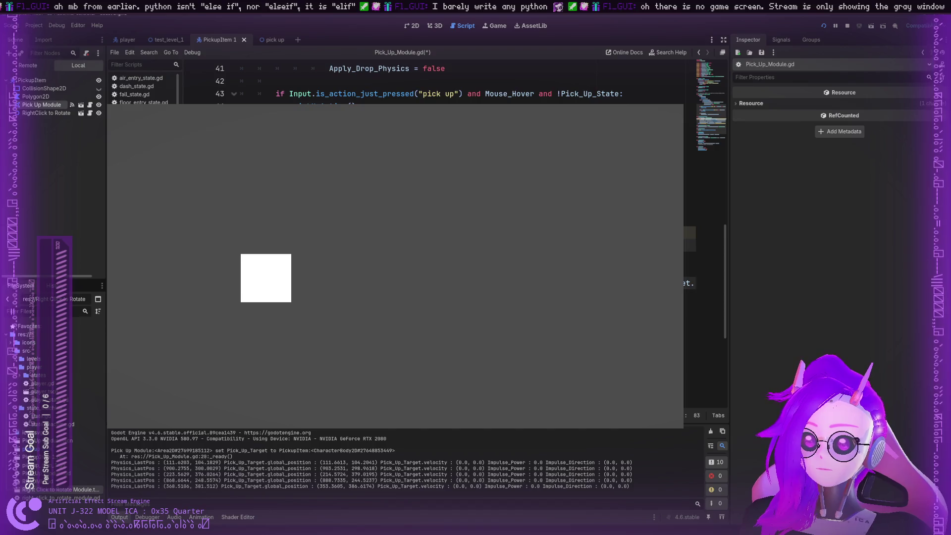
{"action": "left_click", "coordinate": [609, 258]}
{"action": "left_click", "coordinate": [530, 259]}
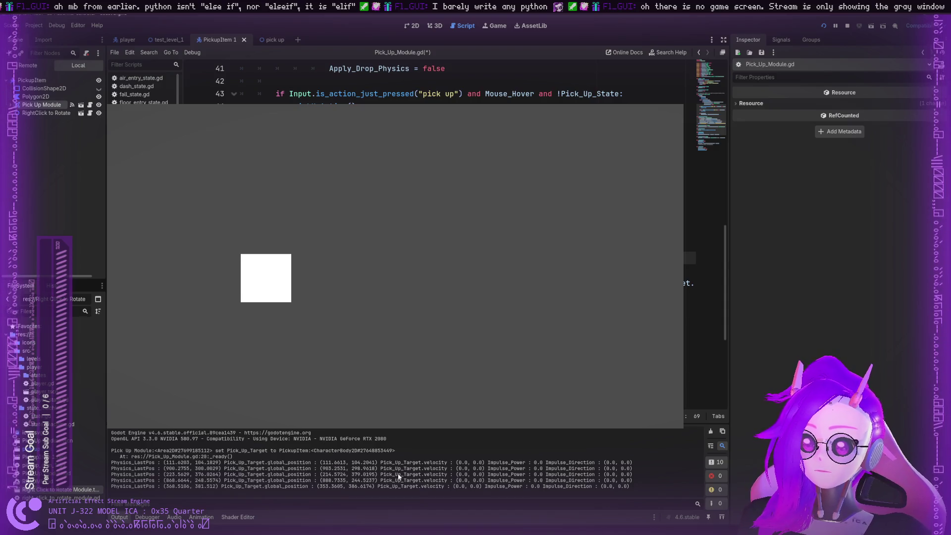
Paste an expression into the line, save, and rerun, which halts on the Current_Pos error
{"action": "scroll", "coordinate": [396, 247], "scroll_direction": "down", "scroll_amount": 2}
{"action": "scroll", "coordinate": [396, 248], "scroll_direction": "up", "scroll_amount": 1}
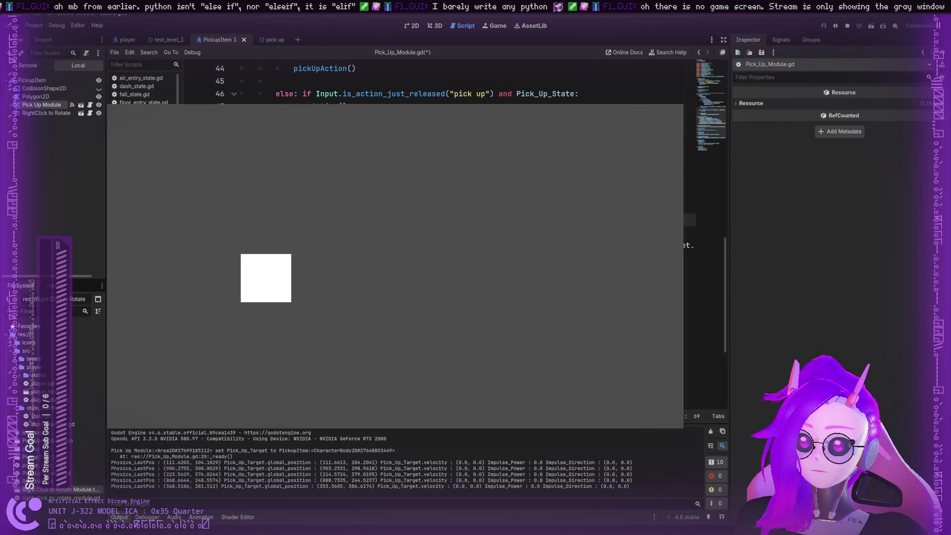
{"action": "left_click", "coordinate": [522, 245]}
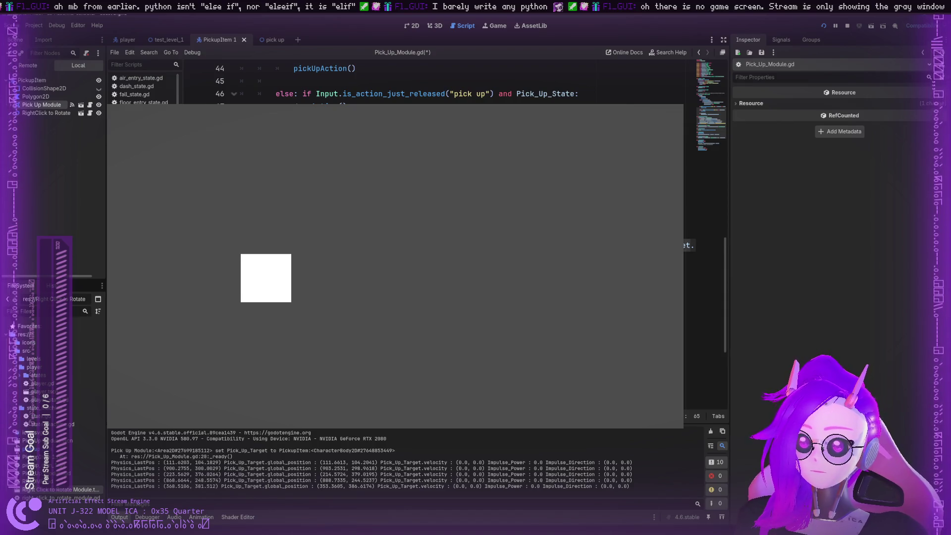
{"action": "left_click", "coordinate": [460, 245]}
{"action": "key", "text": "ctrl+v"}
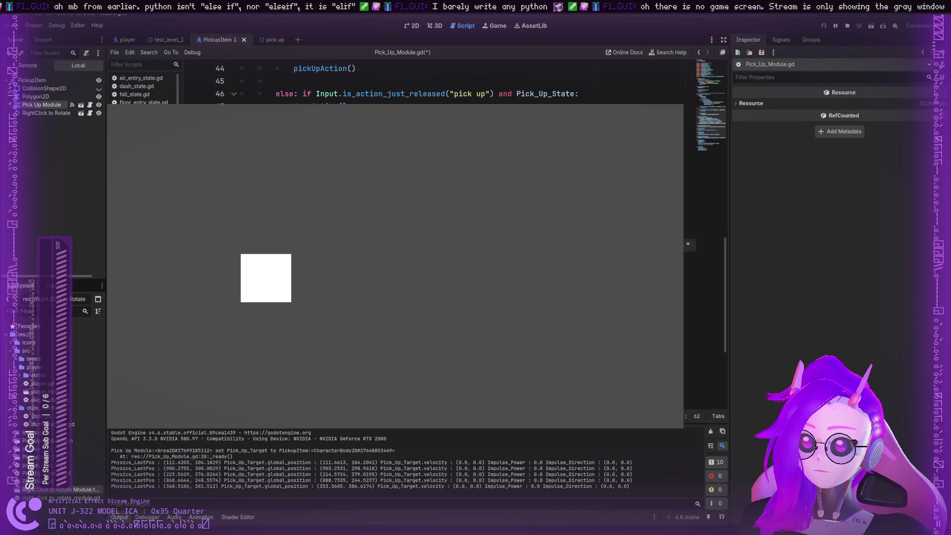
{"action": "left_click", "coordinate": [579, 245]}
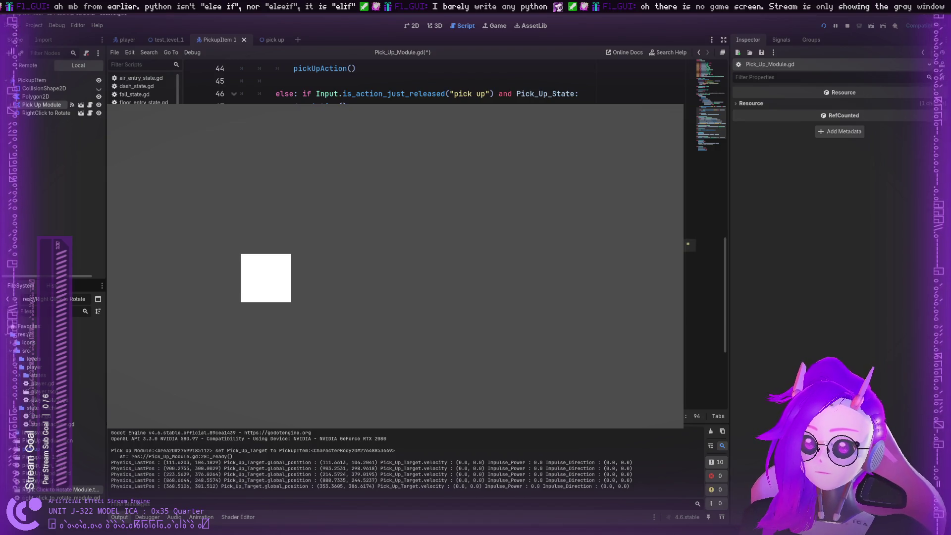
{"action": "key", "text": "ctrl+z"}
{"action": "key", "text": "ctrl+s"}
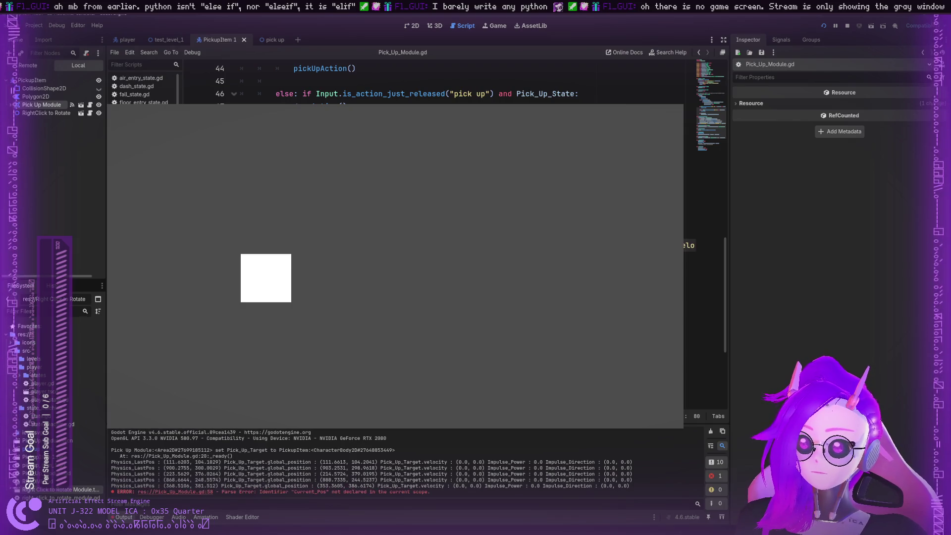
{"action": "left_click", "coordinate": [822, 27]}
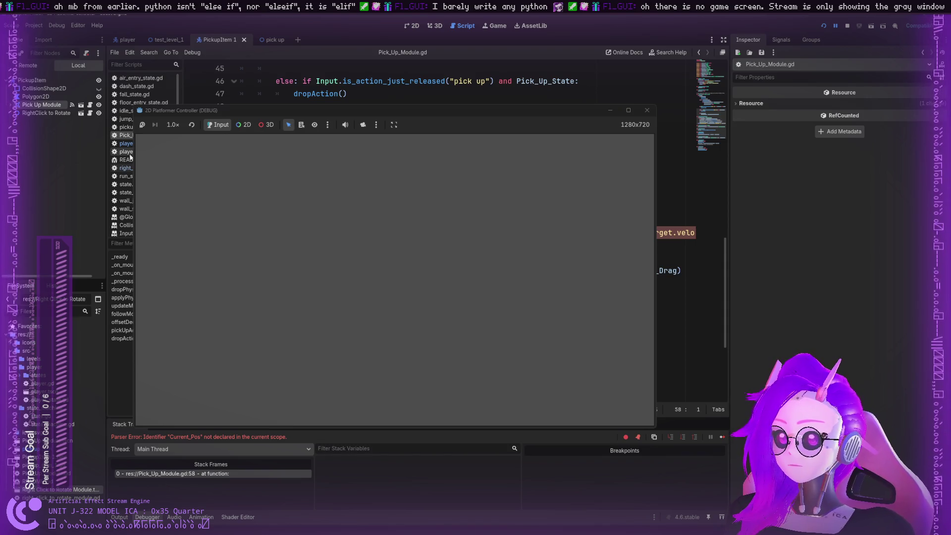
Stop the game with F8, indent line 58's print into the block, and run again
{"action": "left_click", "coordinate": [284, 242]}
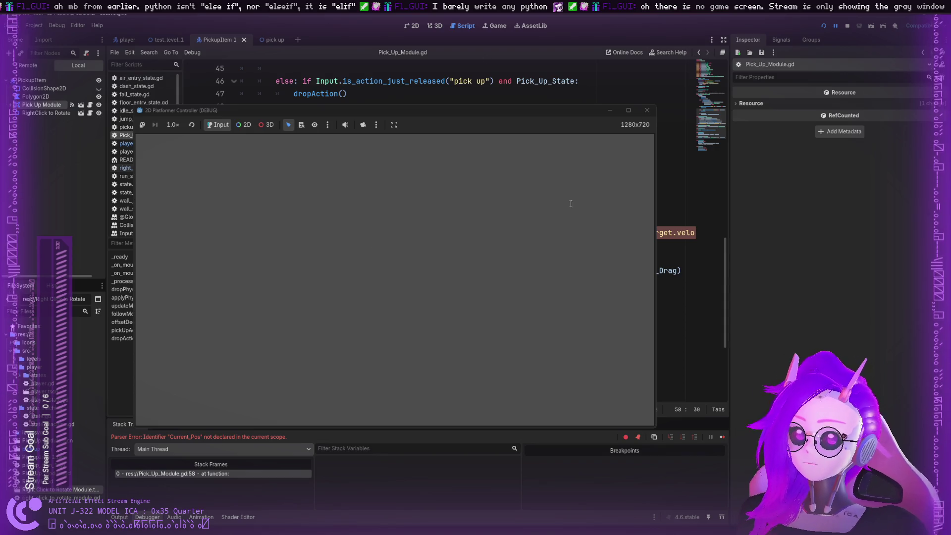
{"action": "key", "text": "F8"}
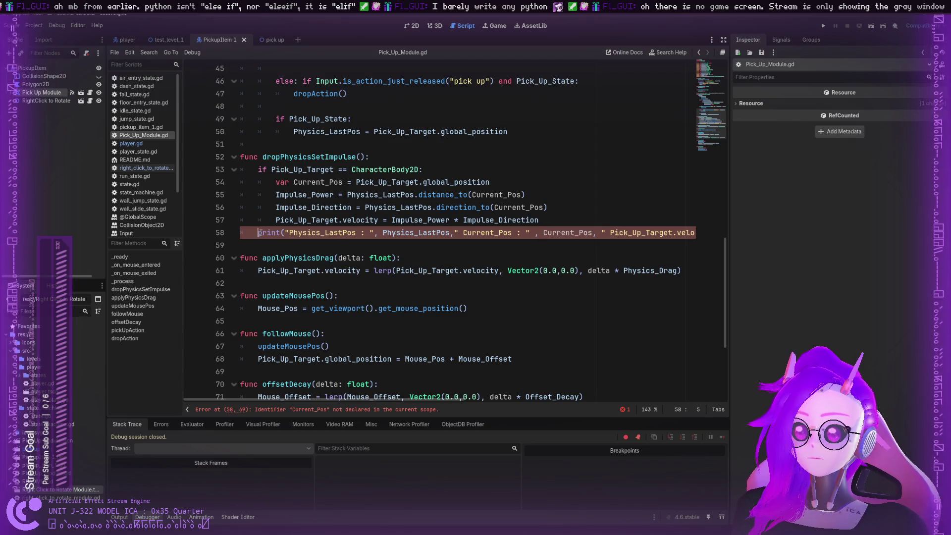
{"action": "key", "text": "Tab"}
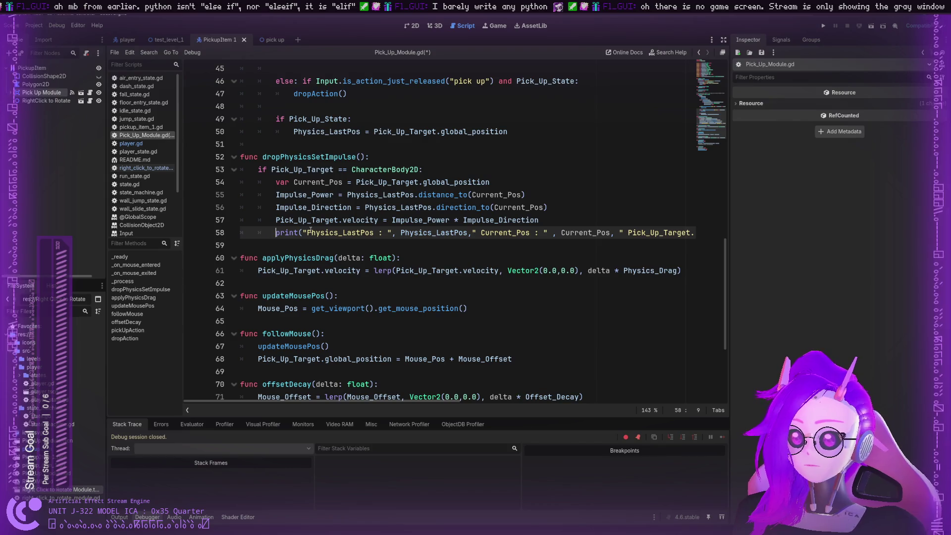
{"action": "left_click", "coordinate": [823, 24]}
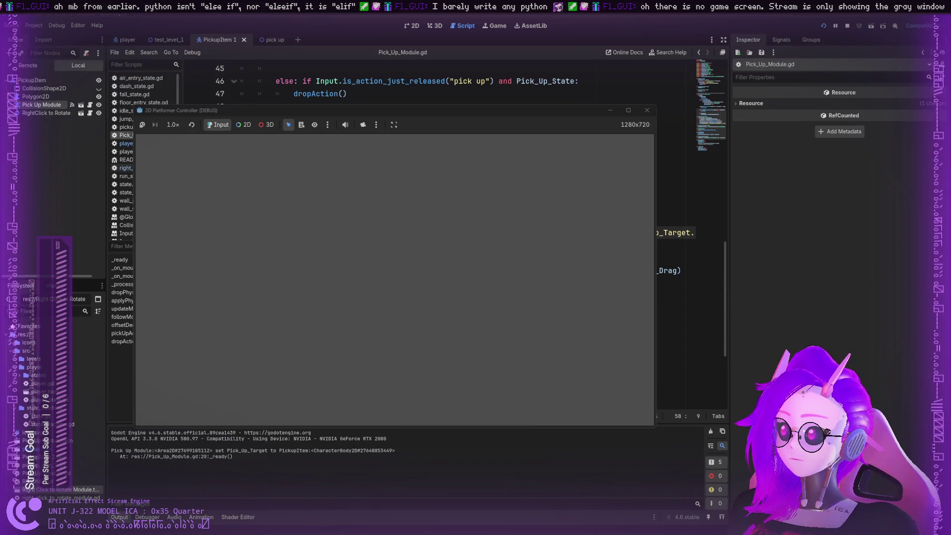
Drag the white square across the running game window and drop it
{"action": "mouse_move", "coordinate": [540, 218]}
{"action": "left_mouse_down"}
{"action": "mouse_move", "coordinate": [558, 220]}
{"action": "mouse_move", "coordinate": [220, 206]}
{"action": "mouse_move", "coordinate": [420, 250]}
{"action": "mouse_move", "coordinate": [232, 183]}
{"action": "mouse_move", "coordinate": [292, 256]}
{"action": "mouse_move", "coordinate": [328, 174]}
{"action": "left_mouse_up"}
{"action": "left_click", "coordinate": [347, 94]}
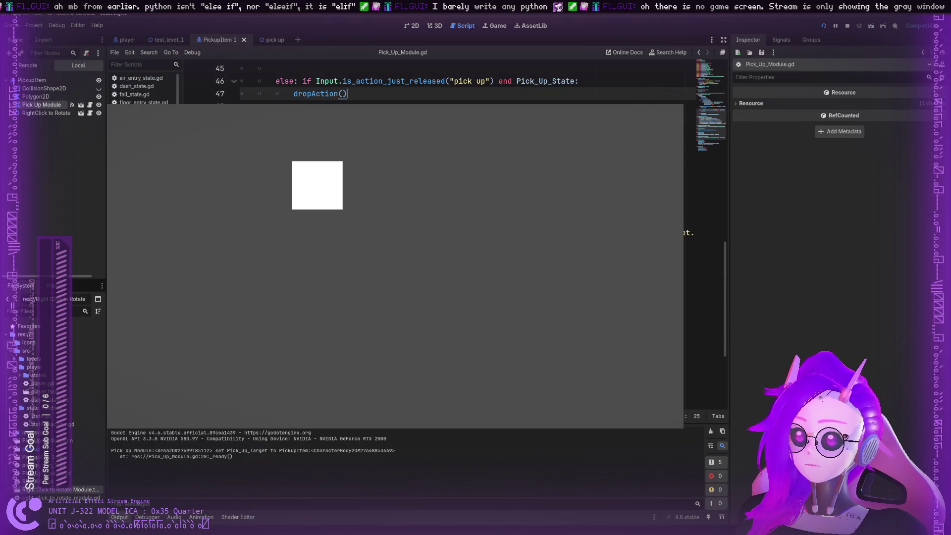
{"action": "key", "text": "Down"}
{"action": "key", "text": "Down"}
{"action": "key", "text": "Down"}
Delete the CharacterBody2D type check line from dropPhysicsSetImpulse and stop the game with F8
{"action": "key", "text": "End"}
{"action": "key", "text": "BackSpace"}
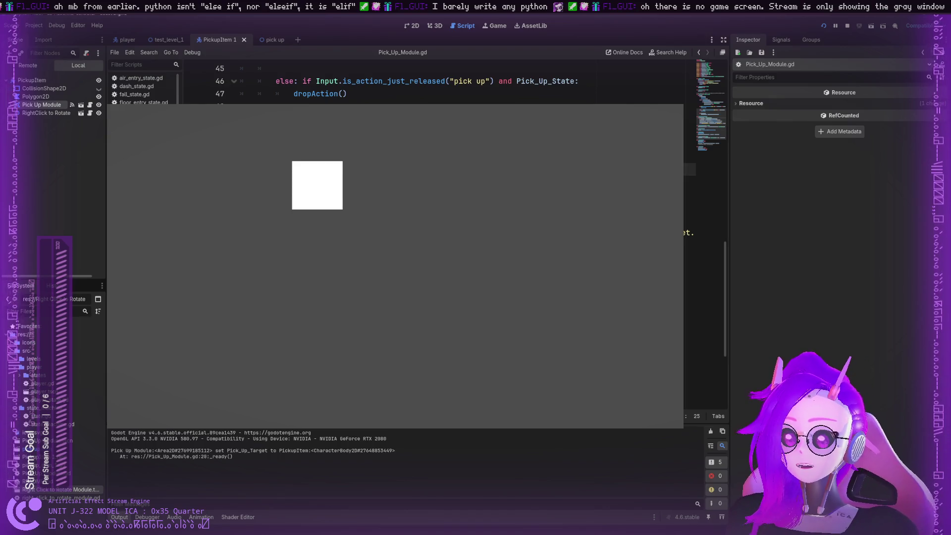
{"action": "key", "text": "BackSpace"}
{"action": "key", "text": "BackSpace"}
{"action": "key", "text": "BackSpace"}
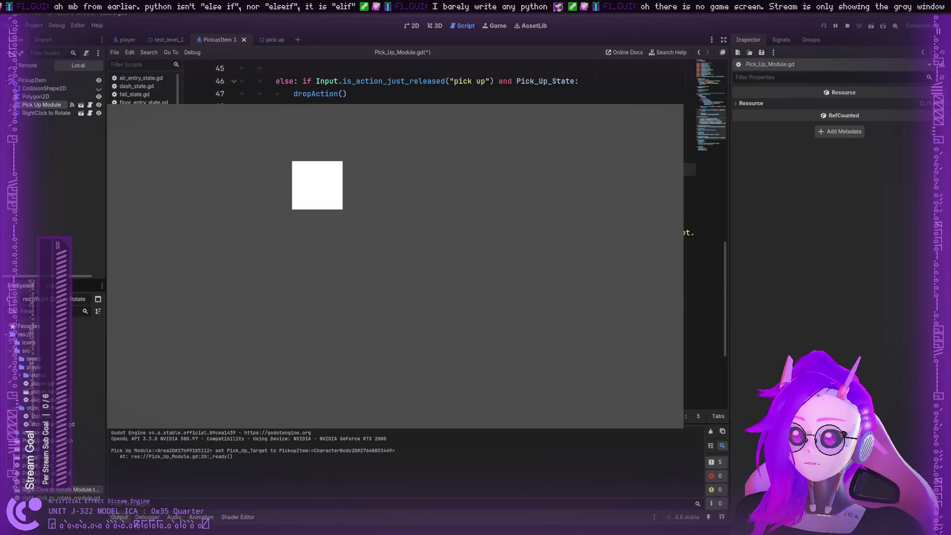
{"action": "key", "text": "BackSpace"}
{"action": "key", "text": "BackSpace"}
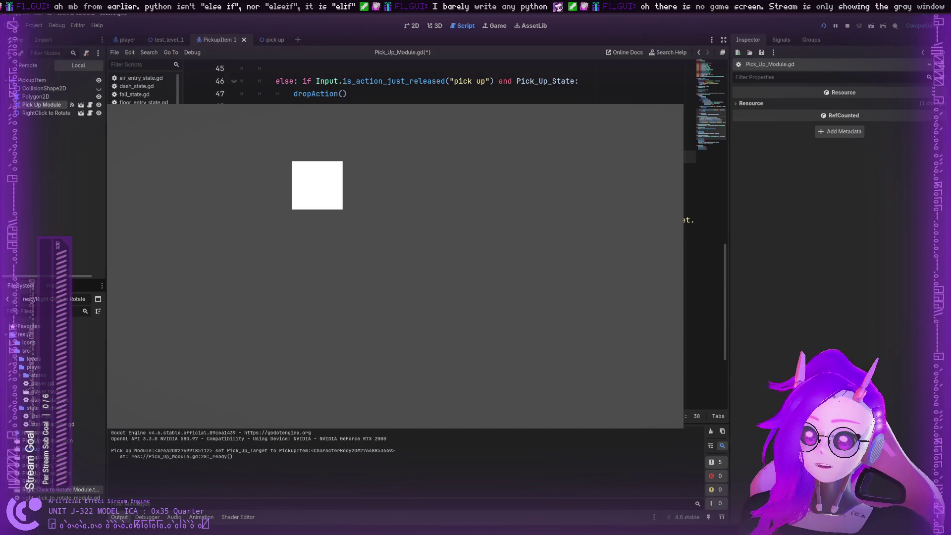
{"action": "key", "text": "F8"}
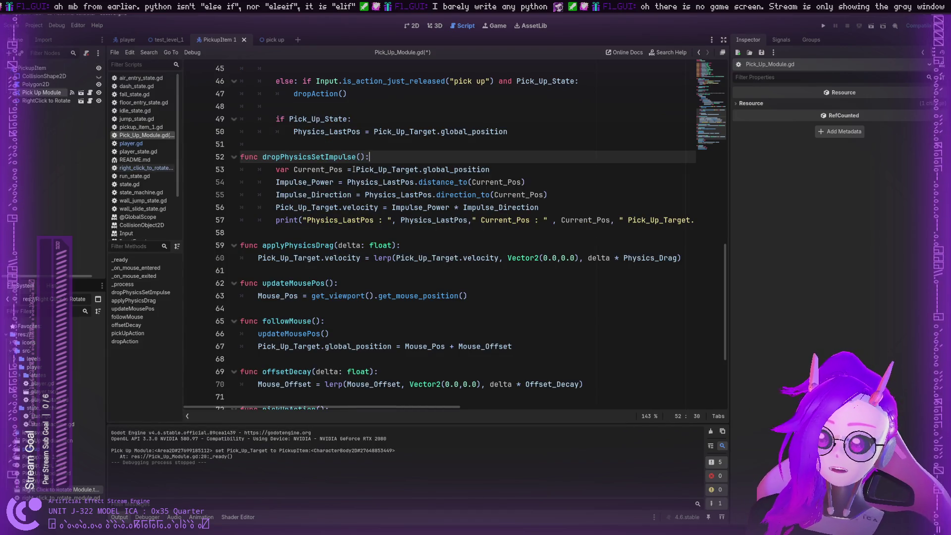
Restore the deleted CharacterBody2D check and change its 'is' operator to '=='
{"action": "key", "text": "ctrl+z"}
{"action": "key", "text": "ctrl+z"}
{"action": "key", "text": "ctrl+z"}
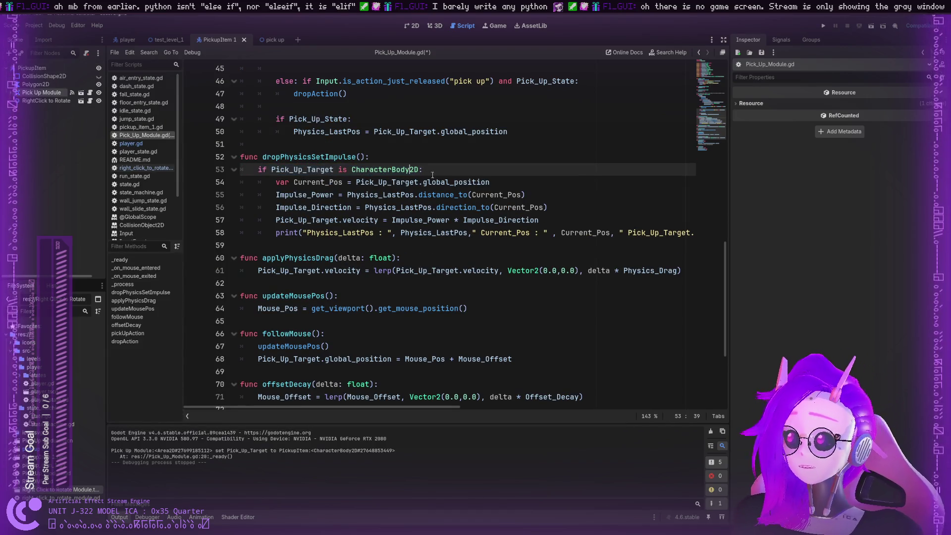
{"action": "mouse_move", "coordinate": [422, 170]}
{"action": "left_mouse_down"}
{"action": "mouse_move", "coordinate": [235, 168]}
{"action": "mouse_move", "coordinate": [332, 169]}
{"action": "mouse_move", "coordinate": [314, 158]}
{"action": "mouse_move", "coordinate": [257, 169]}
{"action": "left_mouse_up"}
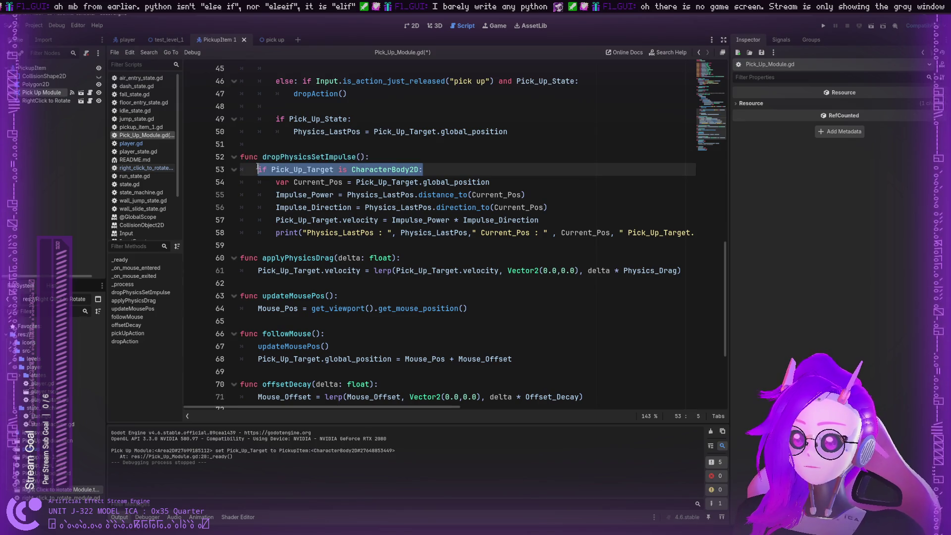
{"action": "left_click", "coordinate": [338, 169]}
{"action": "type", "text": "=="}
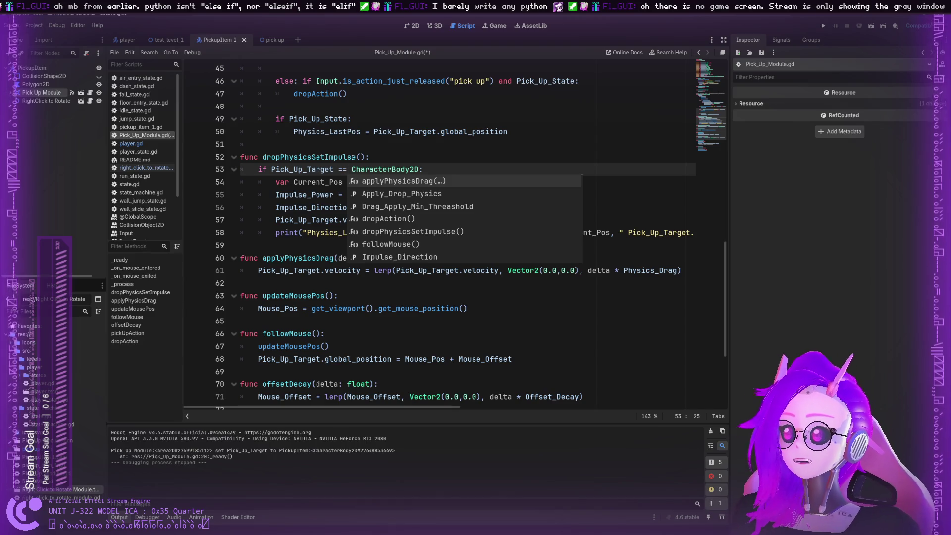
Delete the whole if line, keeping impulse lines 53–57 selected
{"action": "mouse_move", "coordinate": [424, 169]}
{"action": "left_mouse_down"}
{"action": "mouse_move", "coordinate": [238, 170]}
{"action": "mouse_move", "coordinate": [704, 220]}
{"action": "left_mouse_up"}
{"action": "key", "text": "BackSpace"}
{"action": "key", "text": "BackSpace"}
{"action": "scroll", "coordinate": [492, 416], "scroll_direction": "left", "scroll_amount": 5}
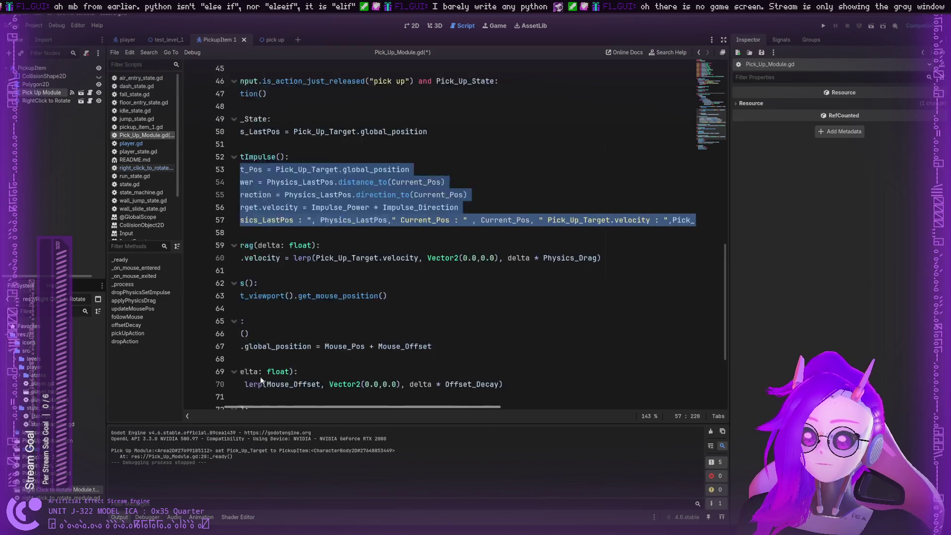
{"action": "key", "text": "BackSpace"}
{"action": "key", "text": "ctrl+z"}
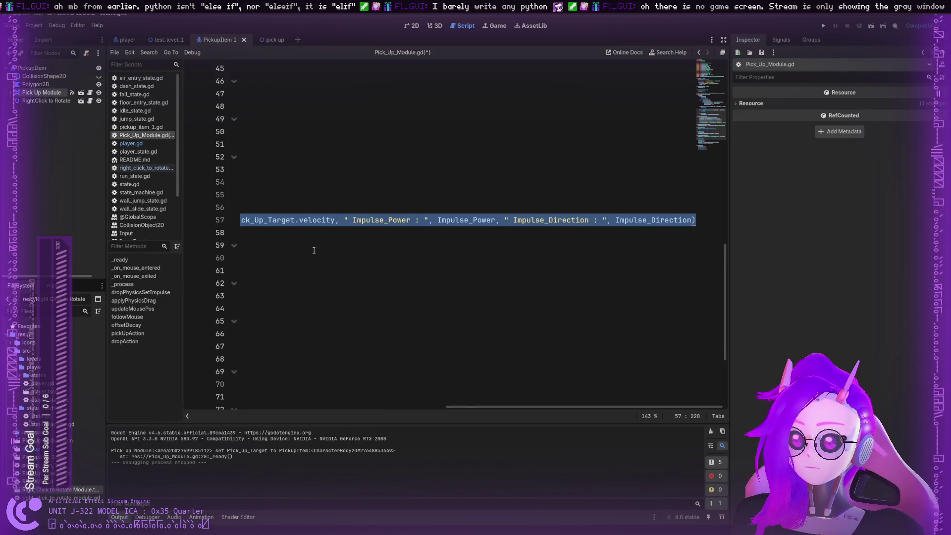
{"action": "scroll", "coordinate": [275, 312], "scroll_direction": "left", "scroll_amount": 5}
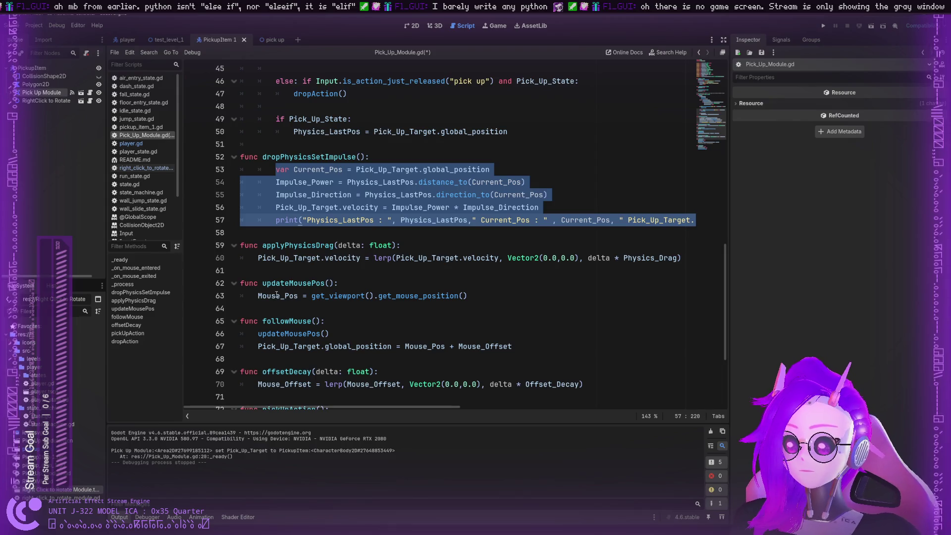
Unindent impulse lines 53–57 one level, save Pick_Up_Module.gd, and run the project
{"action": "key", "text": "shift+Tab"}
{"action": "left_click", "coordinate": [438, 157]}
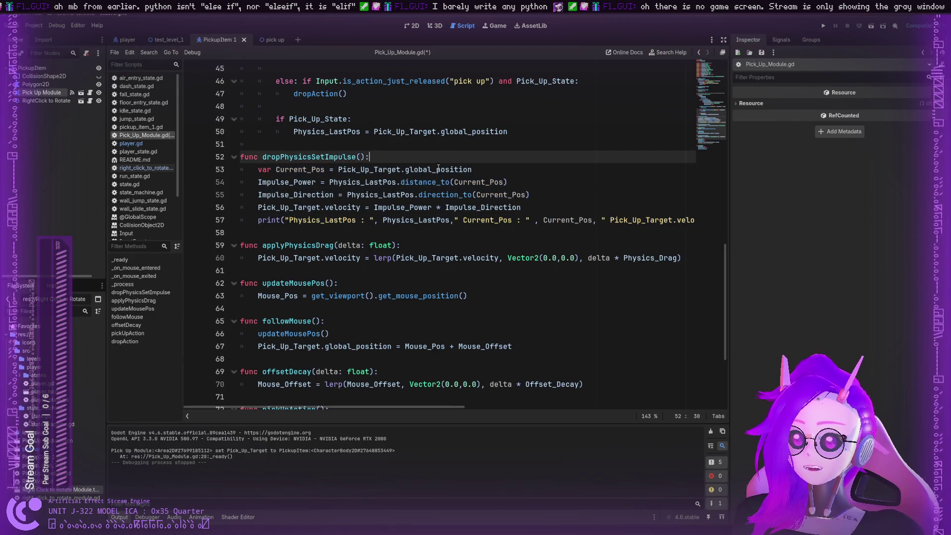
{"action": "key", "text": "ctrl+s"}
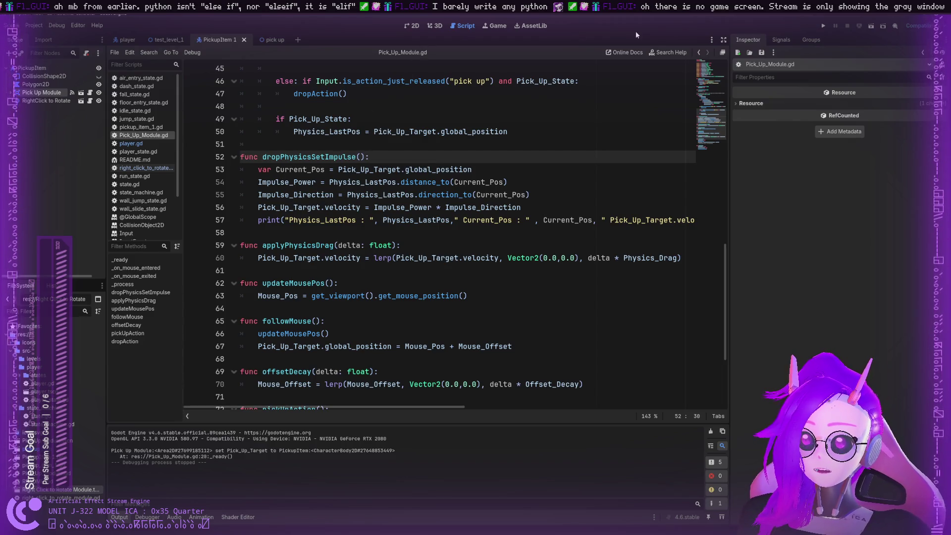
{"action": "left_click", "coordinate": [823, 25]}
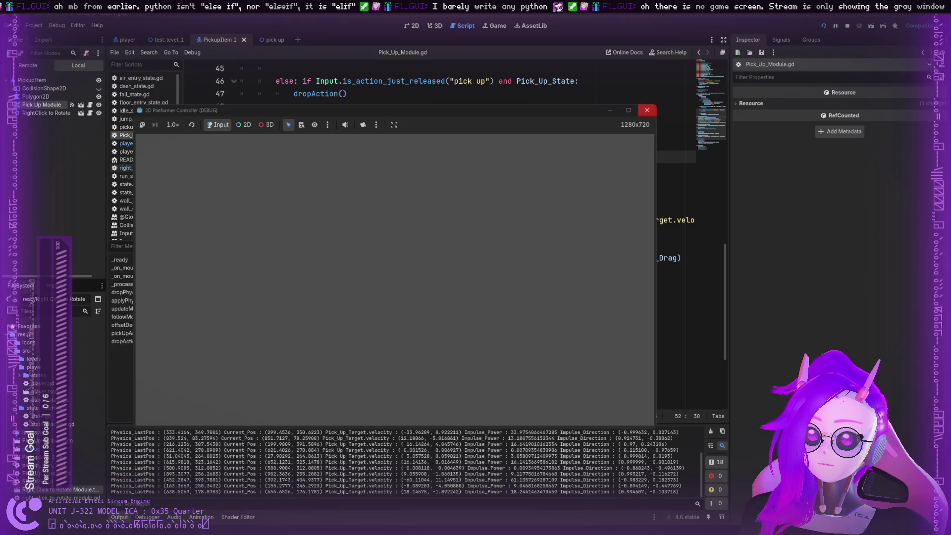
Close the game and cut the Physics_LastPos and Current_Pos fields from line 57's print
{"action": "left_click", "coordinate": [646, 110]}
{"action": "left_click", "coordinate": [360, 220]}
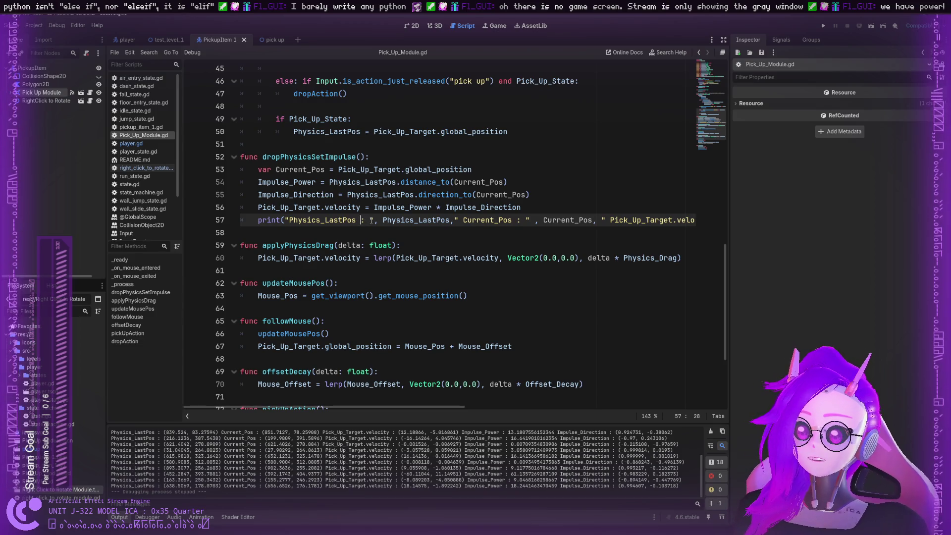
{"action": "left_click_drag", "start_coordinate": [370, 220], "coordinate": [289, 220]}
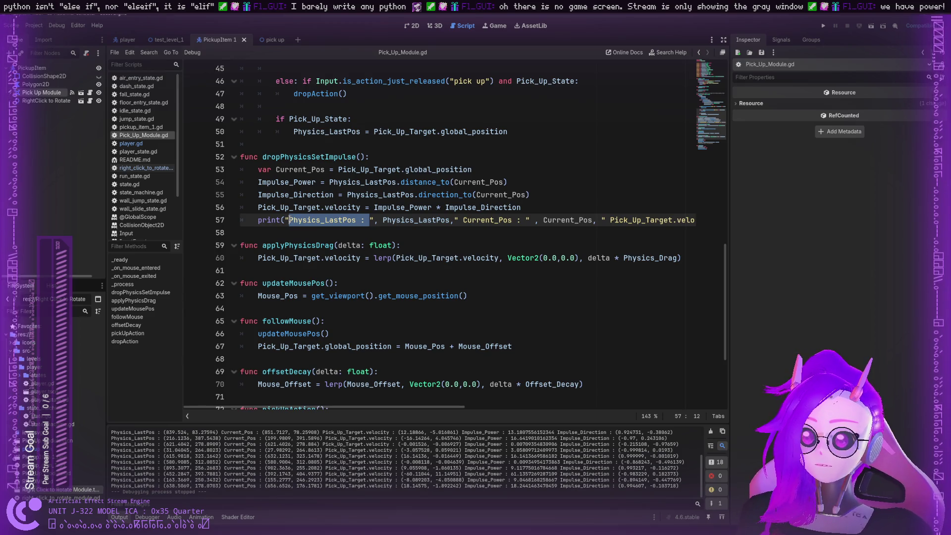
{"action": "key", "text": "BackSpace"}
{"action": "left_click_drag", "start_coordinate": [521, 220], "coordinate": [285, 220]}
{"action": "key", "text": "BackSpace"}
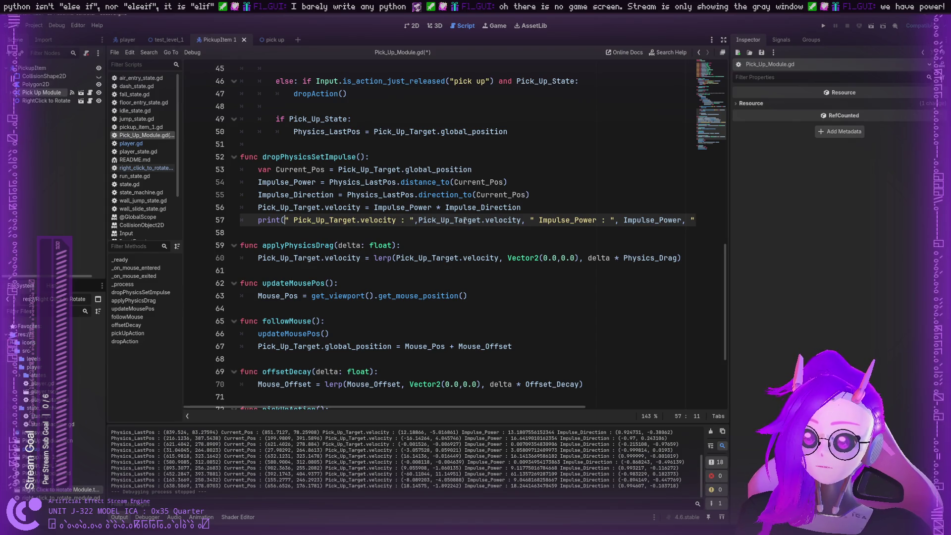
Check the remaining velocity, Impulse_Power and Impulse_Direction fields, then save and rerun with F5
{"action": "left_click_drag", "start_coordinate": [526, 220], "coordinate": [740, 219]}
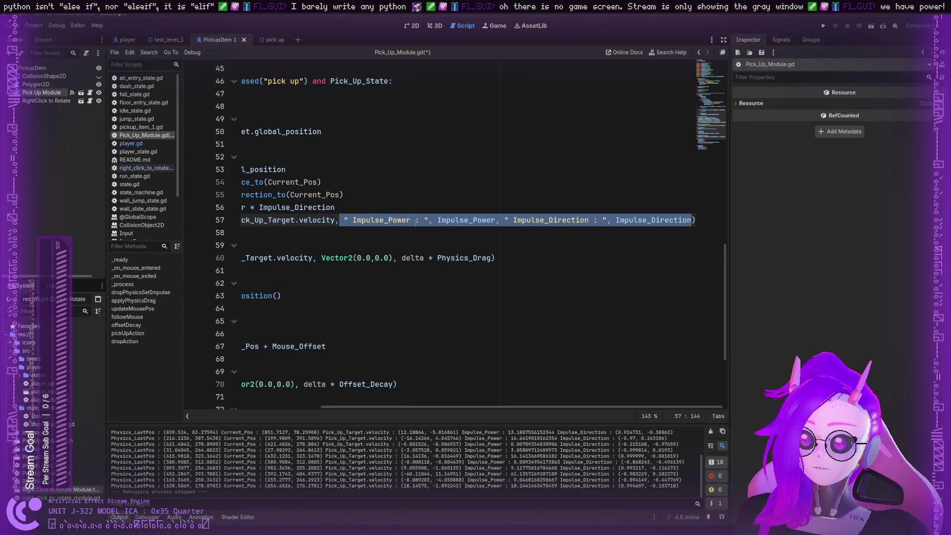
{"action": "left_click", "coordinate": [354, 220]}
{"action": "left_click_drag", "start_coordinate": [343, 220], "coordinate": [238, 220]}
{"action": "left_click", "coordinate": [386, 220]}
{"action": "key", "text": "F5"}
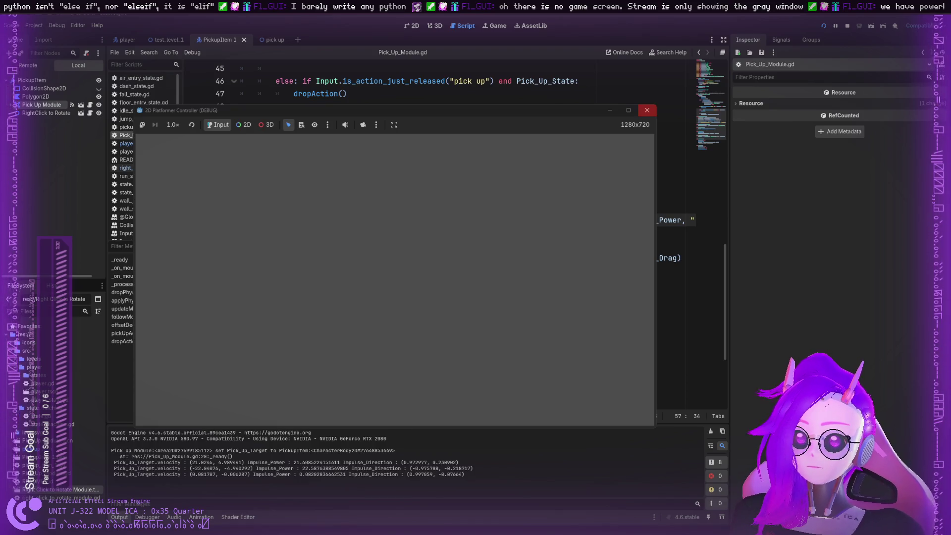
Close the game and insert a blank line 42 after Apply_Drop_Physics = false
{"action": "left_click", "coordinate": [646, 110]}
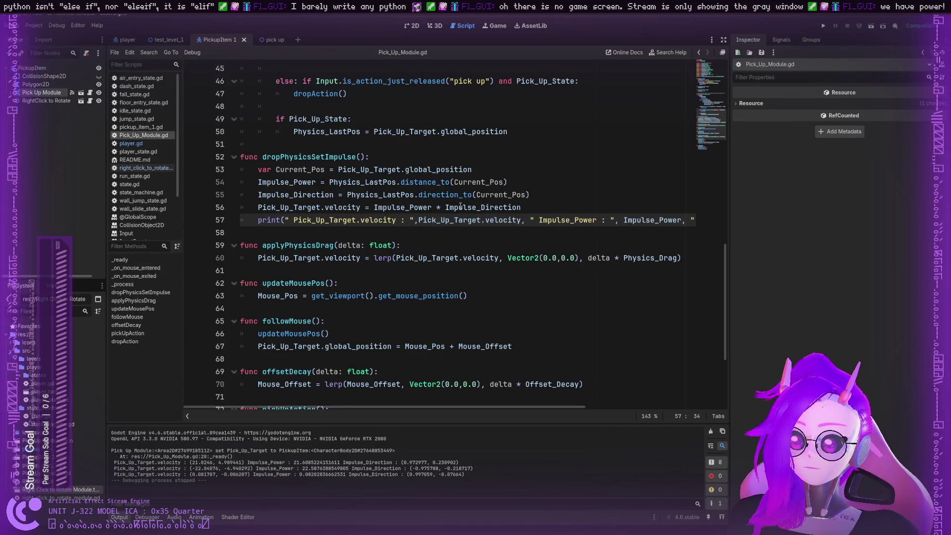
{"action": "scroll", "coordinate": [367, 211], "scroll_direction": "up", "scroll_amount": 2}
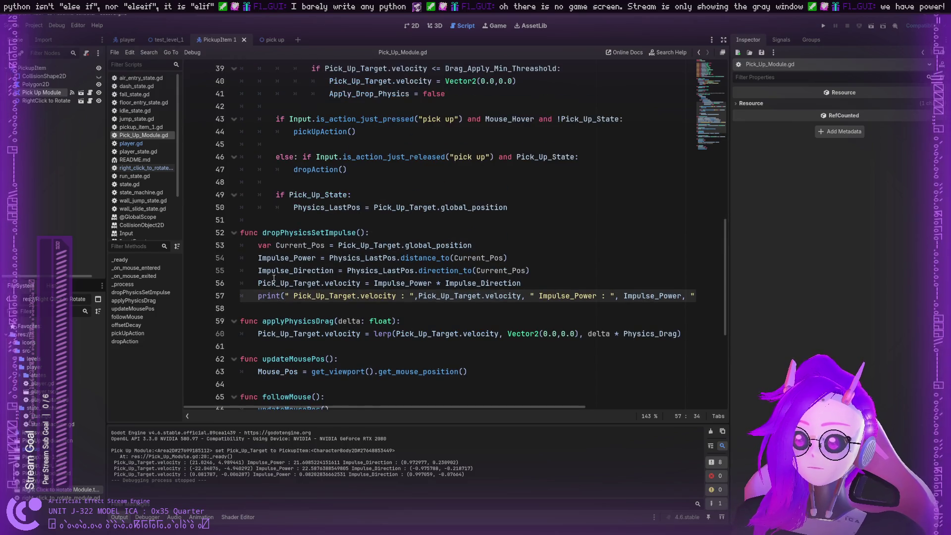
{"action": "mouse_move", "coordinate": [260, 295]}
{"action": "left_mouse_down"}
{"action": "mouse_move", "coordinate": [693, 287]}
{"action": "mouse_move", "coordinate": [240, 283]}
{"action": "left_mouse_up"}
{"action": "left_click", "coordinate": [326, 194]}
{"action": "scroll", "coordinate": [329, 297], "scroll_direction": "up", "scroll_amount": 4}
{"action": "scroll", "coordinate": [331, 346], "scroll_direction": "down", "scroll_amount": 2}
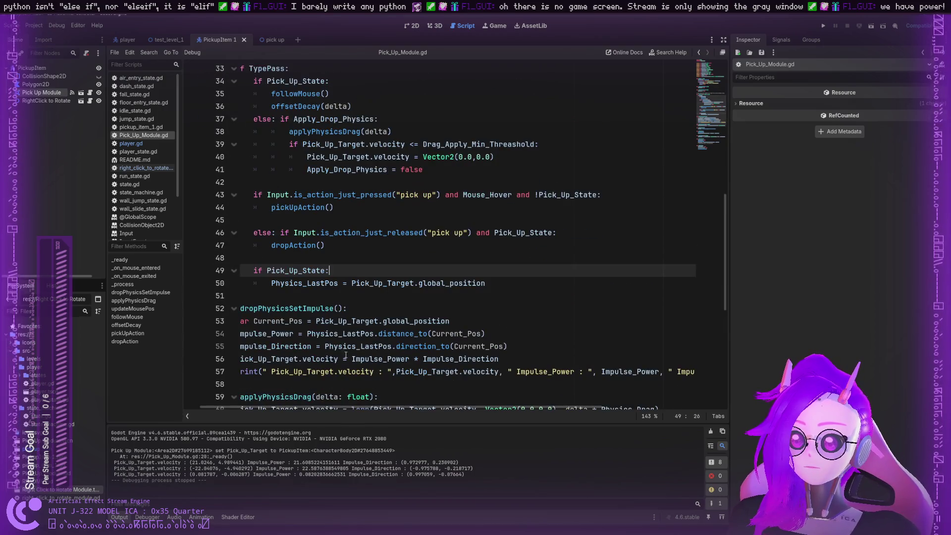
{"action": "scroll", "coordinate": [330, 408], "scroll_direction": "left", "scroll_amount": 2}
{"action": "left_click", "coordinate": [479, 171]}
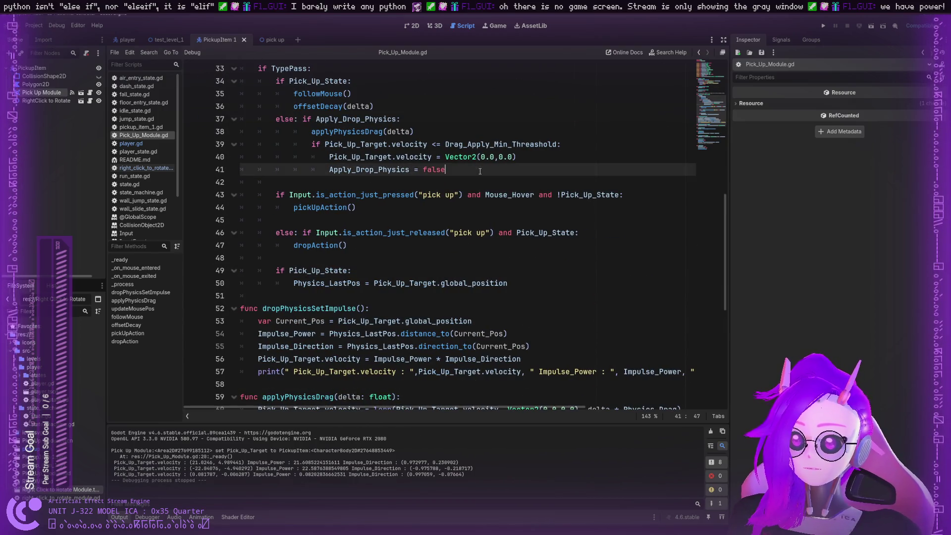
{"action": "key", "text": "Up"}
{"action": "key", "text": "Up"}
{"action": "key", "text": "Up"}
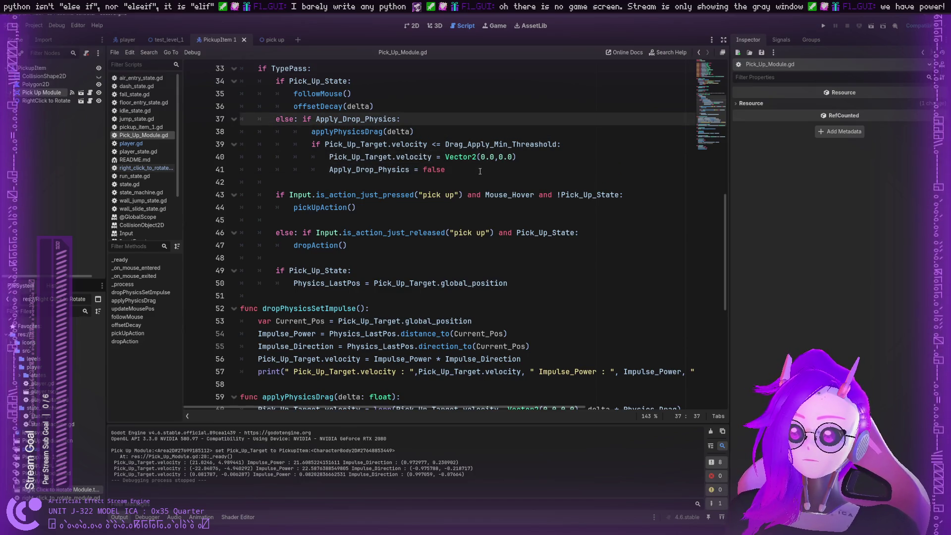
{"action": "key", "text": "Down"}
{"action": "key", "text": "Down"}
{"action": "key", "text": "Down"}
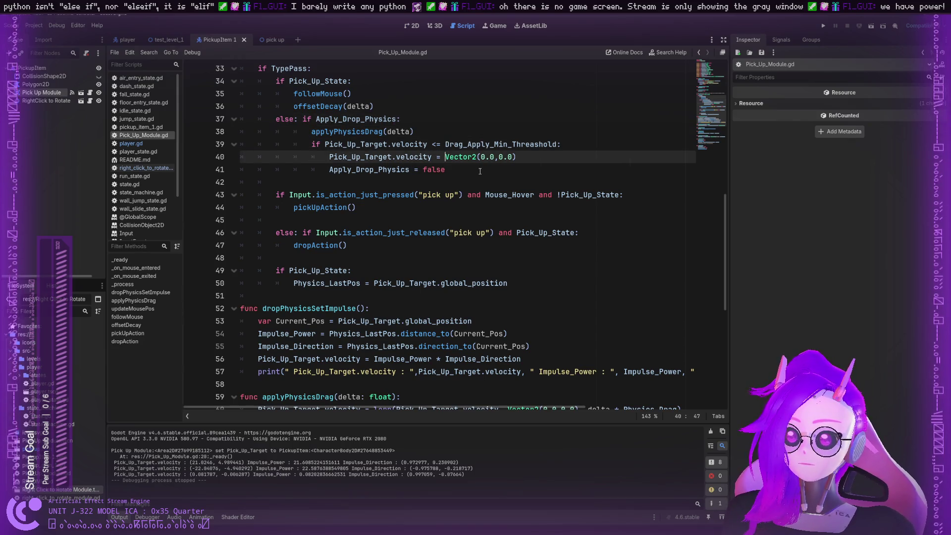
{"action": "key", "text": "Return"}
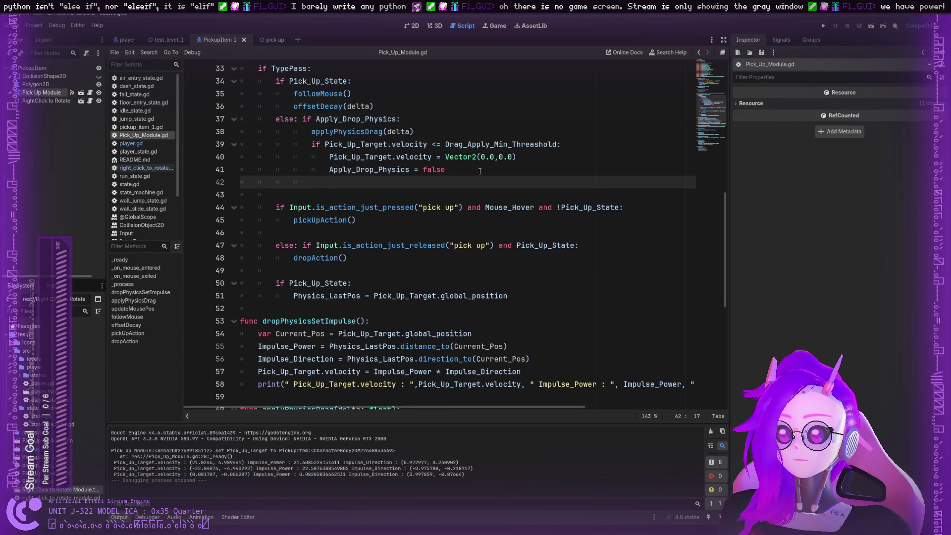
Start line 42 with print("Physics Apply? = ", Apply_Drop_Physics using autocomplete
{"action": "type", "text": "int("}
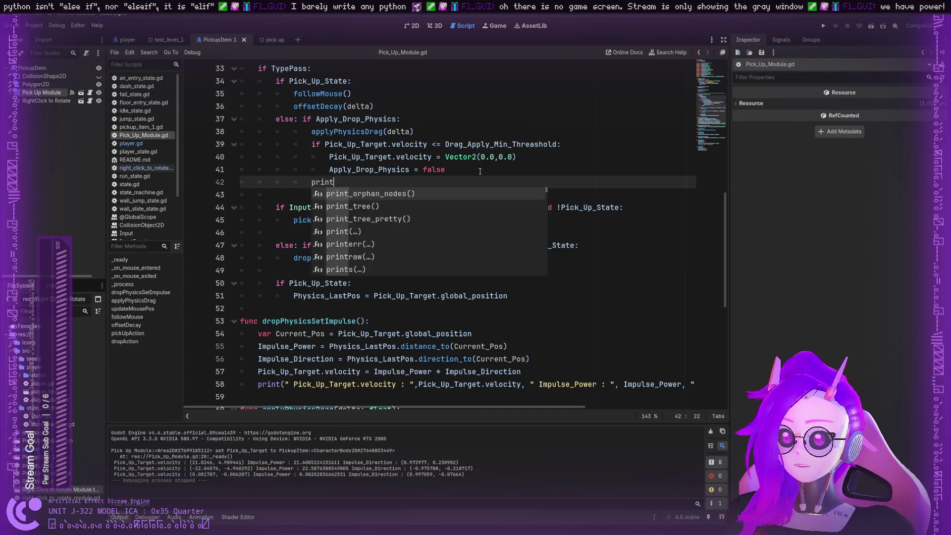
{"action": "type", "text": "\"Phy"}
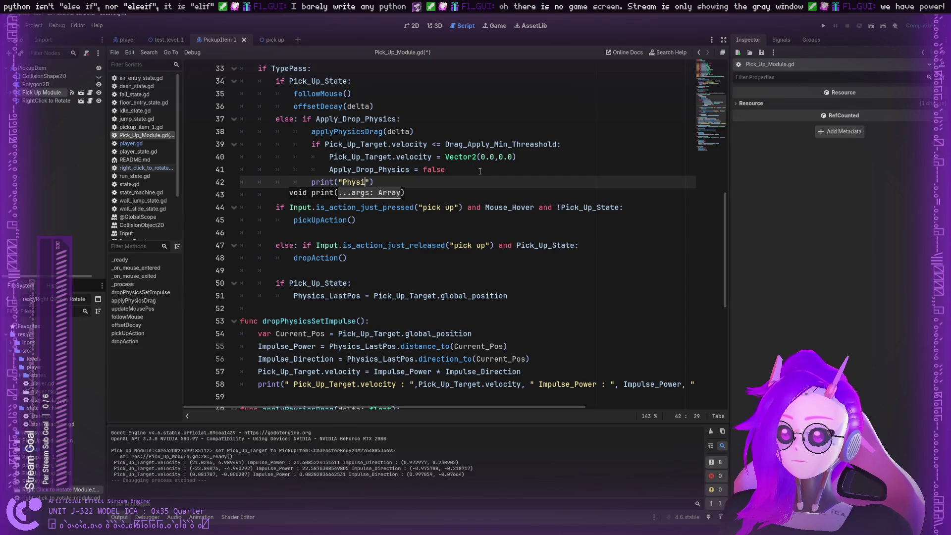
{"action": "type", "text": "sics Apply? ="}
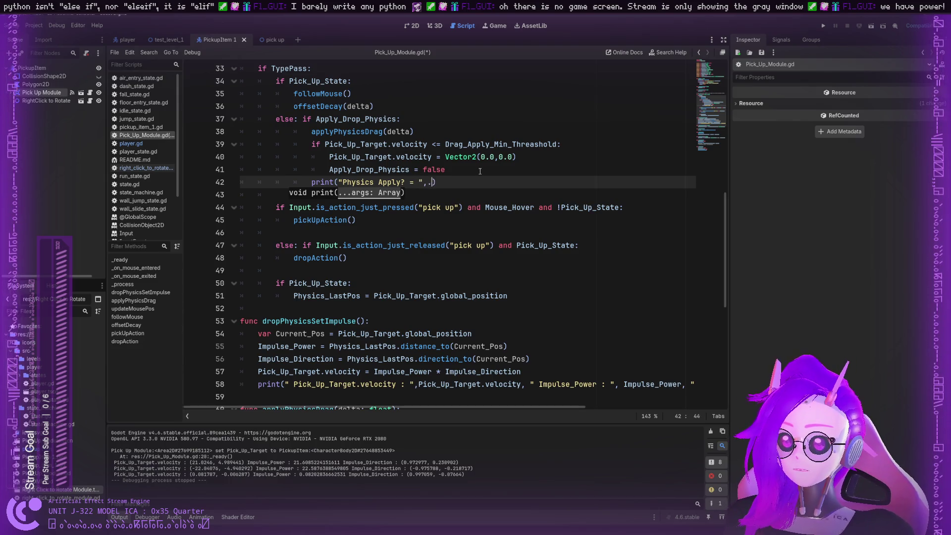
{"action": "key", "text": "BackSpace"}
{"action": "key", "text": "BackSpace"}
{"action": "type", "text": "App"}
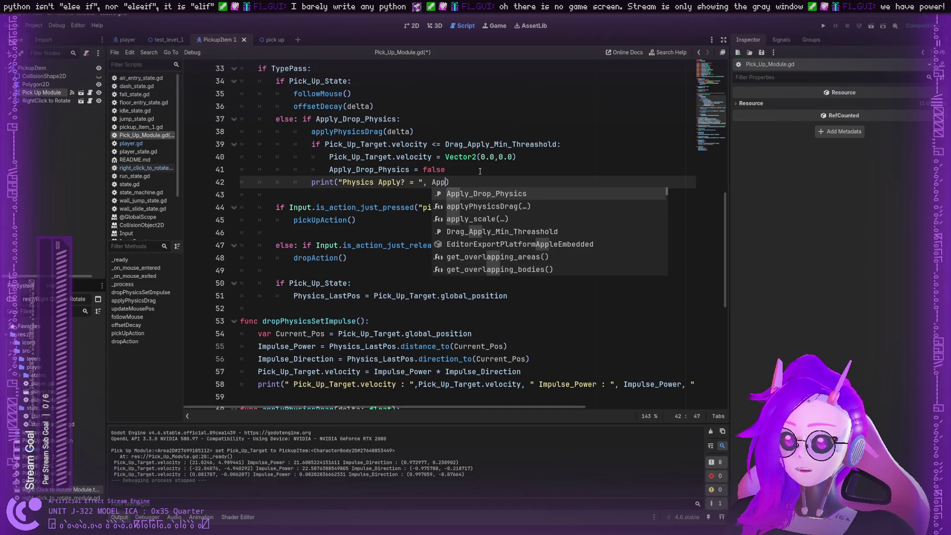
{"action": "key", "text": "Return"}
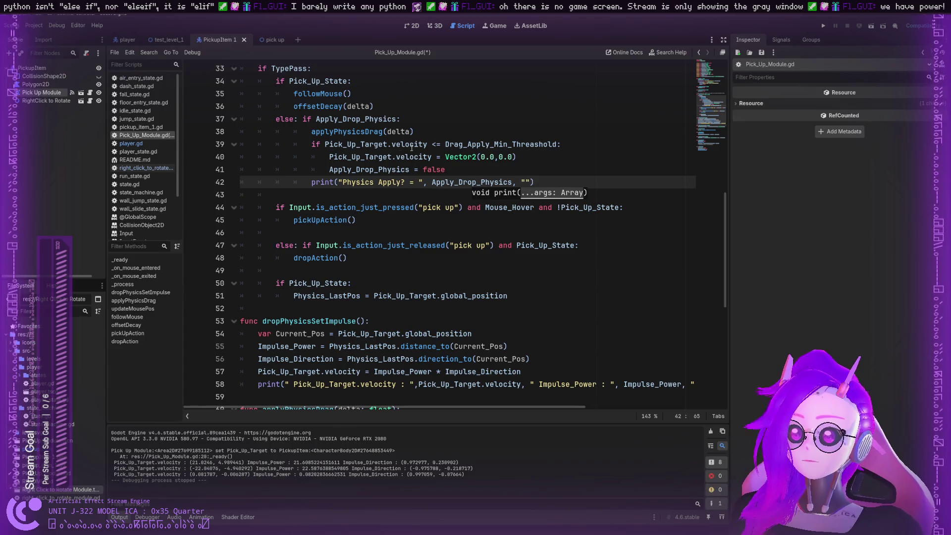
Paste velocity from line 40 into the second string and shape it into a ' Velocity = ' label
{"action": "double_click", "coordinate": [392, 157]}
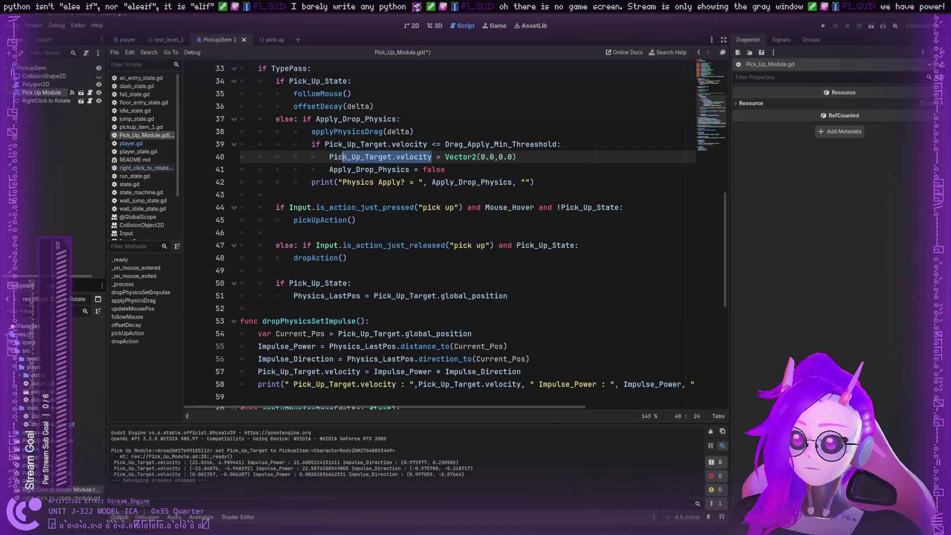
{"action": "left_click", "coordinate": [525, 181]}
{"action": "type", "text": "Pick_Up_Target.velocity"}
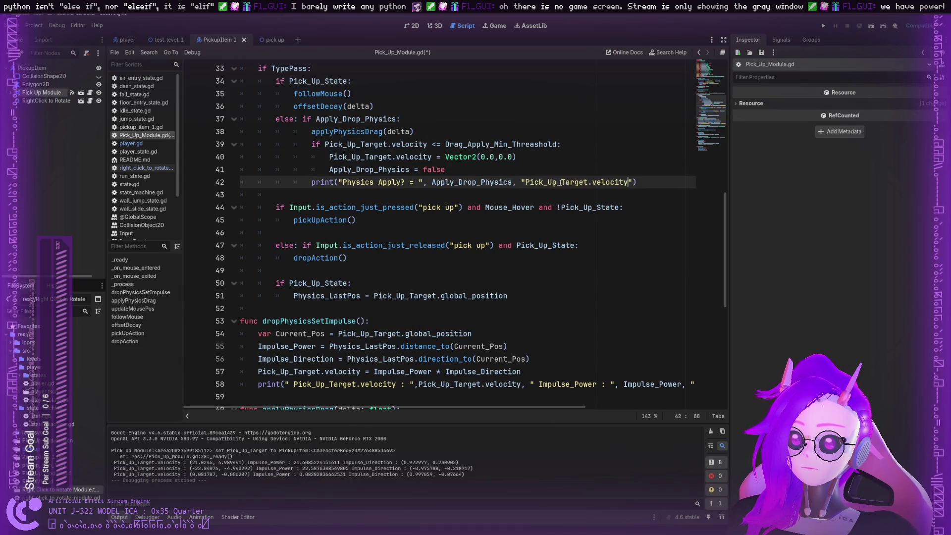
{"action": "left_click_drag", "start_coordinate": [595, 182], "coordinate": [528, 182]}
{"action": "key", "text": "BackSpace"}
{"action": "left_click", "coordinate": [528, 181]}
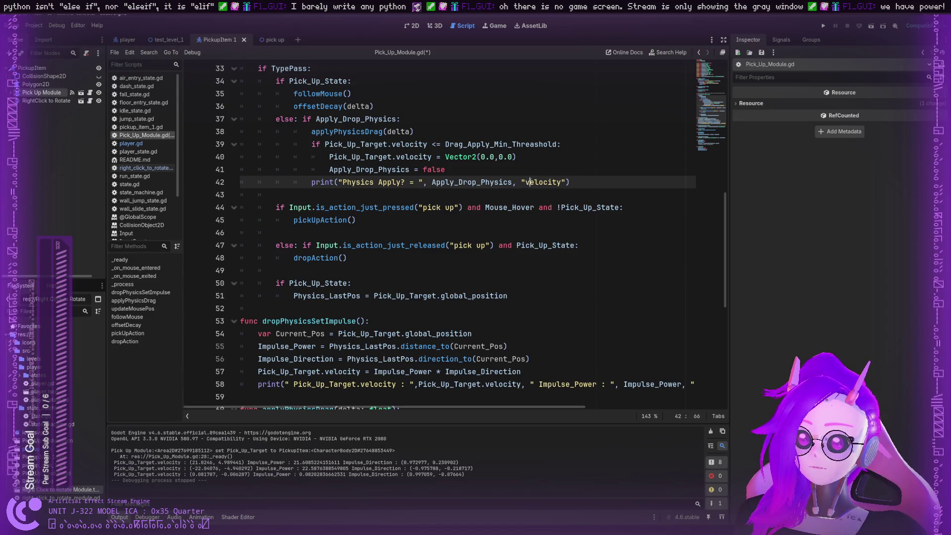
{"action": "key", "text": "Left"}
Append Pick_Up_Target.velocity, add the '|' separator, and insert the missing comma
{"action": "left_click", "coordinate": [569, 182]}
{"action": "type", "text": "\""}
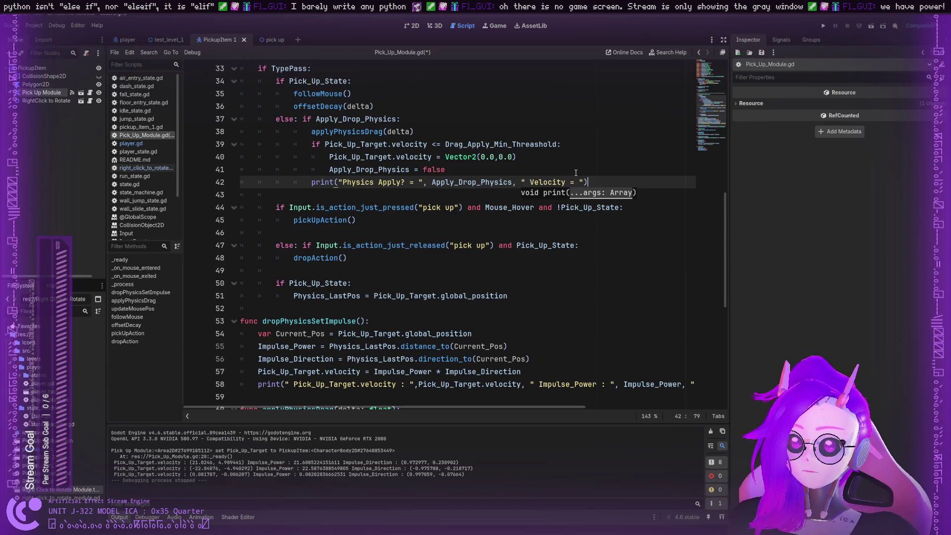
{"action": "type", "text": " Pick_Up_Target.velocity"}
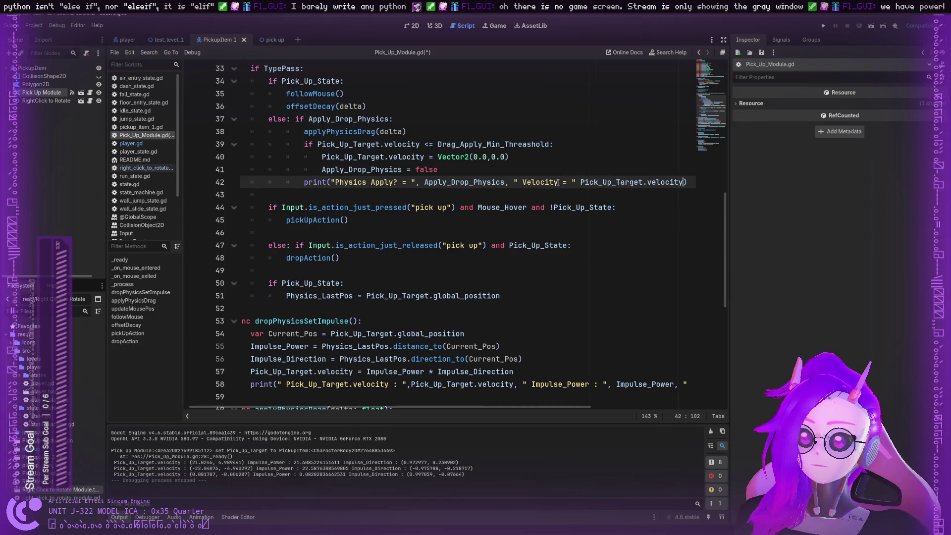
{"action": "left_click", "coordinate": [519, 182]}
{"action": "type", "text": "|"}
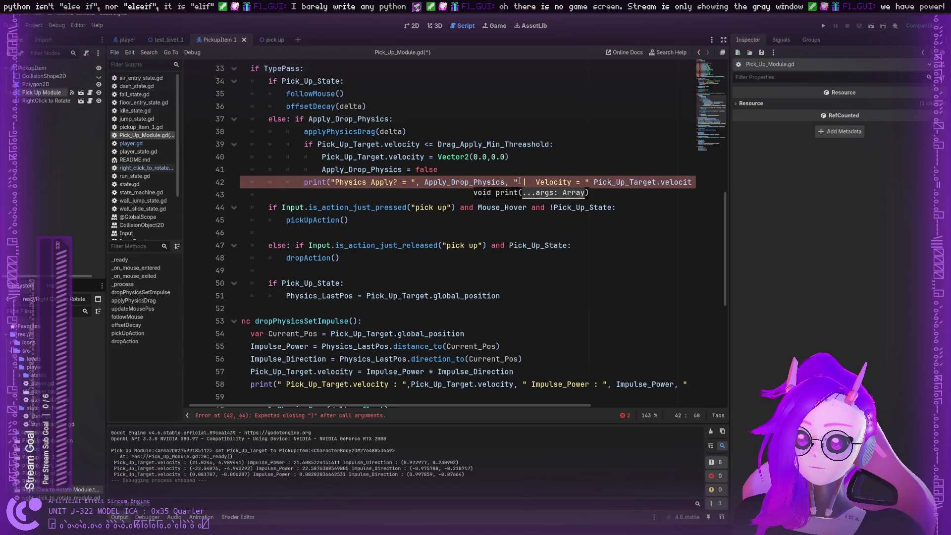
{"action": "left_click_drag", "start_coordinate": [593, 183], "coordinate": [694, 182]}
{"action": "key", "text": "Right"}
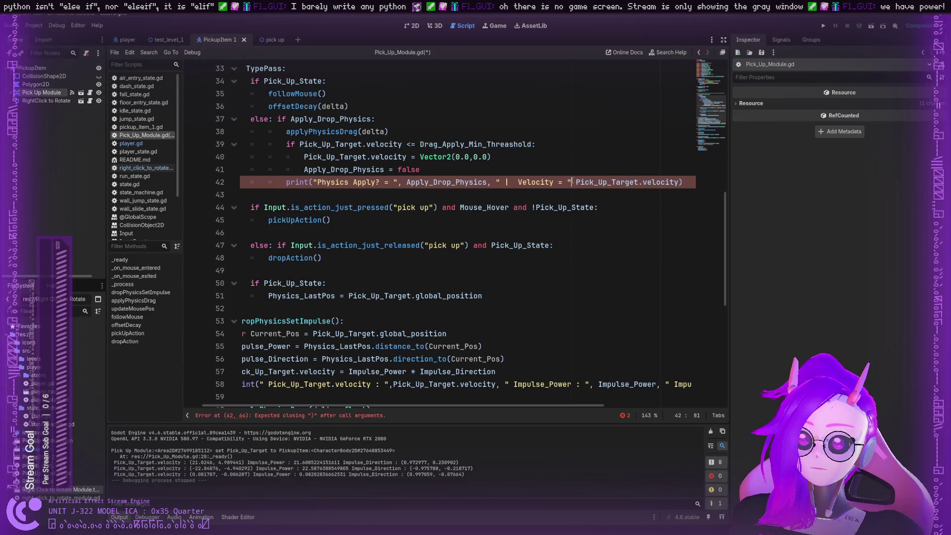
{"action": "type", "text": ","}
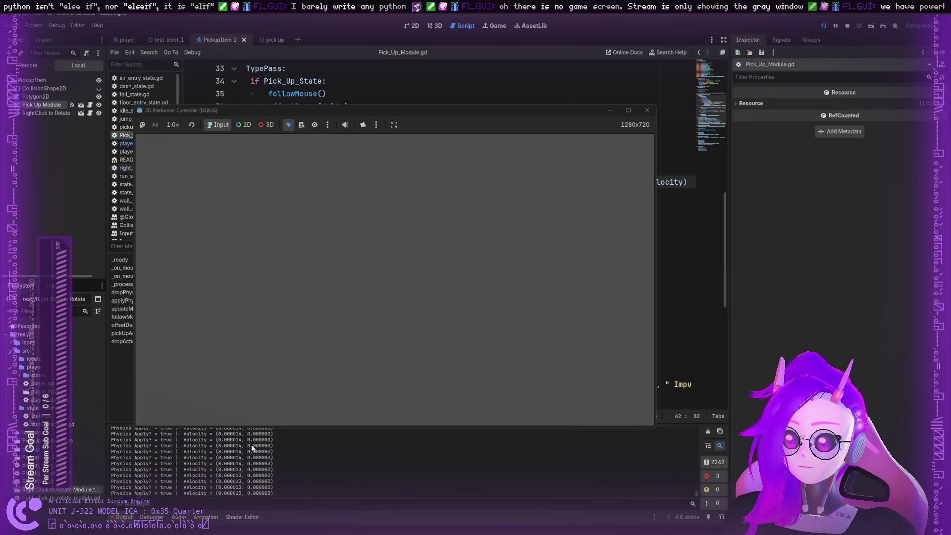
Review Pick_Up_Module.gd lines 16–21 while the log shows Physics Apply? = true with tiny velocities
{"action": "scroll", "coordinate": [416, 157], "scroll_direction": "up", "scroll_amount": 7}
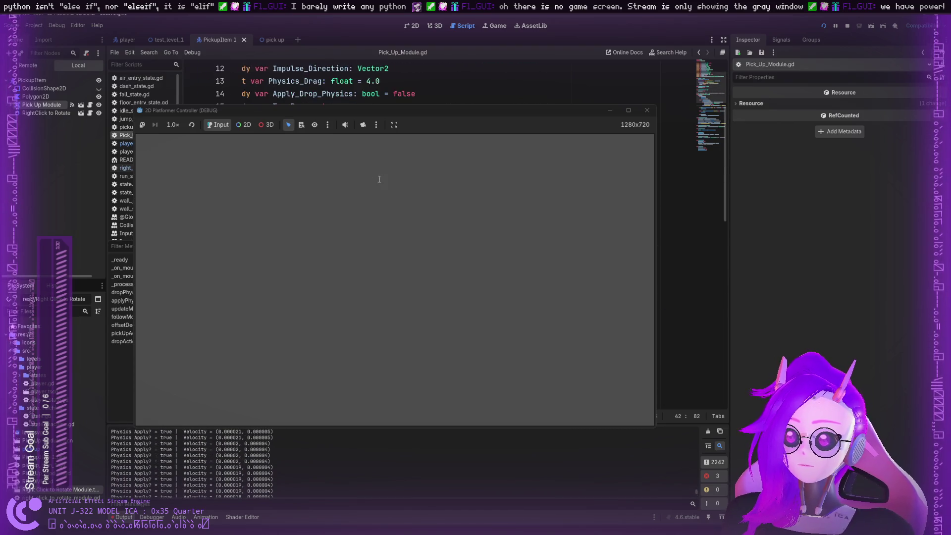
{"action": "left_click", "coordinate": [449, 117]}
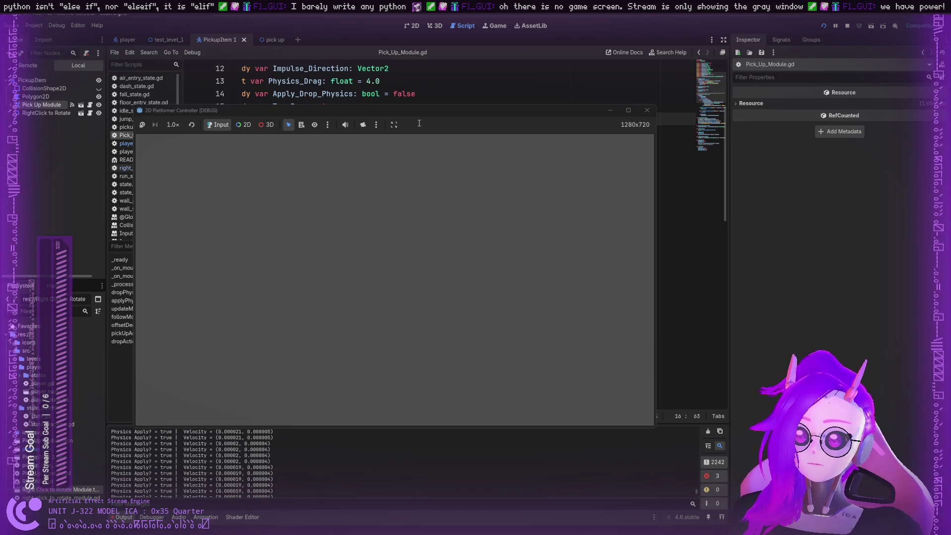
{"action": "key", "text": "End"}
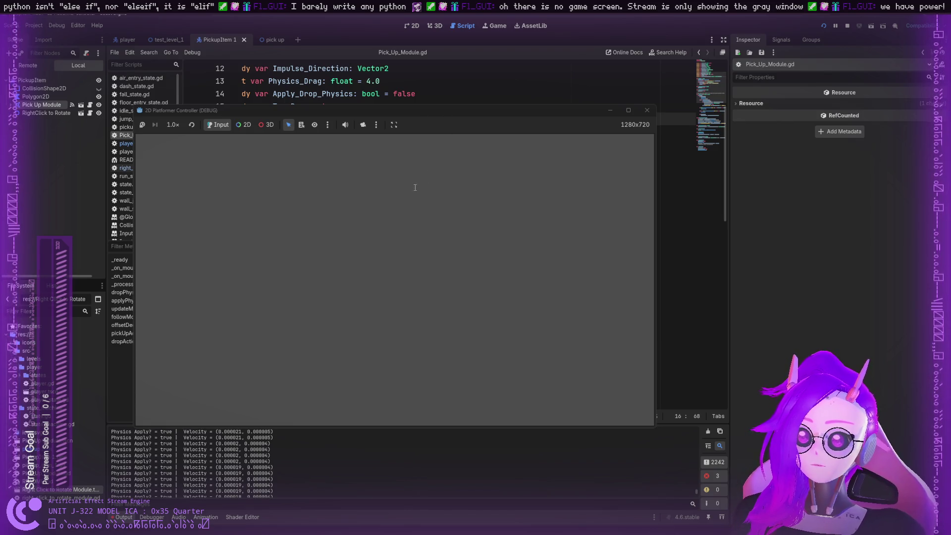
{"action": "key", "text": "Down"}
{"action": "key", "text": "Down"}
{"action": "key", "text": "Down"}
{"action": "scroll", "coordinate": [397, 217], "scroll_direction": "down", "scroll_amount": 3}
{"action": "scroll", "coordinate": [397, 217], "scroll_direction": "down", "scroll_amount": 6}
{"action": "scroll", "coordinate": [394, 225], "scroll_direction": "up", "scroll_amount": 1}
{"action": "scroll", "coordinate": [391, 230], "scroll_direction": "down", "scroll_amount": 1}
{"action": "scroll", "coordinate": [390, 228], "scroll_direction": "up", "scroll_amount": 7}
{"action": "scroll", "coordinate": [387, 230], "scroll_direction": "down", "scroll_amount": 1}
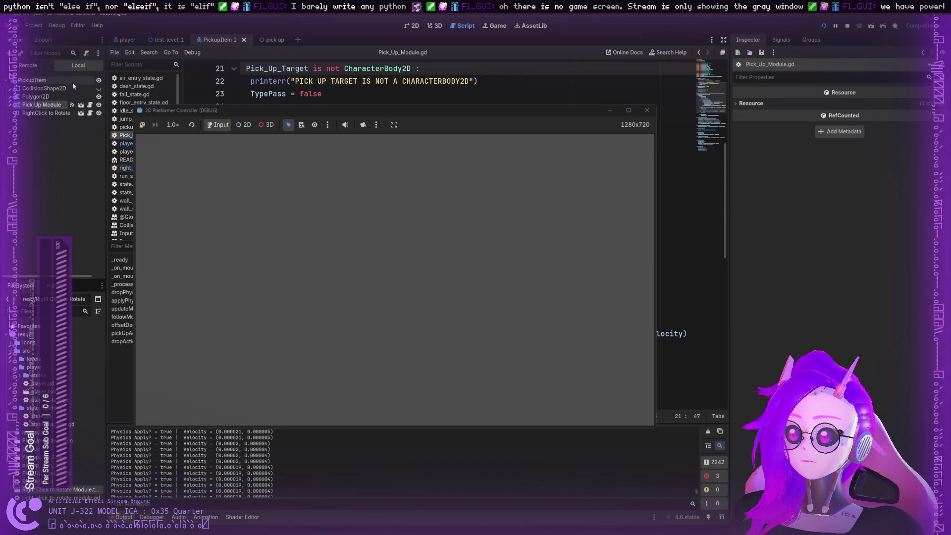
Scroll player.gd to func update_flip_h at line 114, then switch to the player scene
{"action": "left_click", "coordinate": [124, 143]}
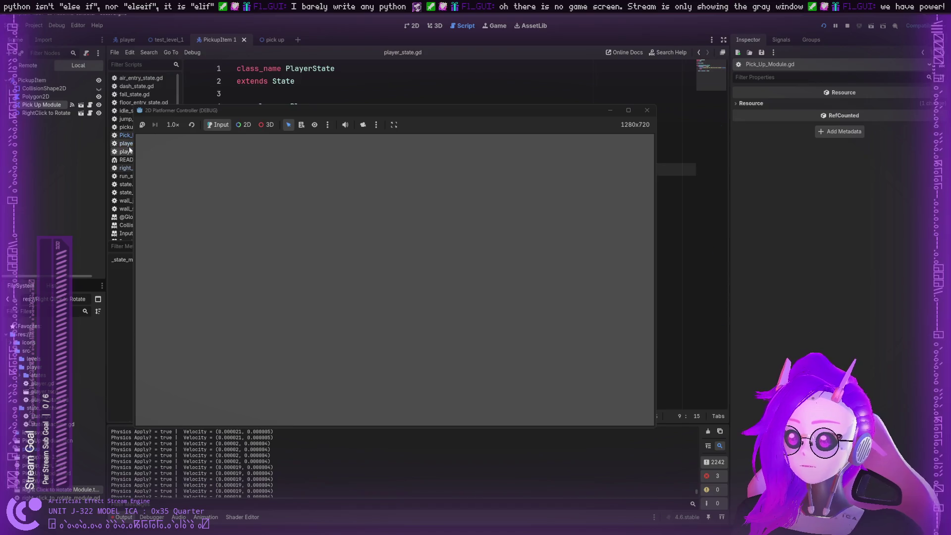
{"action": "key", "text": "Down"}
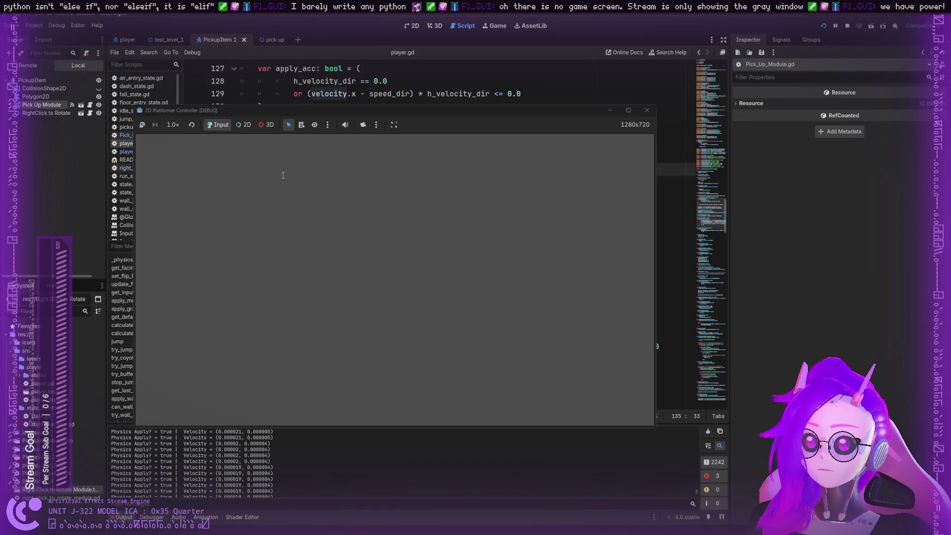
{"action": "scroll", "coordinate": [281, 180], "scroll_direction": "up", "scroll_amount": 15}
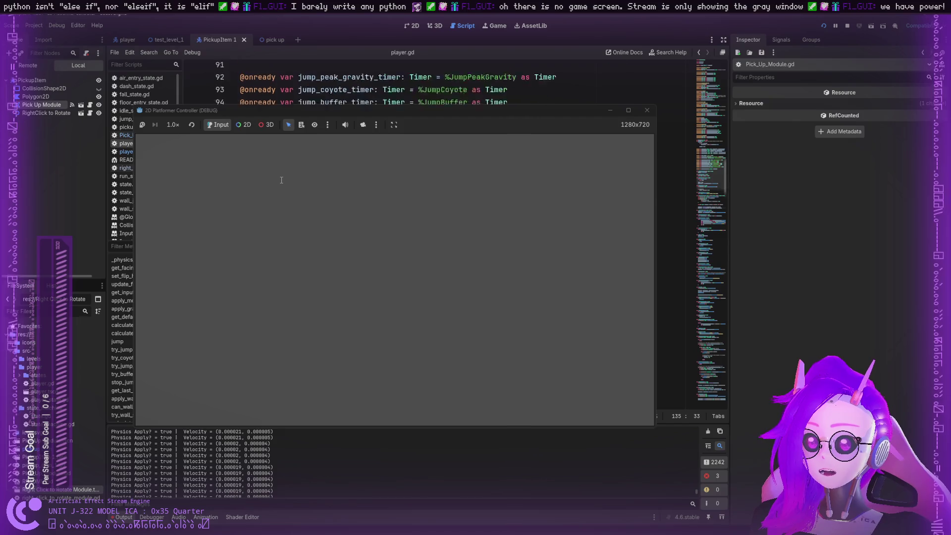
{"action": "scroll", "coordinate": [281, 180], "scroll_direction": "down", "scroll_amount": 7}
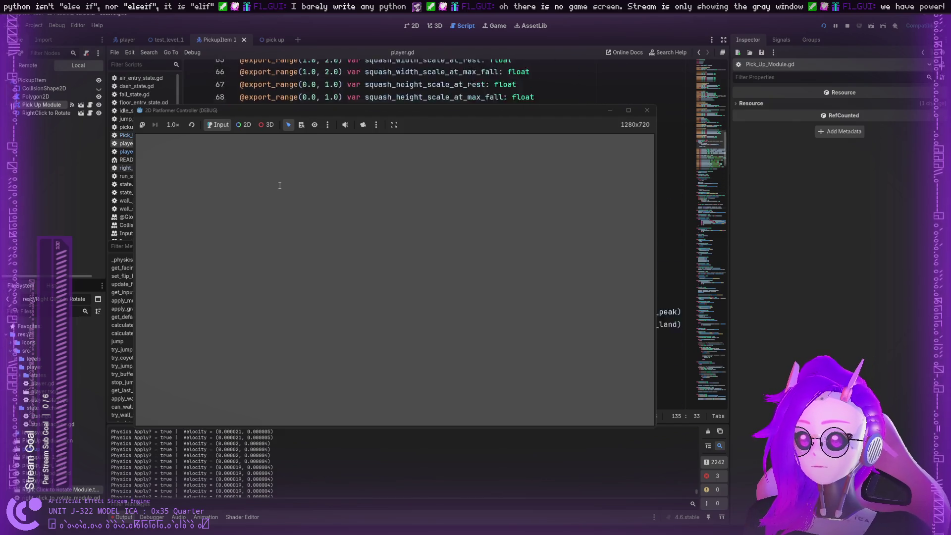
{"action": "scroll", "coordinate": [280, 185], "scroll_direction": "up", "scroll_amount": 1}
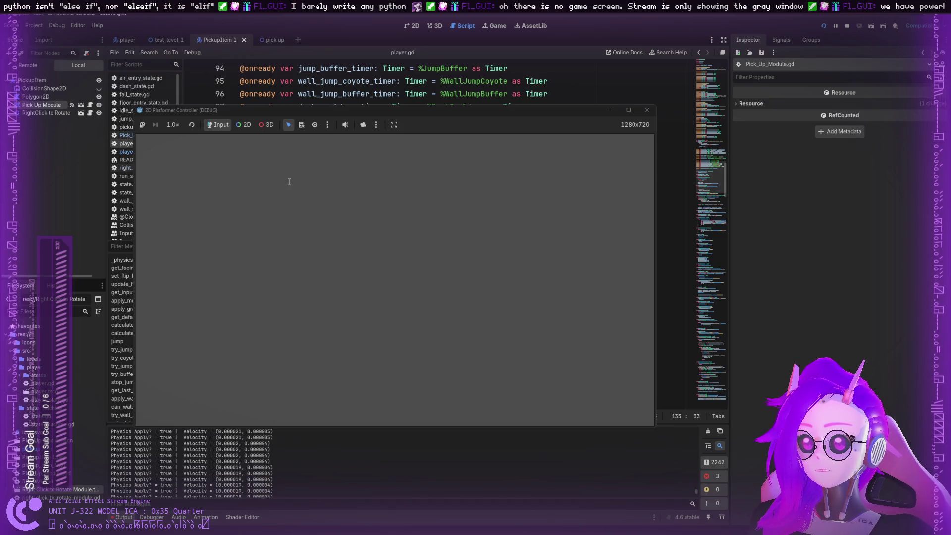
{"action": "scroll", "coordinate": [284, 239], "scroll_direction": "down", "scroll_amount": 18}
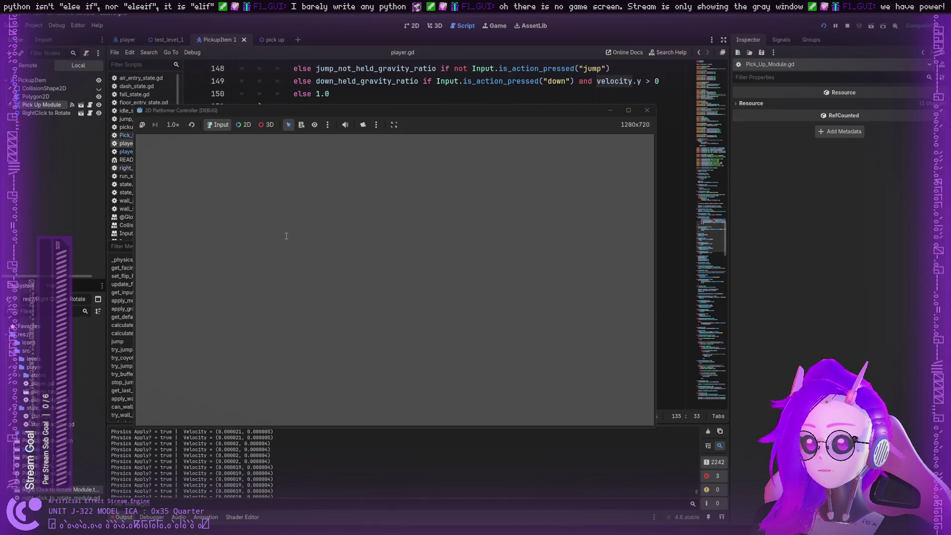
{"action": "scroll", "coordinate": [284, 237], "scroll_direction": "down", "scroll_amount": 14}
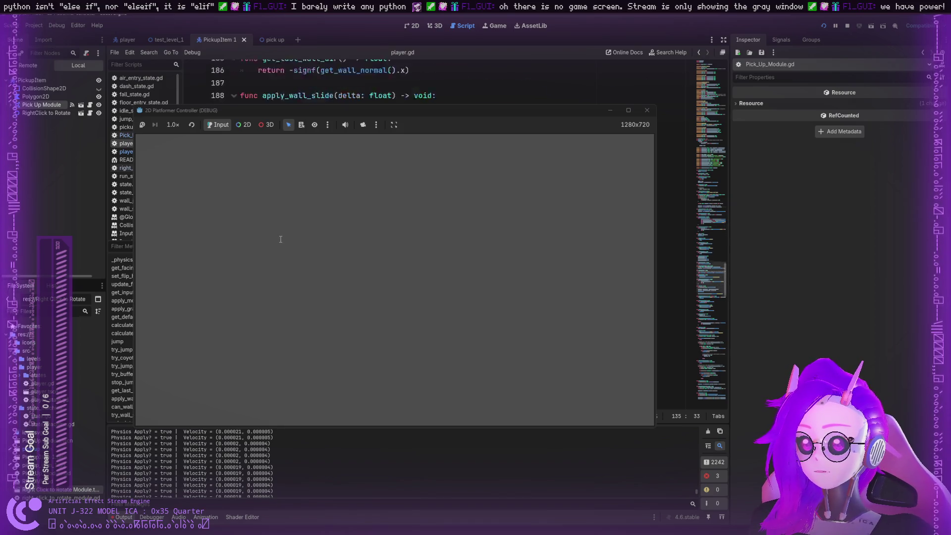
{"action": "scroll", "coordinate": [280, 239], "scroll_direction": "down", "scroll_amount": 19}
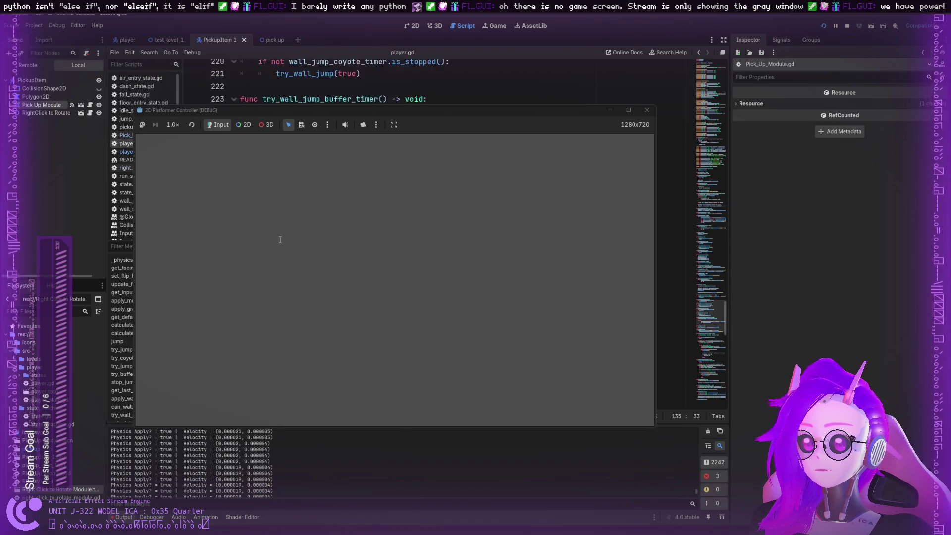
{"action": "scroll", "coordinate": [279, 237], "scroll_direction": "down", "scroll_amount": 9}
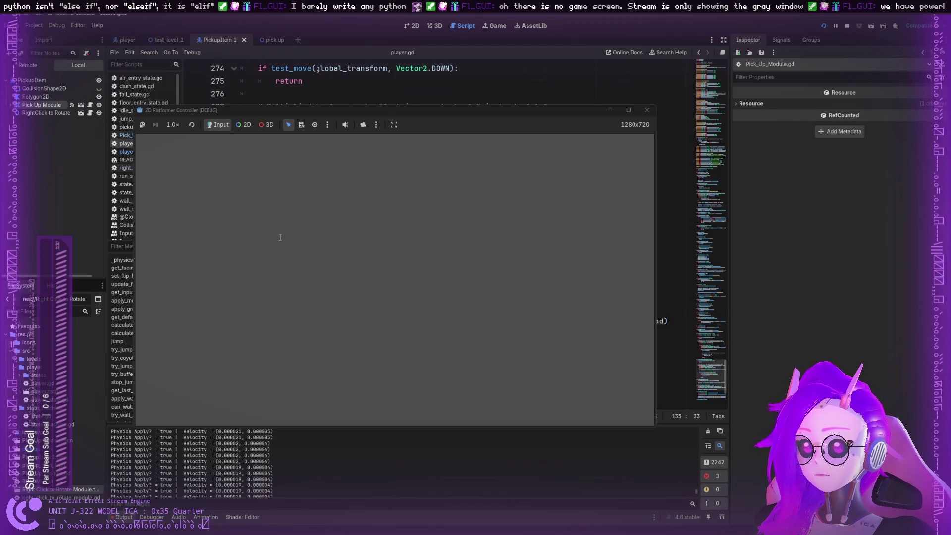
{"action": "scroll", "coordinate": [281, 237], "scroll_direction": "down", "scroll_amount": 1}
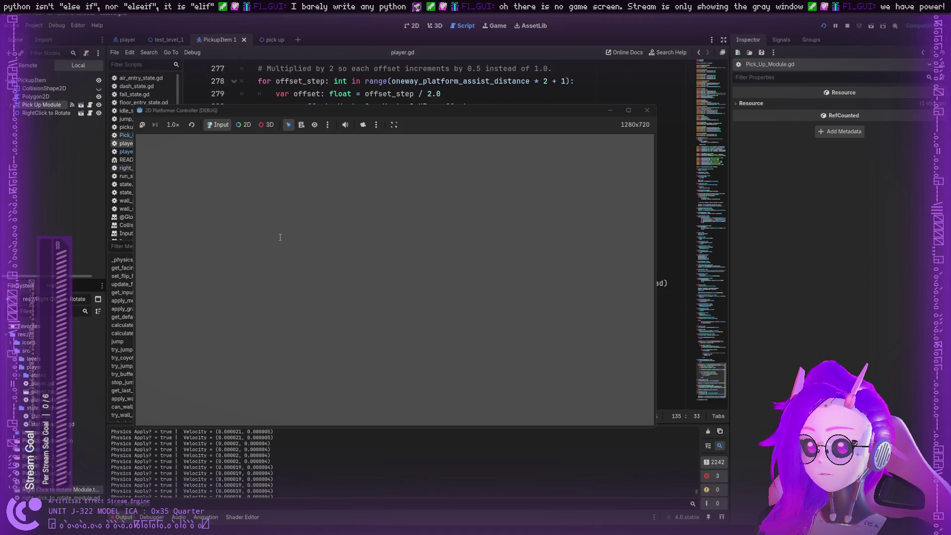
{"action": "scroll", "coordinate": [281, 237], "scroll_direction": "down", "scroll_amount": 1}
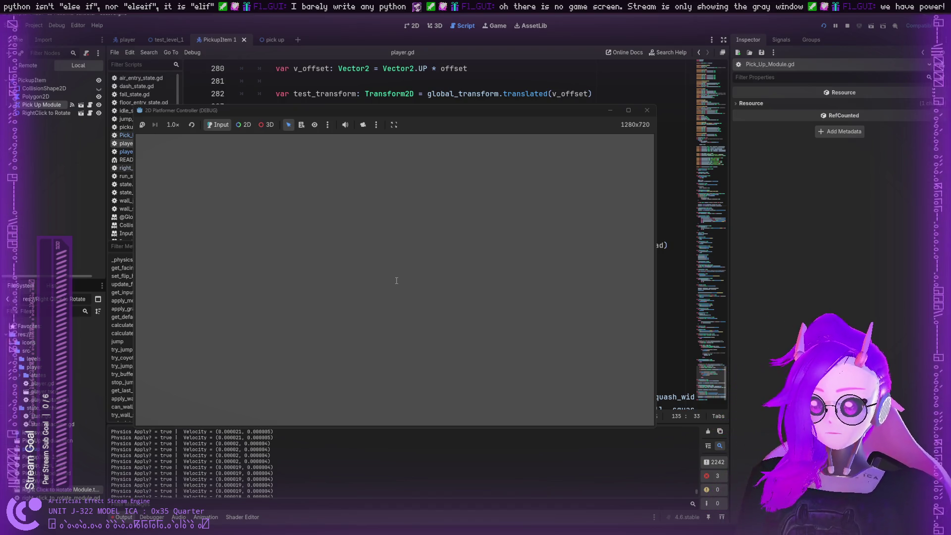
{"action": "scroll", "coordinate": [396, 280], "scroll_direction": "down", "scroll_amount": 2}
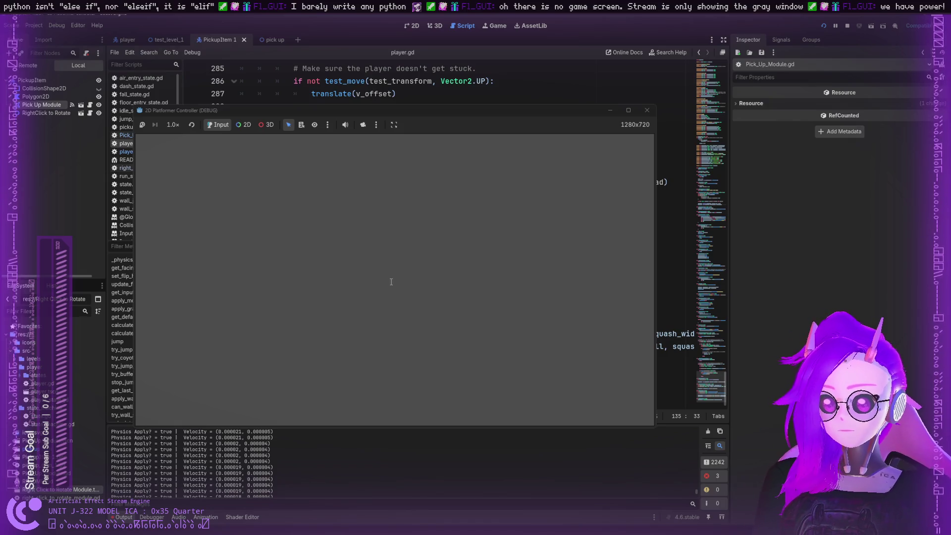
{"action": "scroll", "coordinate": [391, 282], "scroll_direction": "up", "scroll_amount": 3}
{"action": "scroll", "coordinate": [390, 282], "scroll_direction": "up", "scroll_amount": 20}
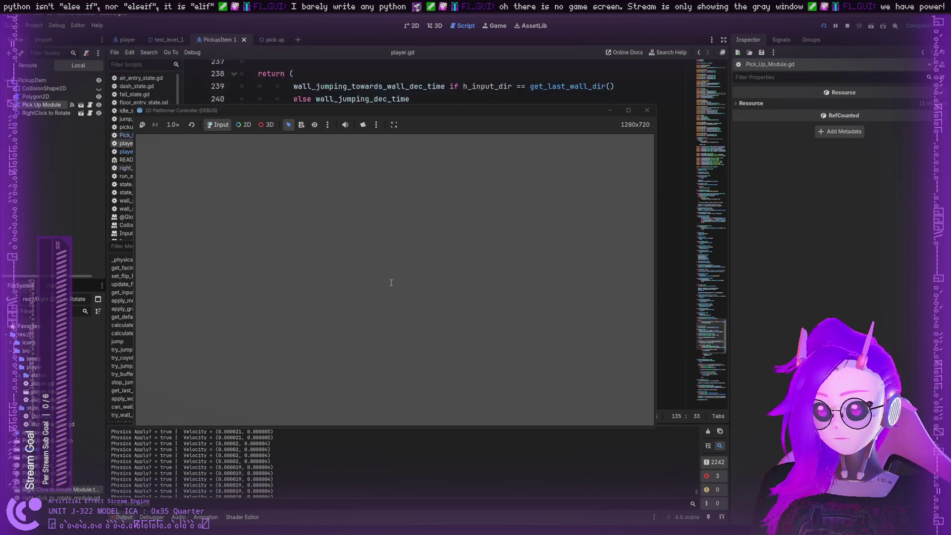
{"action": "scroll", "coordinate": [391, 282], "scroll_direction": "up", "scroll_amount": 7}
{"action": "scroll", "coordinate": [391, 282], "scroll_direction": "down", "scroll_amount": 6}
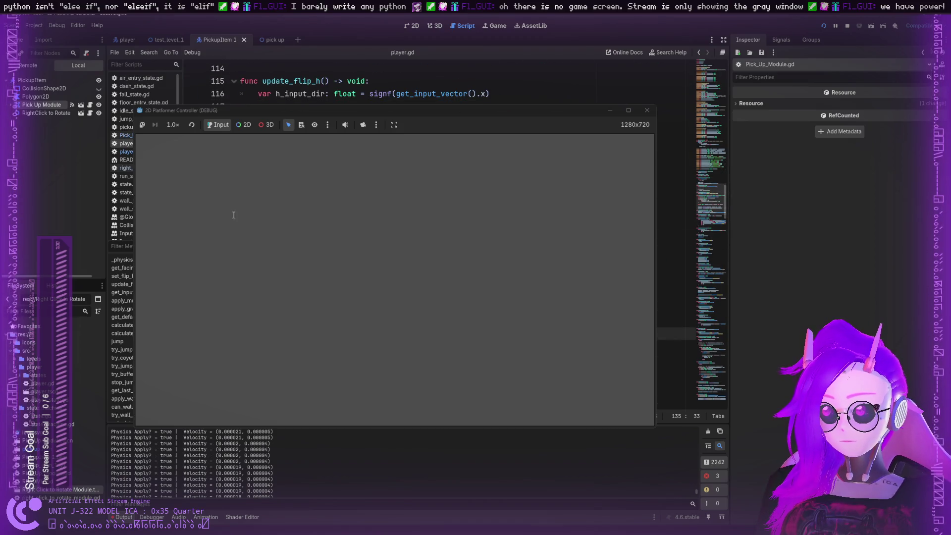
{"action": "left_click", "coordinate": [130, 40]}
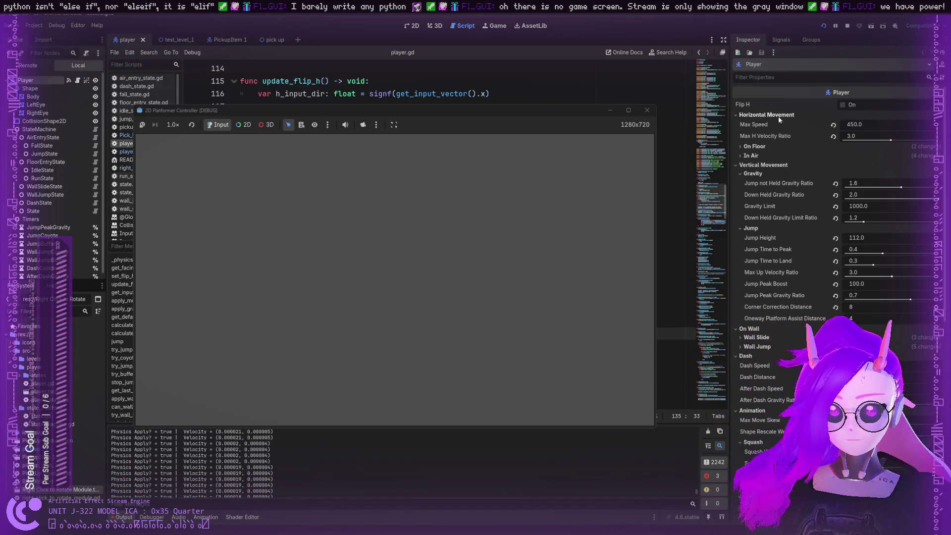
{"action": "scroll", "coordinate": [779, 119], "scroll_direction": "down", "scroll_amount": 7}
{"action": "scroll", "coordinate": [777, 120], "scroll_direction": "up", "scroll_amount": 3}
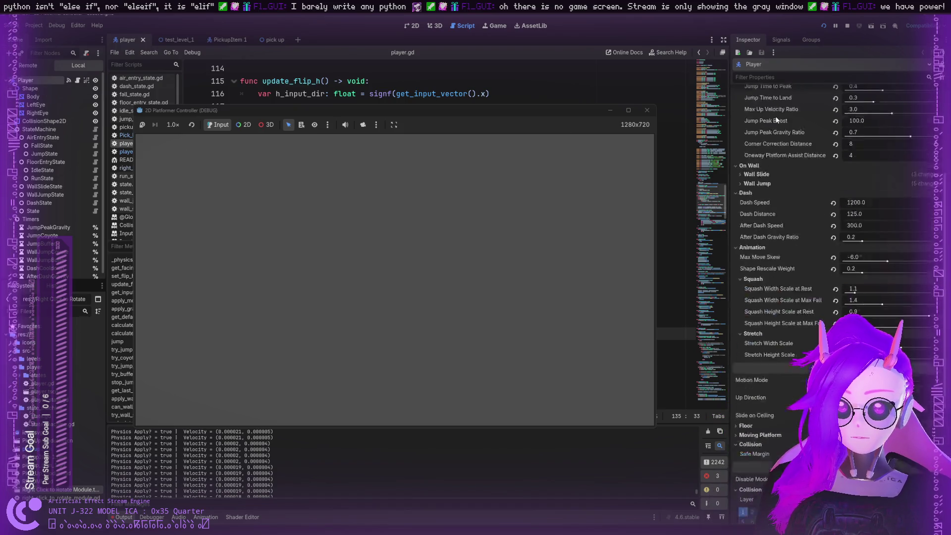
{"action": "scroll", "coordinate": [776, 120], "scroll_direction": "down", "scroll_amount": 4}
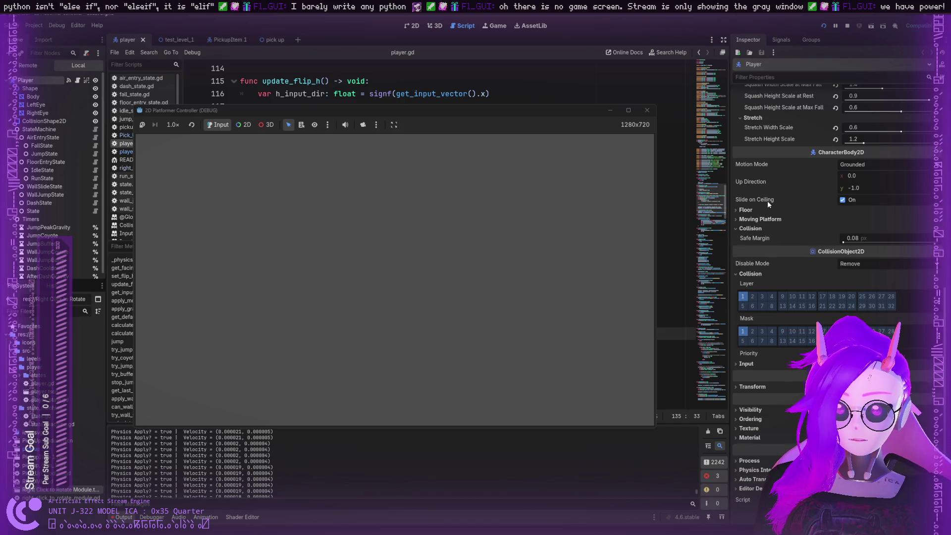
{"action": "left_click", "coordinate": [755, 219]}
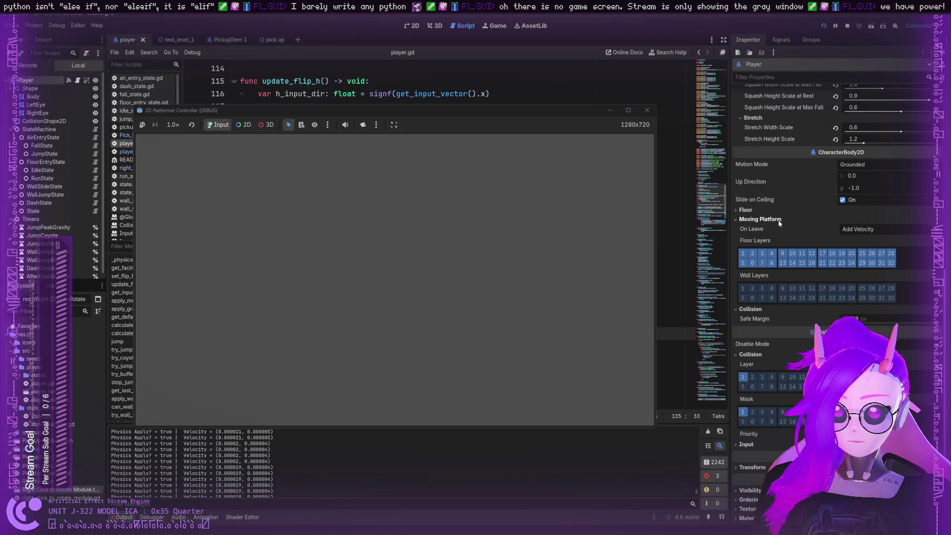
{"action": "left_click", "coordinate": [779, 222]}
{"action": "left_click", "coordinate": [745, 210]}
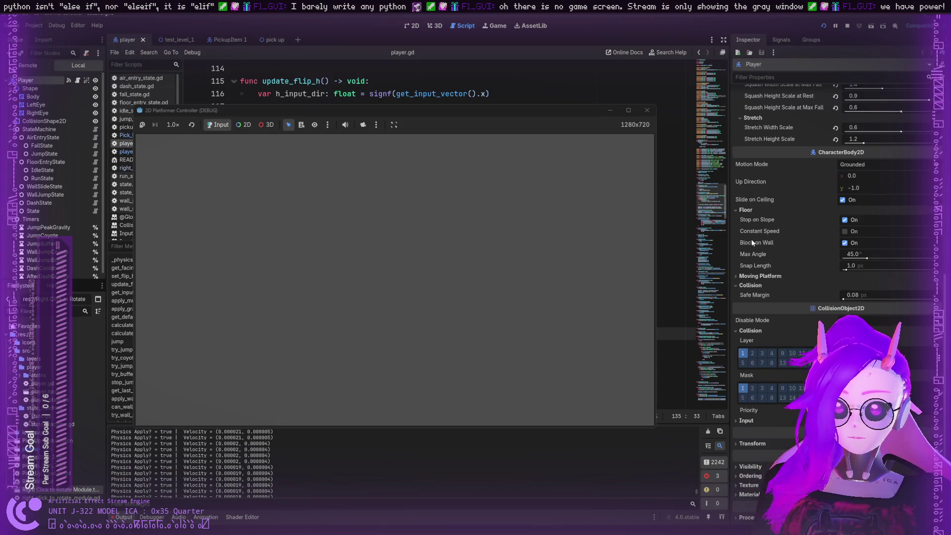
{"action": "left_click", "coordinate": [744, 214]}
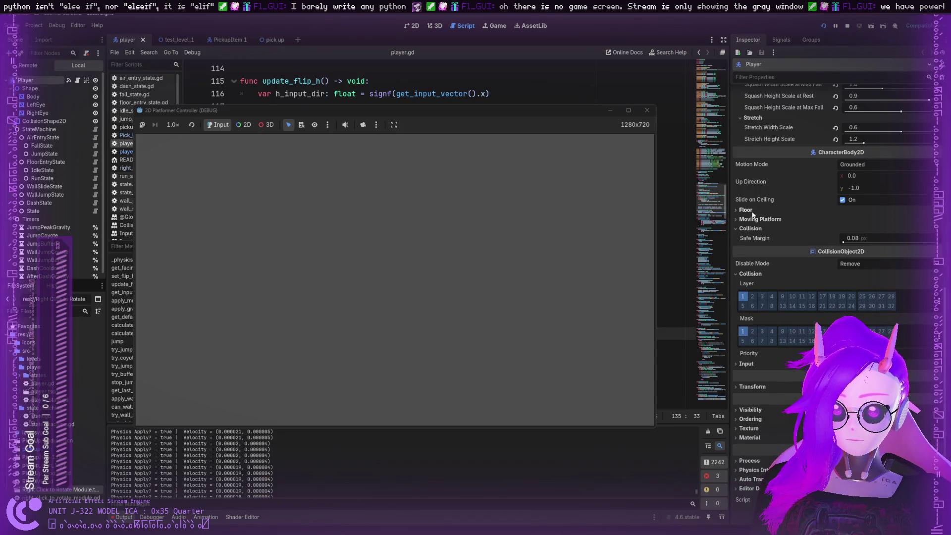
{"action": "left_click", "coordinate": [223, 40]}
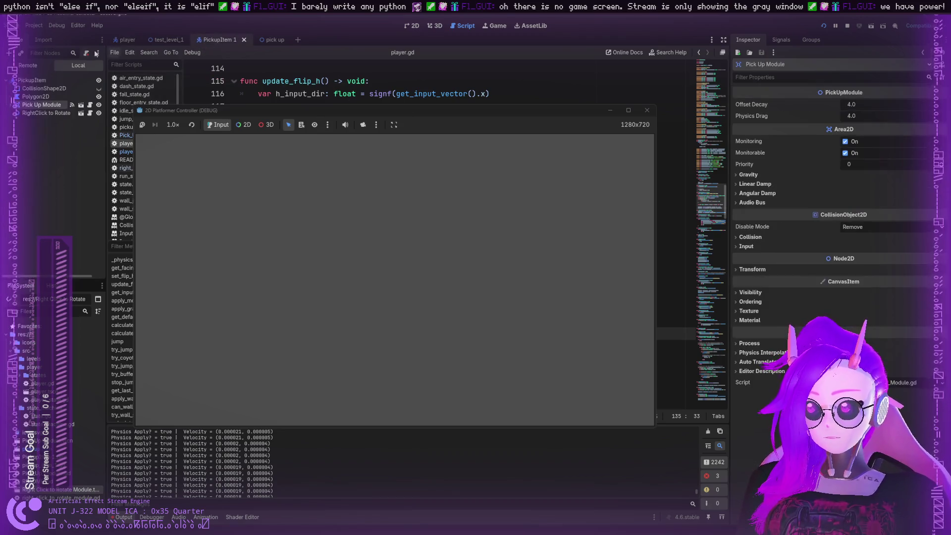
Inspect the PickupItem's Moving Platform, collision and Floor sections and change its motion mode
{"action": "left_click", "coordinate": [765, 136]}
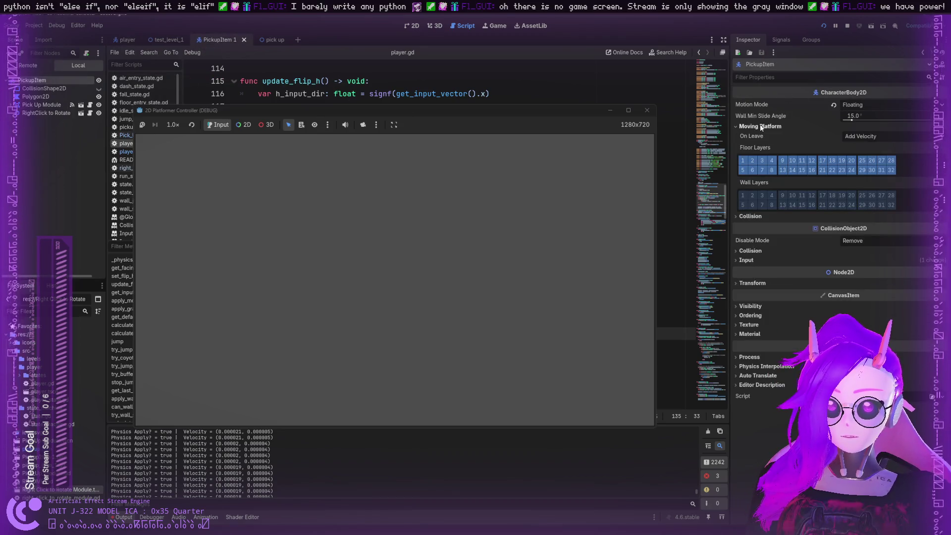
{"action": "left_click", "coordinate": [764, 137]}
{"action": "left_click", "coordinate": [763, 135]}
{"action": "left_click", "coordinate": [762, 135]}
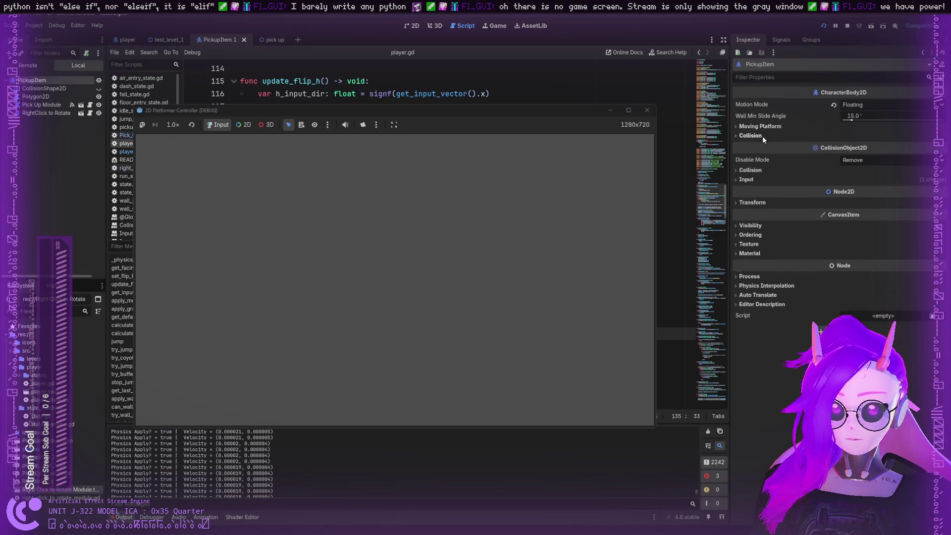
{"action": "left_click", "coordinate": [896, 104]}
{"action": "left_click", "coordinate": [872, 116]}
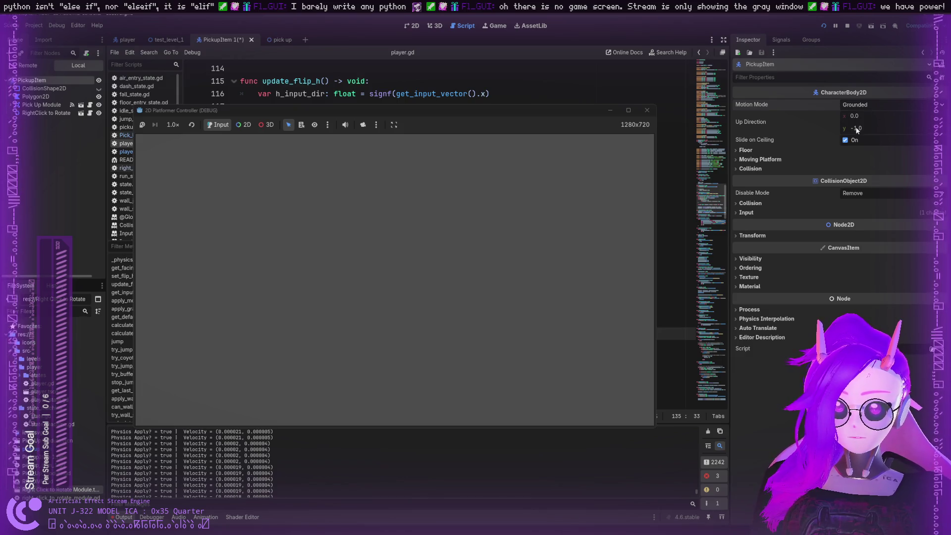
{"action": "left_click", "coordinate": [743, 150]}
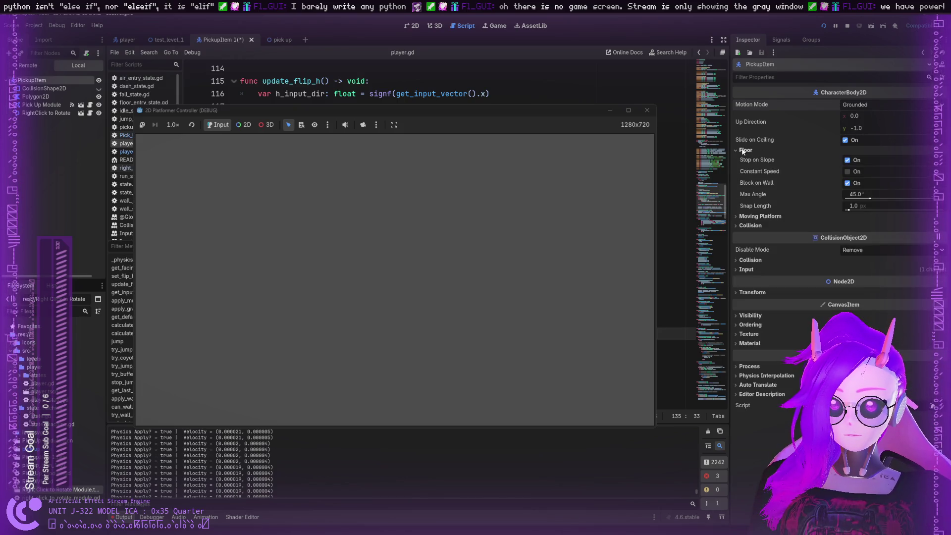
{"action": "left_click", "coordinate": [743, 150]}
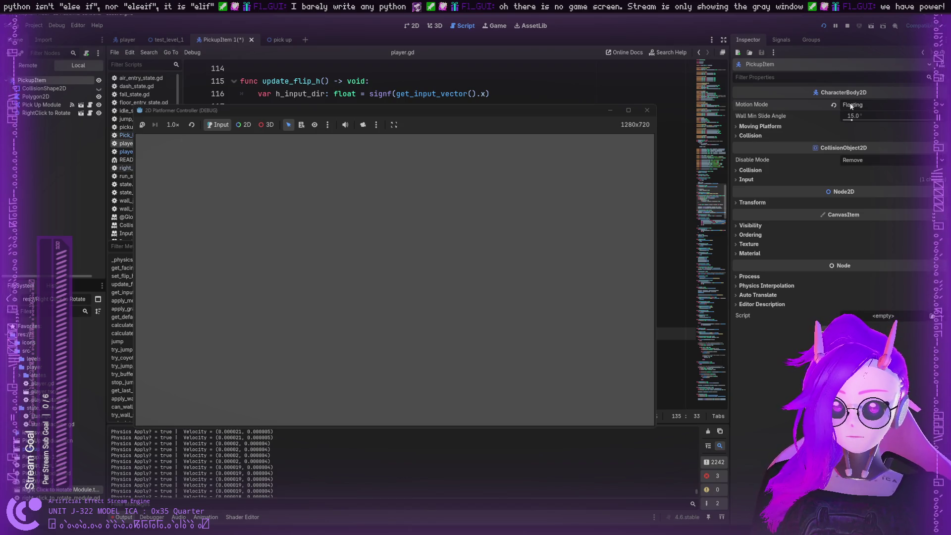
Set the PickupItem's Disable Mode to Keep Active and switch to the player scene
{"action": "left_click", "coordinate": [861, 160]}
{"action": "left_click", "coordinate": [854, 183]}
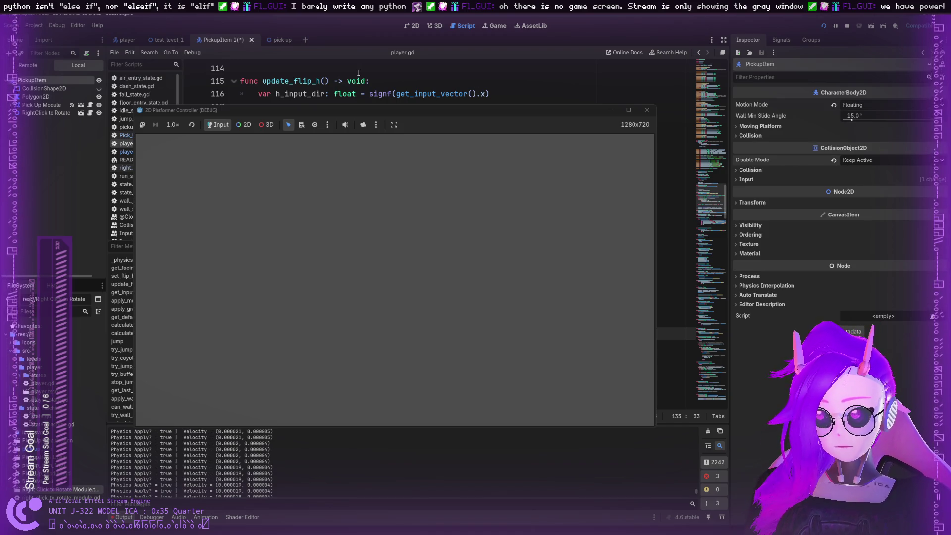
{"action": "left_click", "coordinate": [127, 41]}
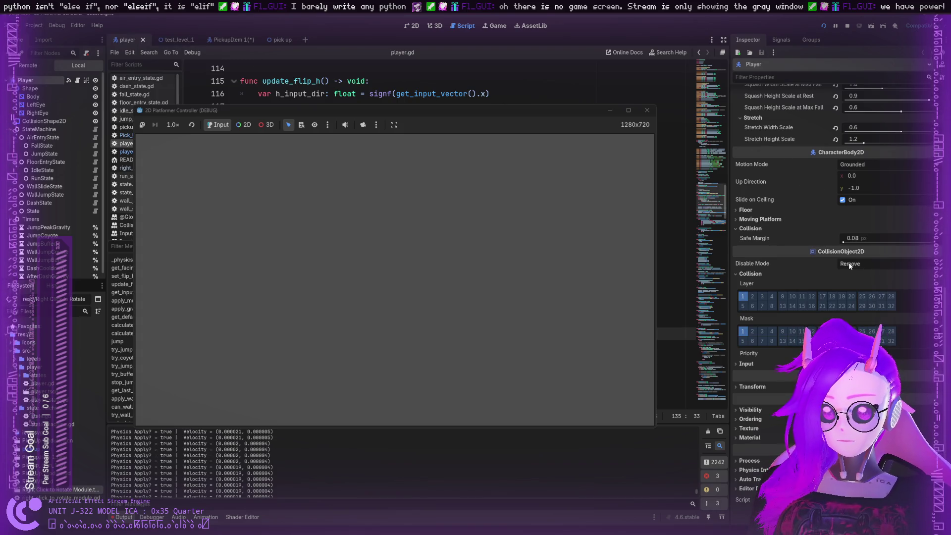
Return to the PickupItem scene and set its Disable Mode back to Remove
{"action": "left_click", "coordinate": [251, 43]}
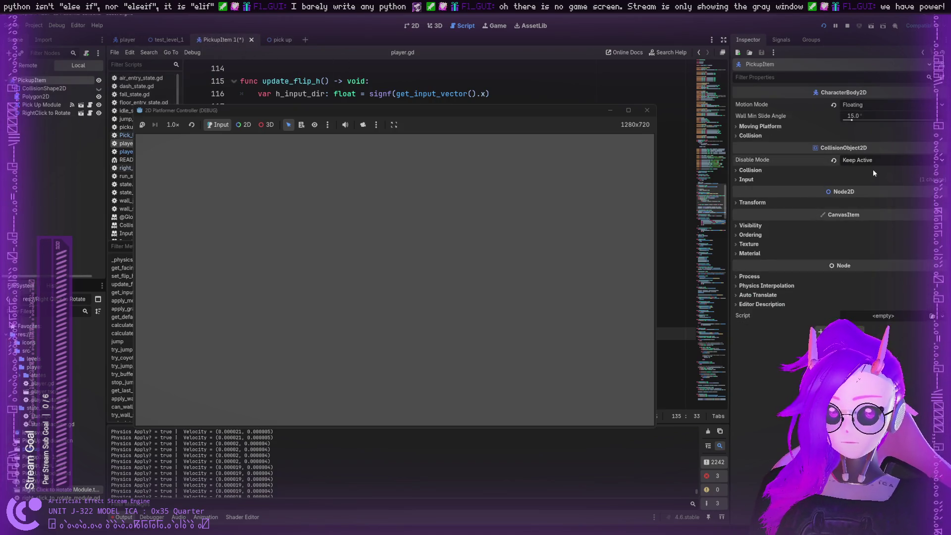
{"action": "left_click", "coordinate": [833, 160]}
{"action": "left_click", "coordinate": [759, 171]}
{"action": "left_click", "coordinate": [760, 170]}
Expand and collapse the PickupItem's input and Transform sections to check the Pickable setting
{"action": "left_click", "coordinate": [753, 178]}
{"action": "left_click", "coordinate": [754, 180]}
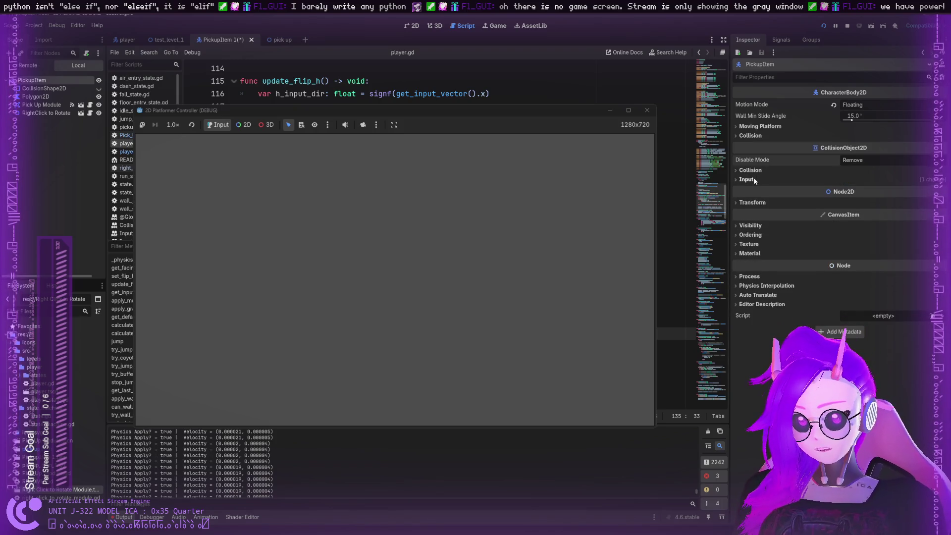
{"action": "left_click", "coordinate": [753, 178]}
{"action": "left_click", "coordinate": [753, 178]}
{"action": "left_click", "coordinate": [753, 178]}
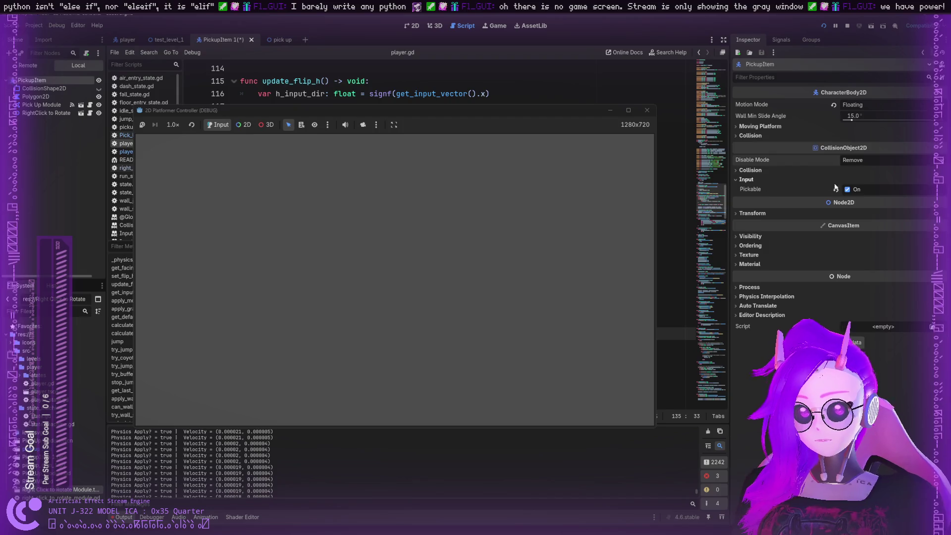
{"action": "left_click", "coordinate": [751, 180]}
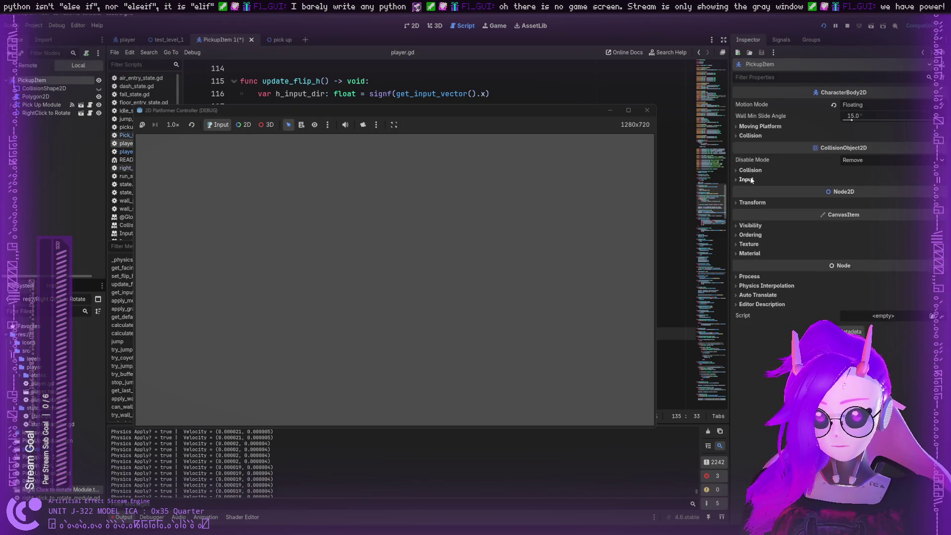
{"action": "left_click", "coordinate": [748, 202]}
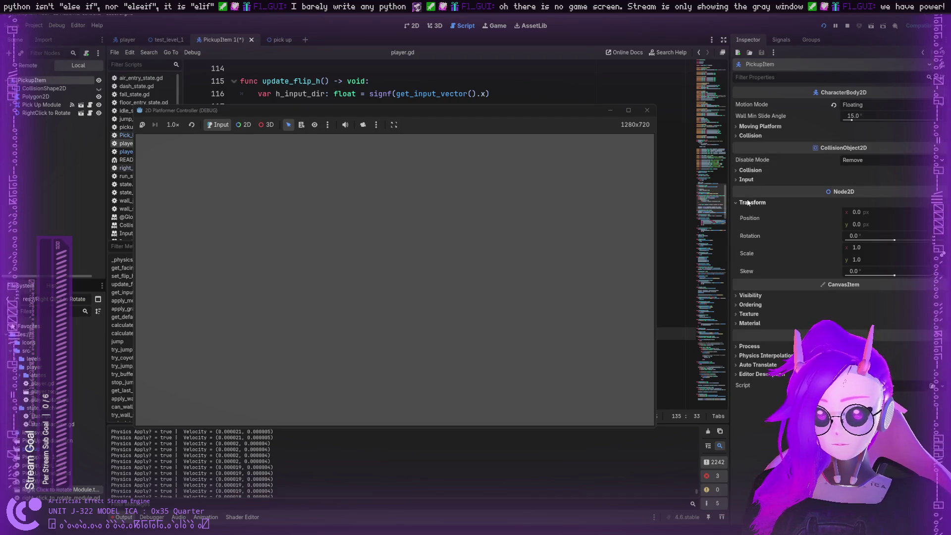
{"action": "left_click", "coordinate": [748, 202]}
Look through the Visibility, Ordering, Texture, Material, Process and Physics Interpolation sections, then return to the player scene
{"action": "left_click", "coordinate": [750, 226]}
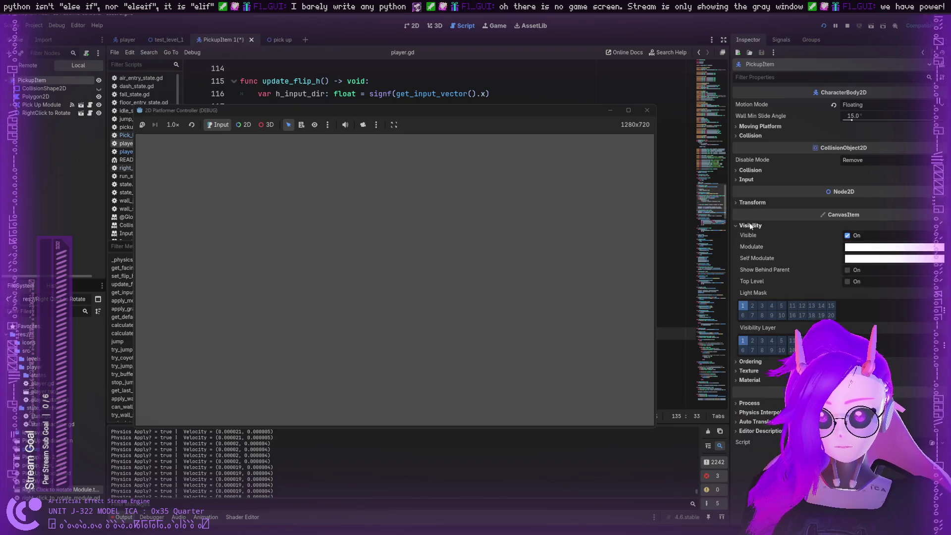
{"action": "left_click", "coordinate": [750, 226]}
{"action": "left_click", "coordinate": [750, 234]}
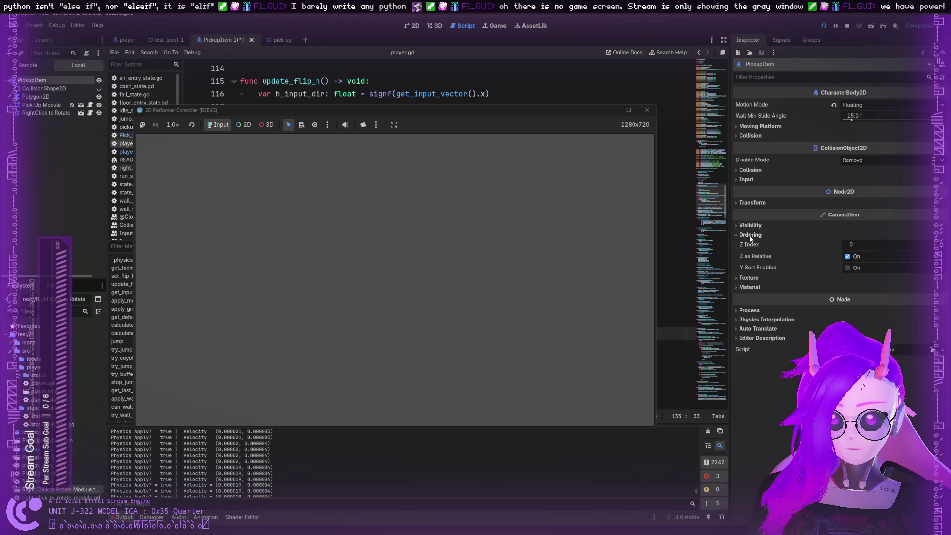
{"action": "left_click", "coordinate": [750, 235]}
{"action": "left_click", "coordinate": [750, 244]}
{"action": "left_click", "coordinate": [749, 244]}
{"action": "left_click", "coordinate": [758, 253]}
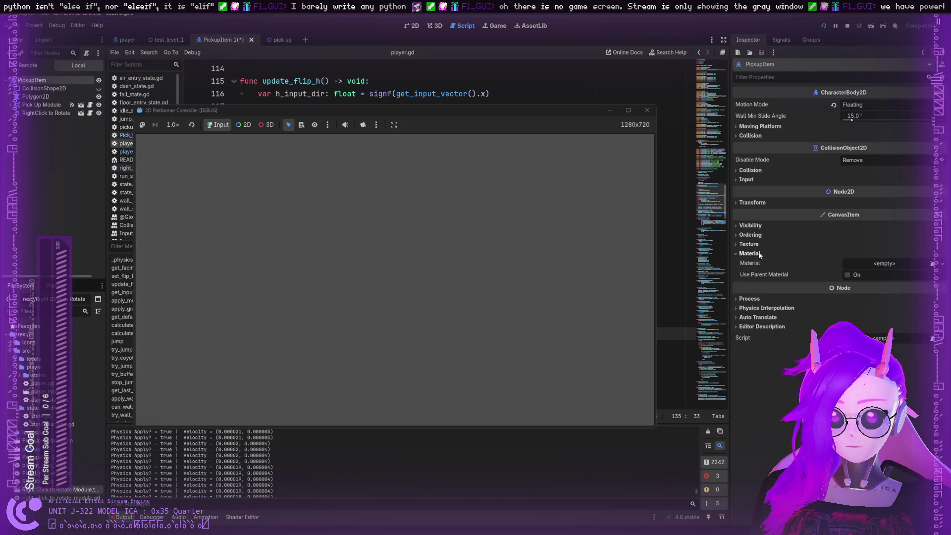
{"action": "left_click", "coordinate": [752, 253]}
{"action": "left_click", "coordinate": [753, 276]}
{"action": "left_click", "coordinate": [752, 276]}
{"action": "left_click", "coordinate": [761, 285]}
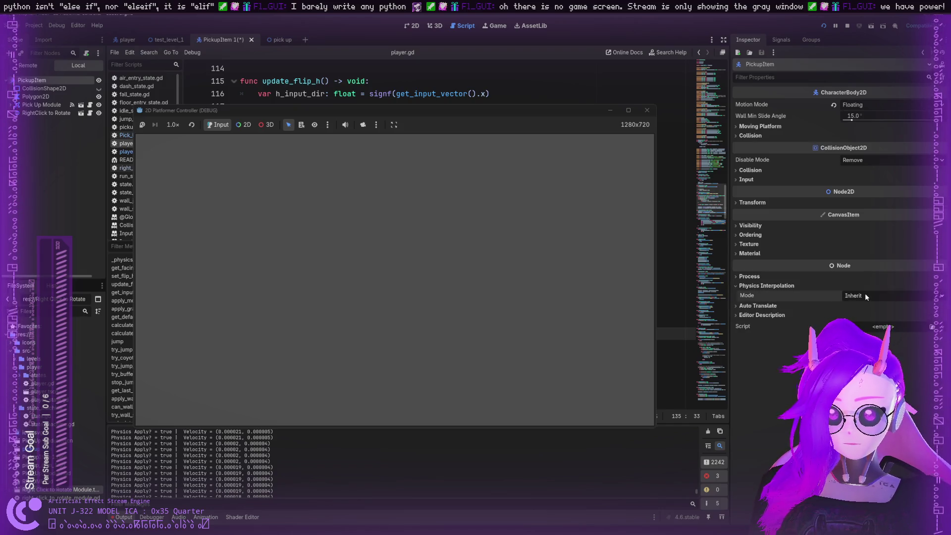
{"action": "left_click", "coordinate": [121, 41]}
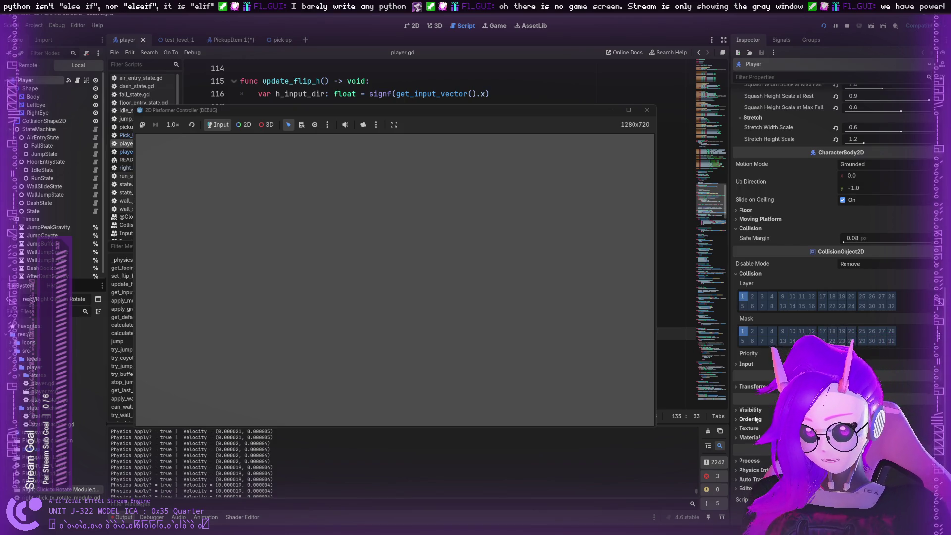
Scroll through player.gd and open the Node help page for _physics_process
{"action": "scroll", "coordinate": [766, 352], "scroll_direction": "up", "scroll_amount": 5}
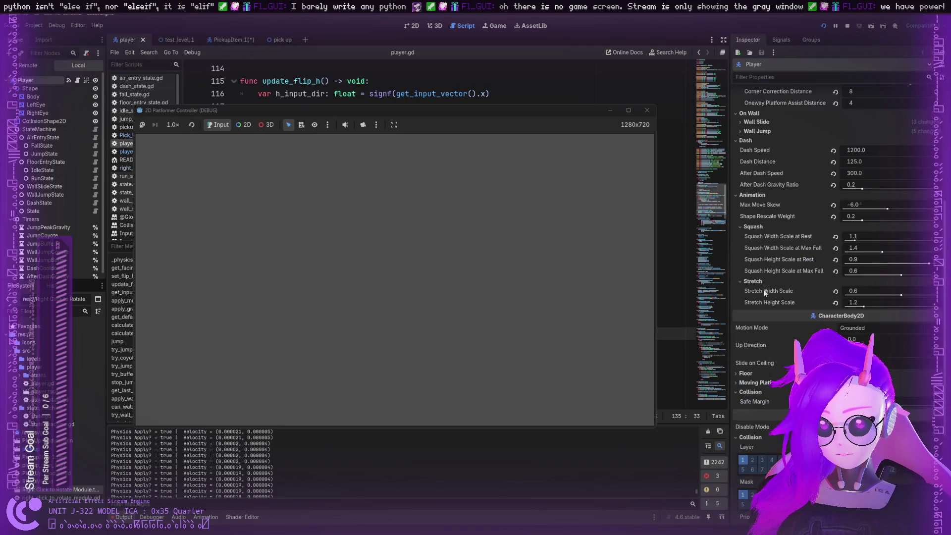
{"action": "scroll", "coordinate": [765, 292], "scroll_direction": "up", "scroll_amount": 6}
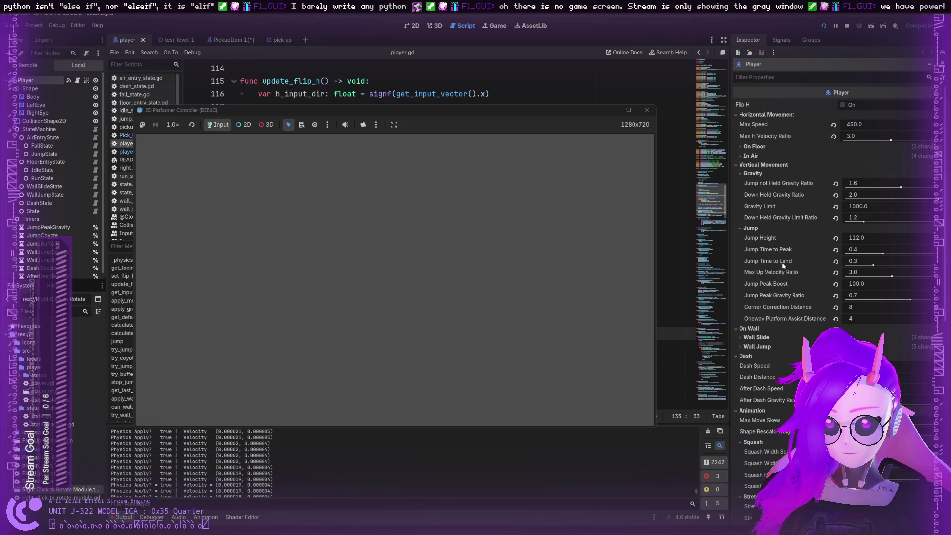
{"action": "scroll", "coordinate": [336, 226], "scroll_direction": "up", "scroll_amount": 20}
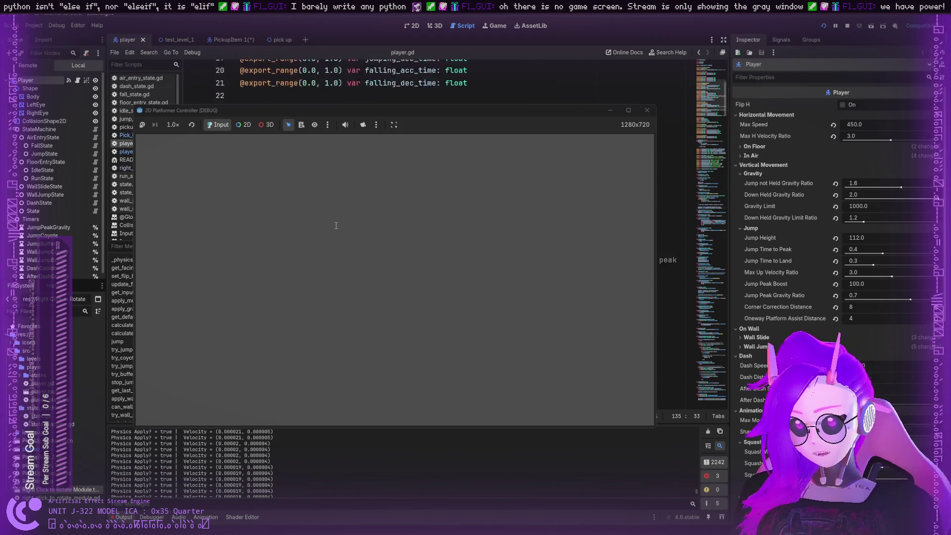
{"action": "scroll", "coordinate": [335, 226], "scroll_direction": "up", "scroll_amount": 5}
{"action": "scroll", "coordinate": [335, 227], "scroll_direction": "down", "scroll_amount": 10}
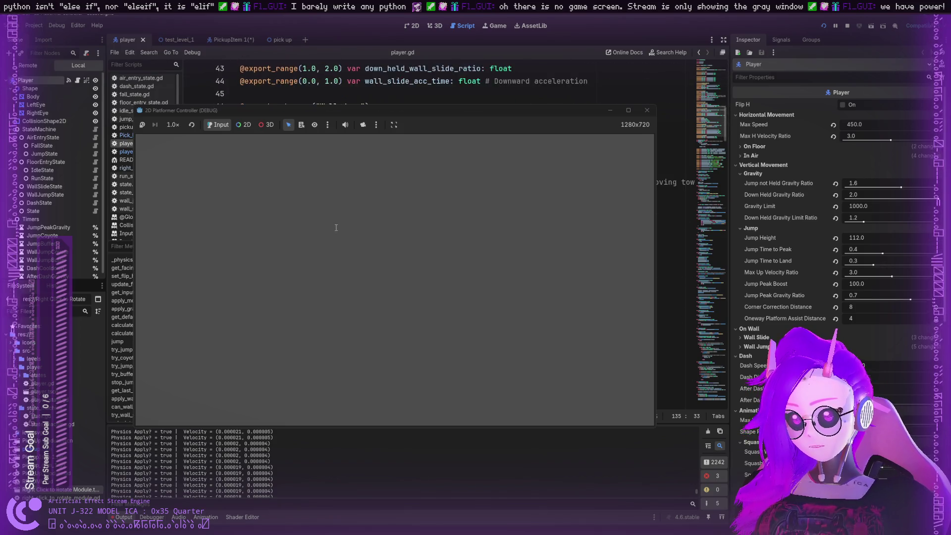
{"action": "scroll", "coordinate": [336, 227], "scroll_direction": "down", "scroll_amount": 7}
{"action": "scroll", "coordinate": [183, 174], "scroll_direction": "down", "scroll_amount": 5}
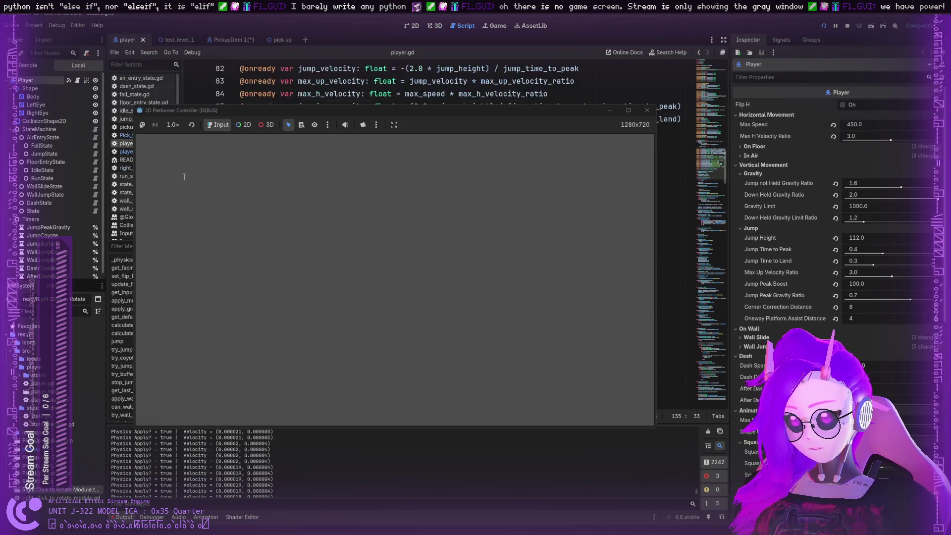
{"action": "scroll", "coordinate": [184, 176], "scroll_direction": "down", "scroll_amount": 5}
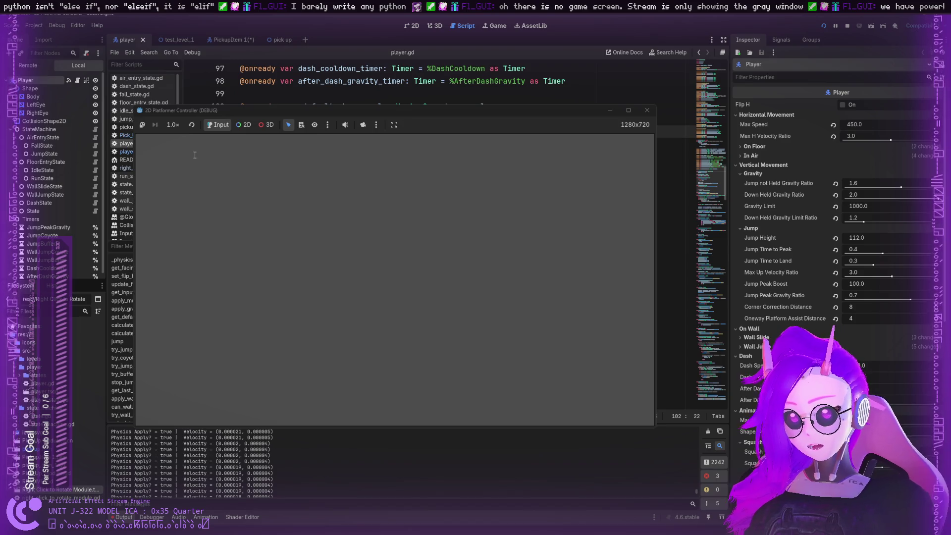
{"action": "scroll", "coordinate": [215, 176], "scroll_direction": "up", "scroll_amount": 1}
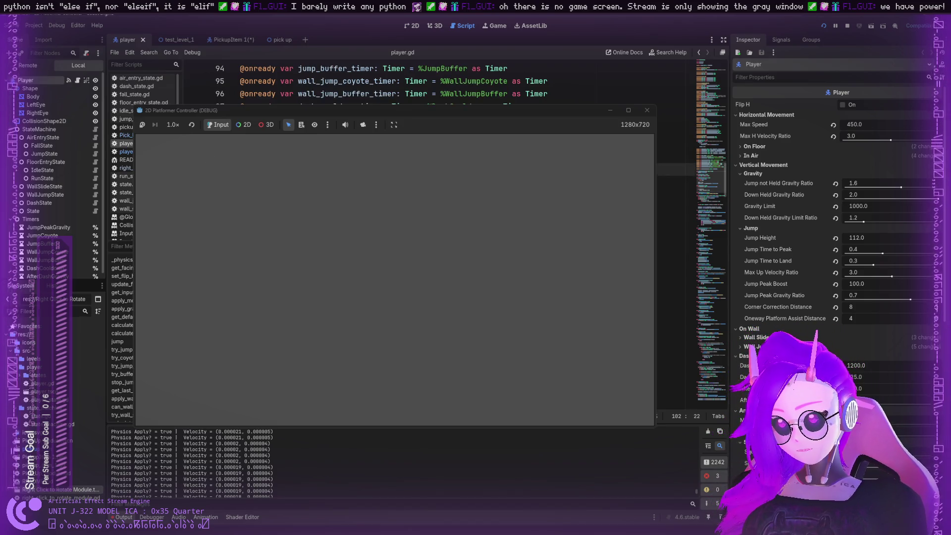
{"action": "left_click", "coordinate": [133, 178], "text": "ctrl"}
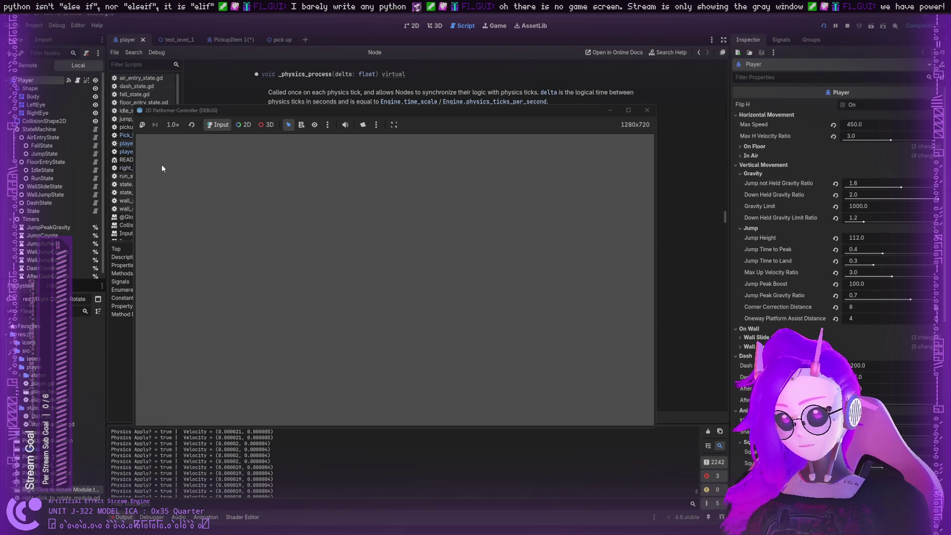
Scroll the Node class reference at the _physics_process entry
{"action": "scroll", "coordinate": [161, 165], "scroll_direction": "up", "scroll_amount": 1}
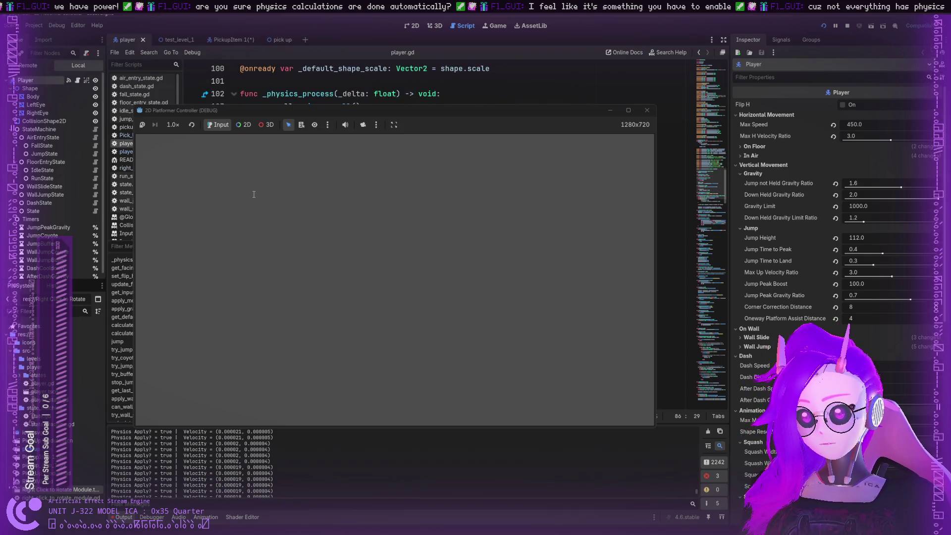
Scroll player.gd down to the velocity.x clamping code in apply_movement
{"action": "scroll", "coordinate": [257, 180], "scroll_direction": "down", "scroll_amount": 2}
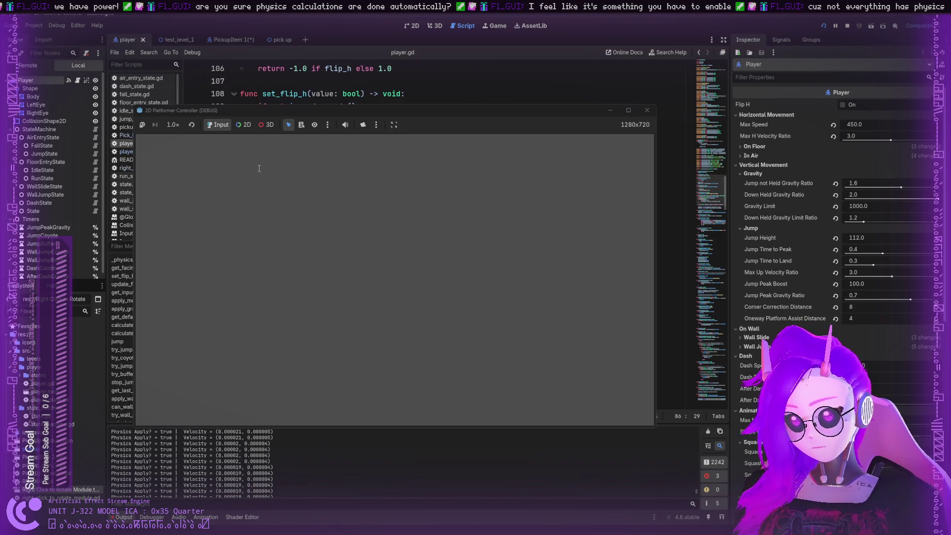
{"action": "scroll", "coordinate": [263, 160], "scroll_direction": "down", "scroll_amount": 5}
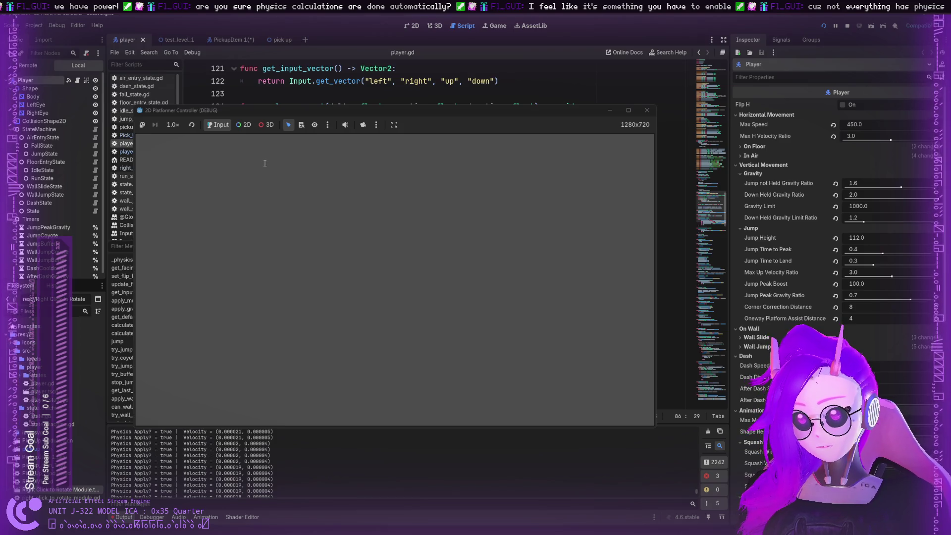
{"action": "scroll", "coordinate": [265, 161], "scroll_direction": "down", "scroll_amount": 3}
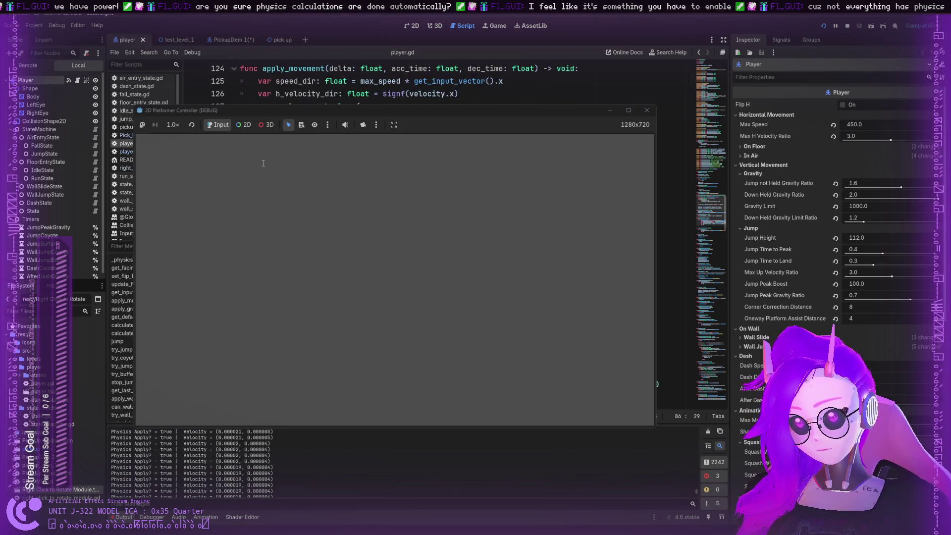
{"action": "scroll", "coordinate": [264, 161], "scroll_direction": "down", "scroll_amount": 1}
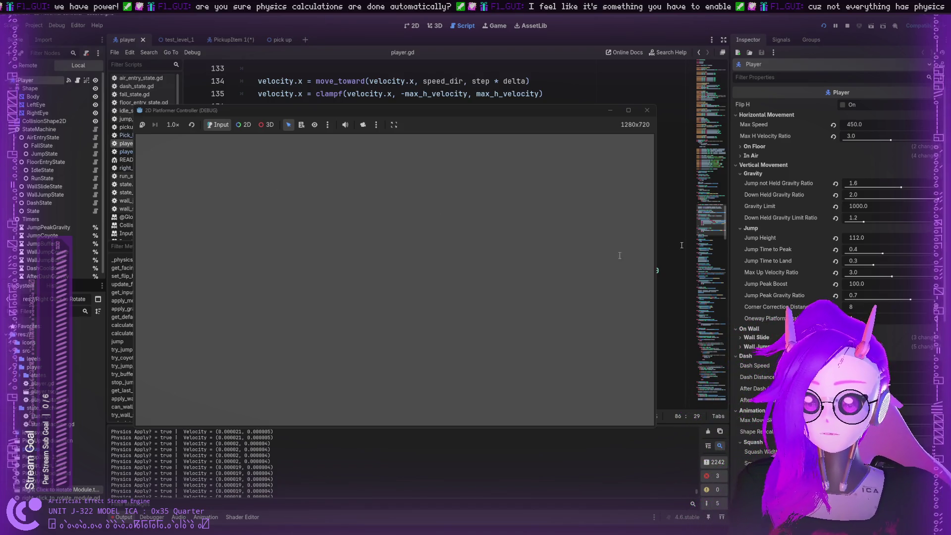
{"action": "scroll", "coordinate": [782, 228], "scroll_direction": "down", "scroll_amount": 10}
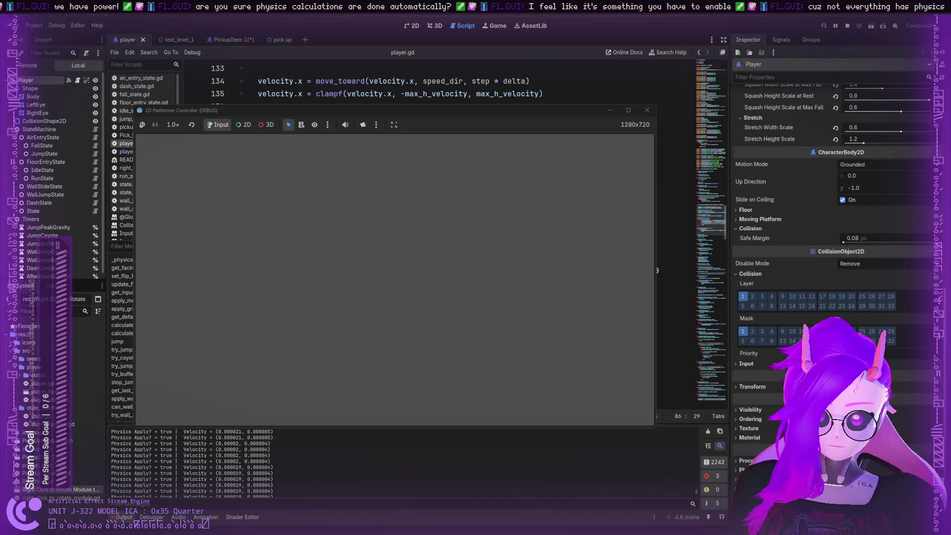
Inspect player.gd's movement code at lines 141, 137 and 138
{"action": "left_click", "coordinate": [676, 233]}
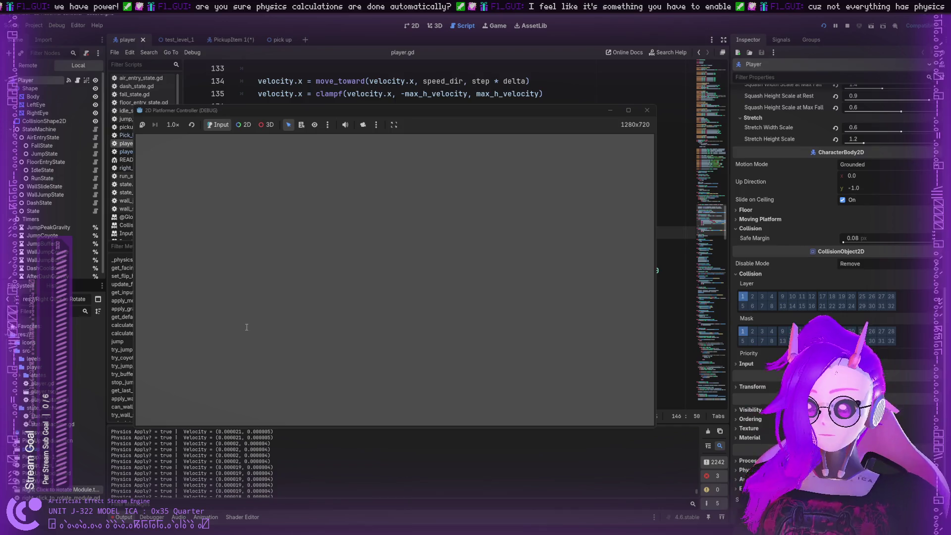
{"action": "scroll", "coordinate": [237, 210], "scroll_direction": "up", "scroll_amount": 1}
{"action": "left_click", "coordinate": [214, 215]}
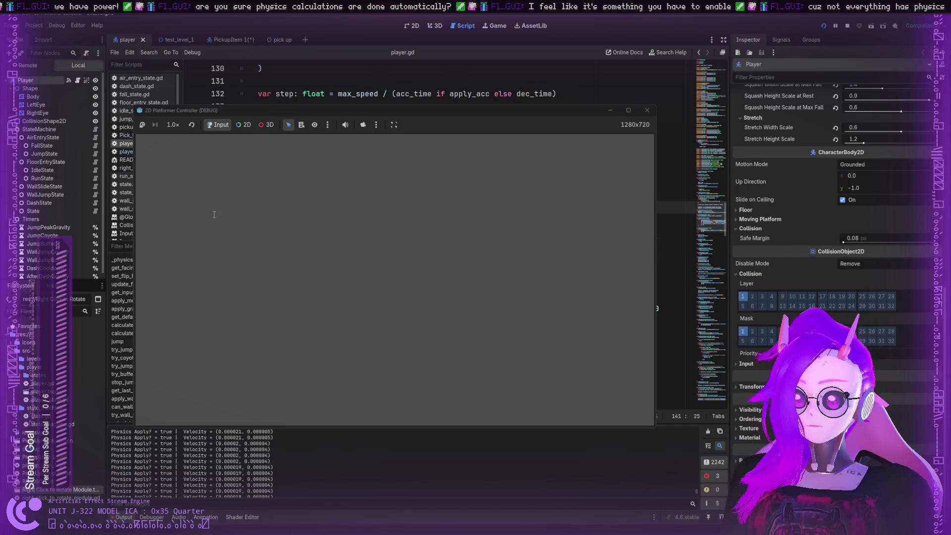
{"action": "scroll", "coordinate": [208, 232], "scroll_direction": "up", "scroll_amount": 3}
{"action": "left_click", "coordinate": [194, 278]}
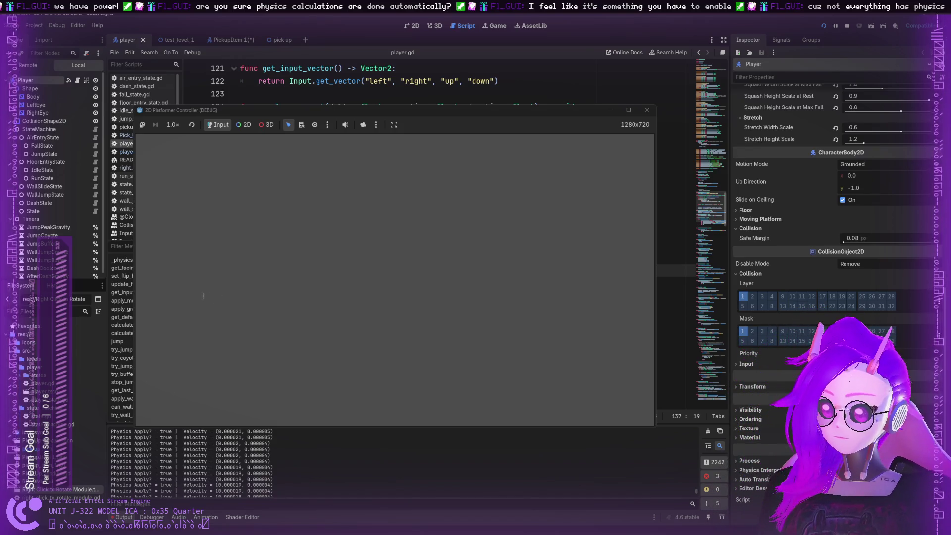
{"action": "left_click", "coordinate": [189, 299]}
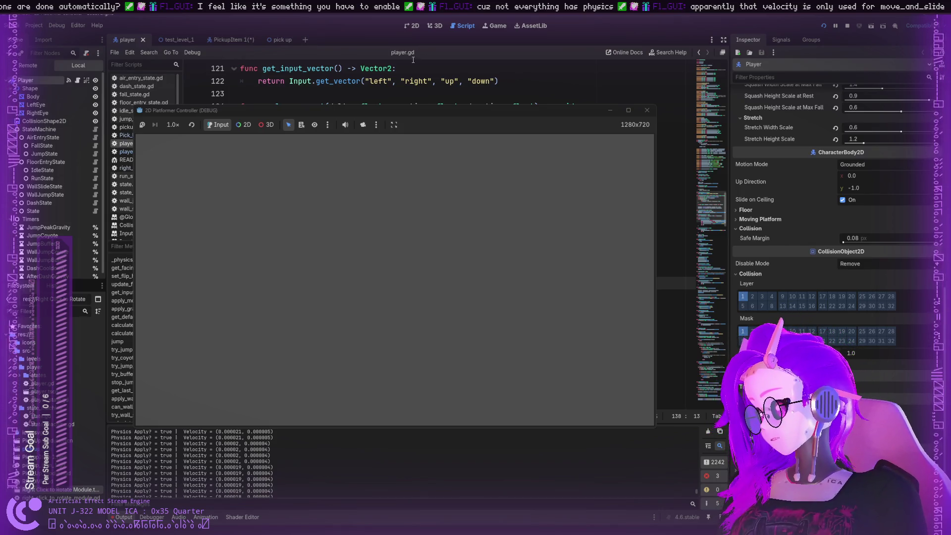
{"action": "scroll", "coordinate": [413, 75], "scroll_direction": "up", "scroll_amount": 5}
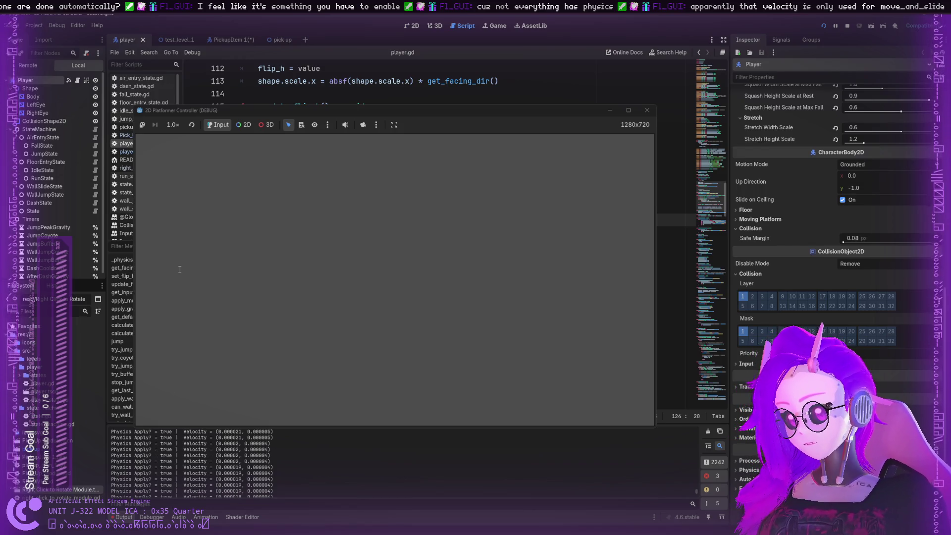
Step through player.gd lines 124 to 134 with the arrow keys
{"action": "key", "text": "Down"}
{"action": "key", "text": "Down"}
{"action": "key", "text": "Down"}
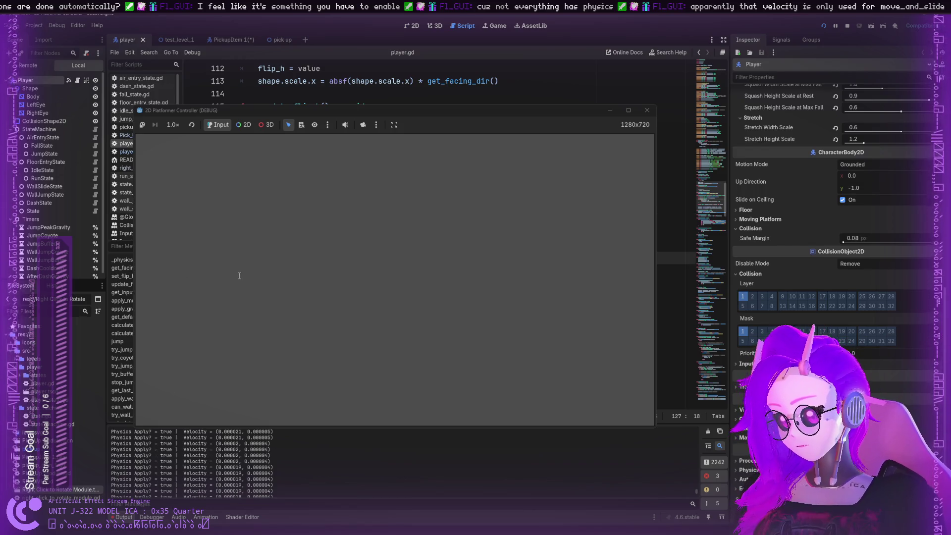
{"action": "key", "text": "Down"}
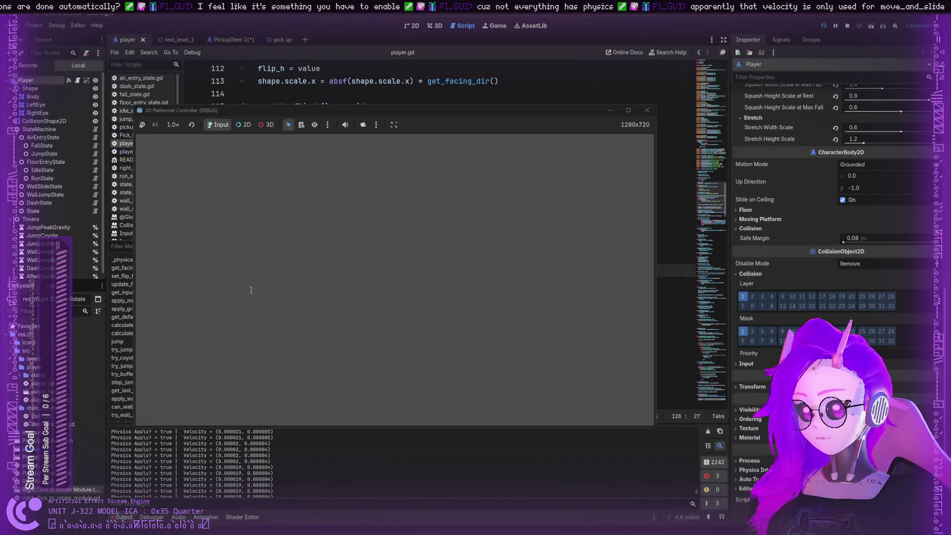
{"action": "key", "text": "Down"}
{"action": "scroll", "coordinate": [235, 297], "scroll_direction": "down", "scroll_amount": 1}
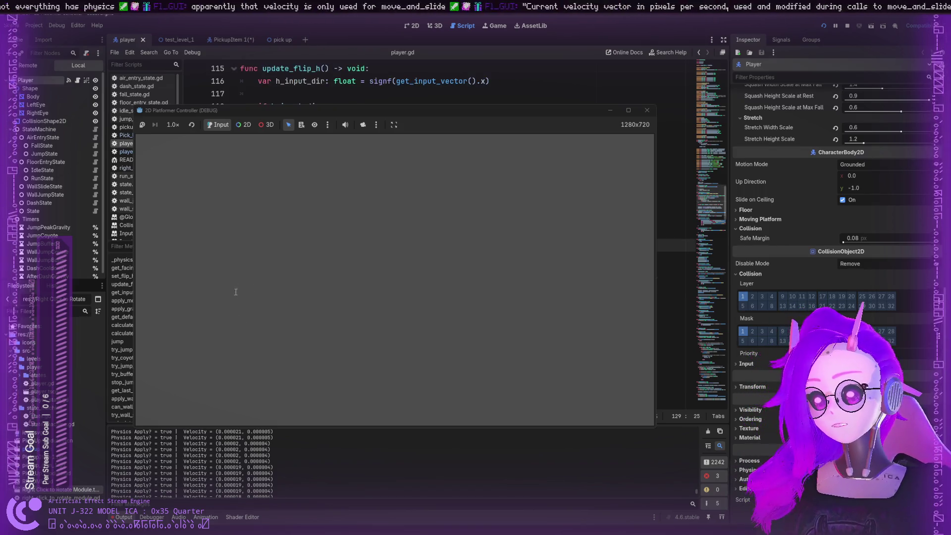
{"action": "key", "text": "Up"}
{"action": "key", "text": "Up"}
{"action": "scroll", "coordinate": [201, 225], "scroll_direction": "down", "scroll_amount": 1}
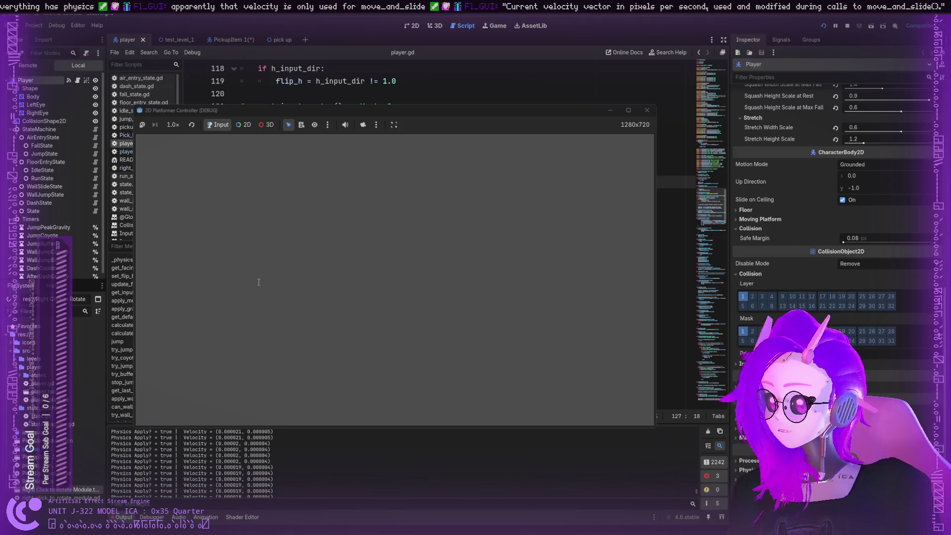
{"action": "key", "text": "Down"}
{"action": "key", "text": "Down"}
{"action": "key", "text": "Down"}
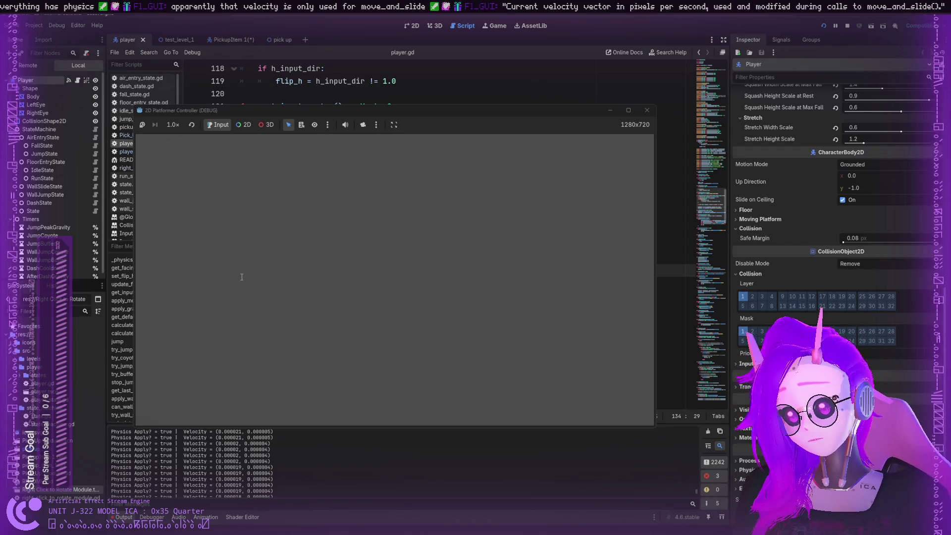
{"action": "scroll", "coordinate": [241, 281], "scroll_direction": "up", "scroll_amount": 1}
{"action": "key", "text": "Up"}
{"action": "key", "text": "Up"}
{"action": "key", "text": "Up"}
Scroll through player.gd, start a Ctrl+F search, and open player_state.gd
{"action": "scroll", "coordinate": [195, 198], "scroll_direction": "up", "scroll_amount": 12}
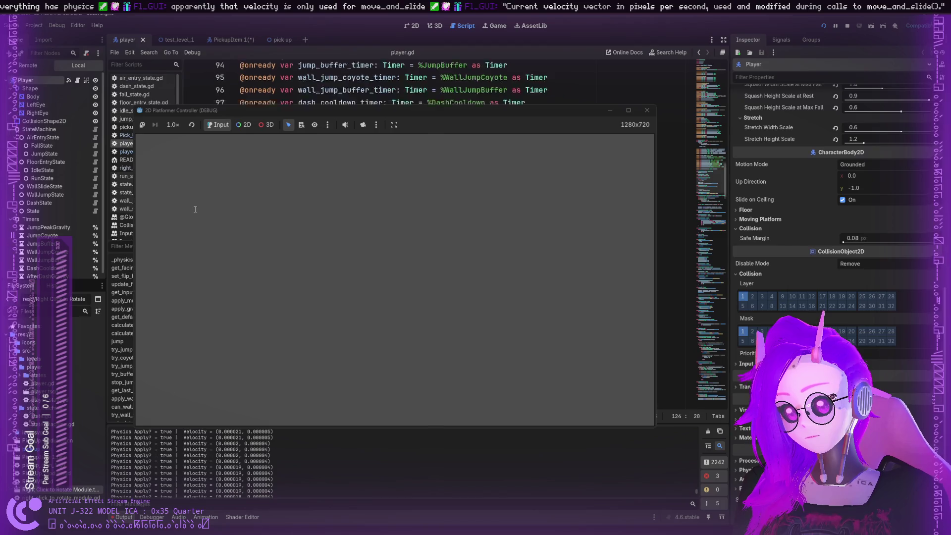
{"action": "scroll", "coordinate": [198, 218], "scroll_direction": "up", "scroll_amount": 19}
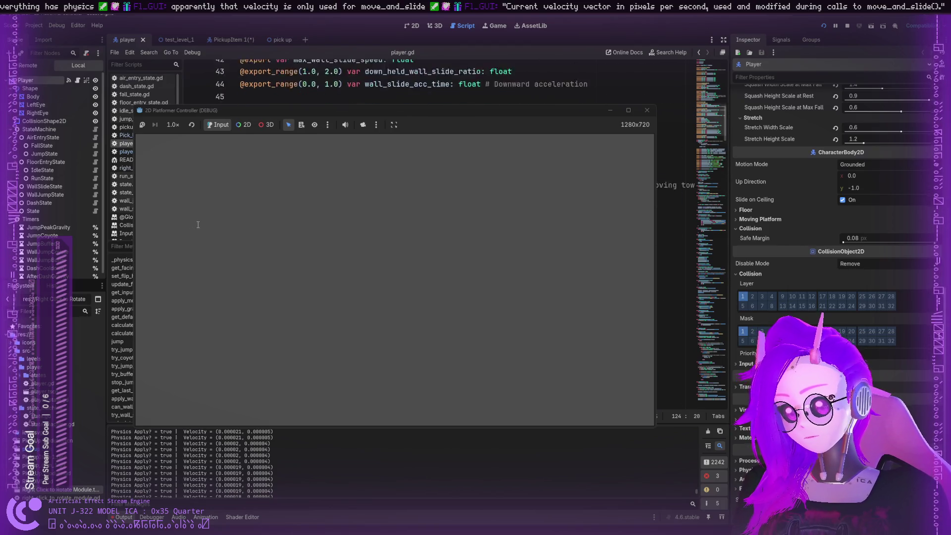
{"action": "scroll", "coordinate": [195, 228], "scroll_direction": "up", "scroll_amount": 6}
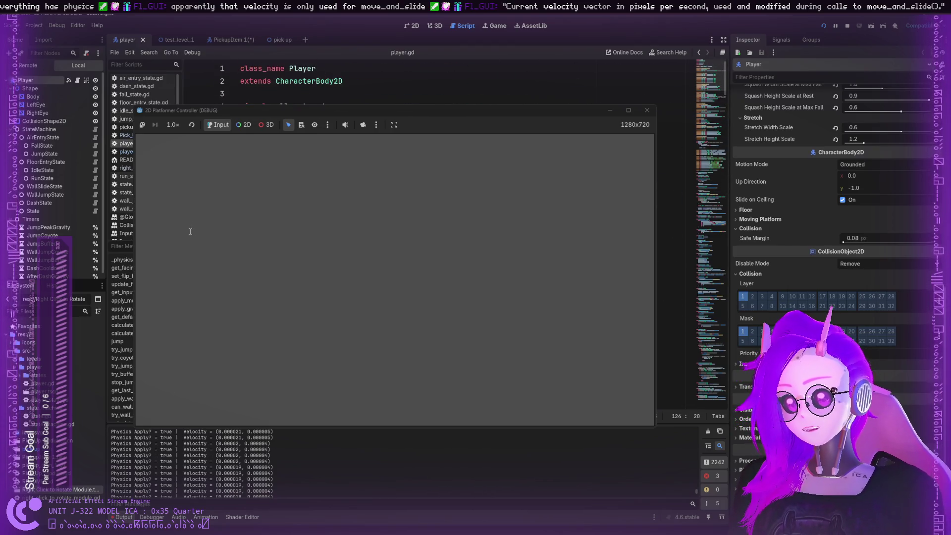
{"action": "scroll", "coordinate": [193, 230], "scroll_direction": "down", "scroll_amount": 20}
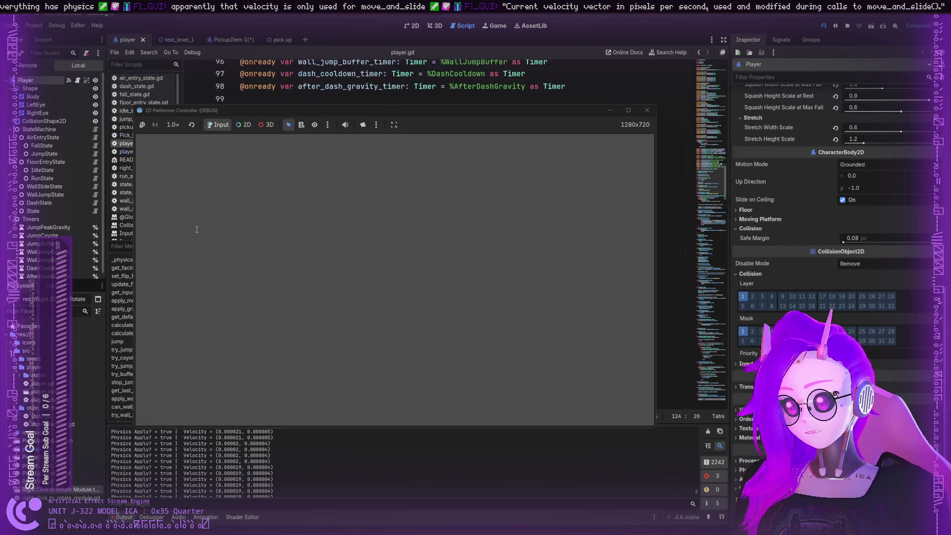
{"action": "scroll", "coordinate": [196, 229], "scroll_direction": "down", "scroll_amount": 7}
{"action": "scroll", "coordinate": [194, 228], "scroll_direction": "up", "scroll_amount": 1}
{"action": "scroll", "coordinate": [196, 229], "scroll_direction": "up", "scroll_amount": 1}
{"action": "scroll", "coordinate": [200, 228], "scroll_direction": "down", "scroll_amount": 2}
{"action": "scroll", "coordinate": [204, 226], "scroll_direction": "down", "scroll_amount": 20}
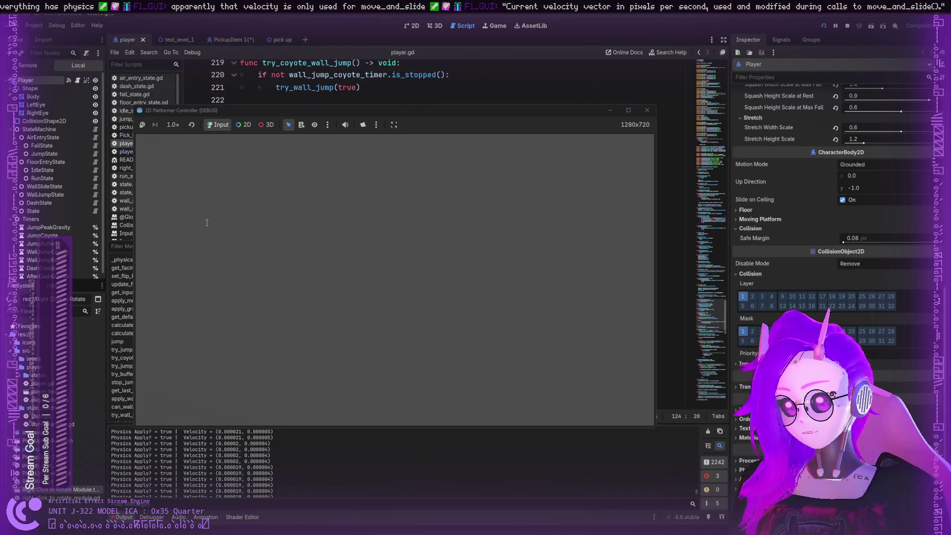
{"action": "scroll", "coordinate": [207, 222], "scroll_direction": "down", "scroll_amount": 20}
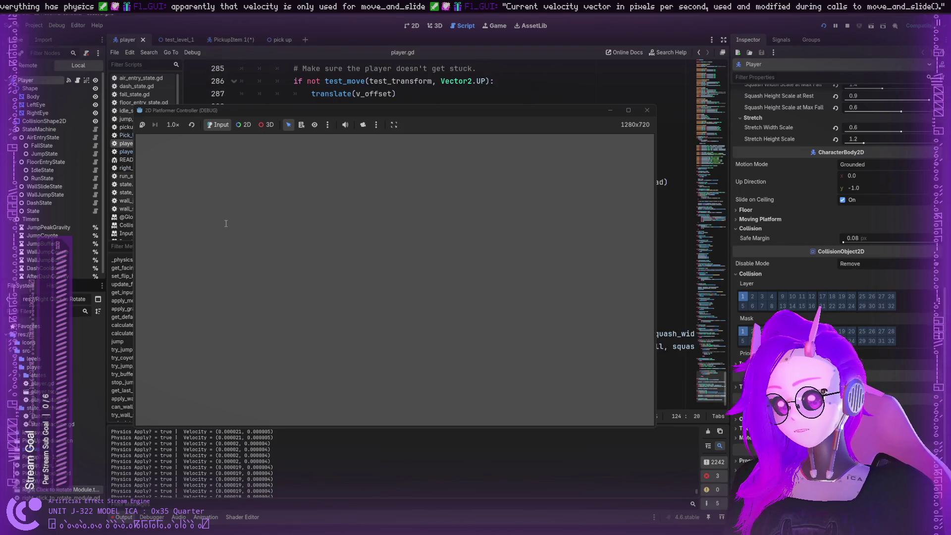
{"action": "scroll", "coordinate": [224, 223], "scroll_direction": "up", "scroll_amount": 20}
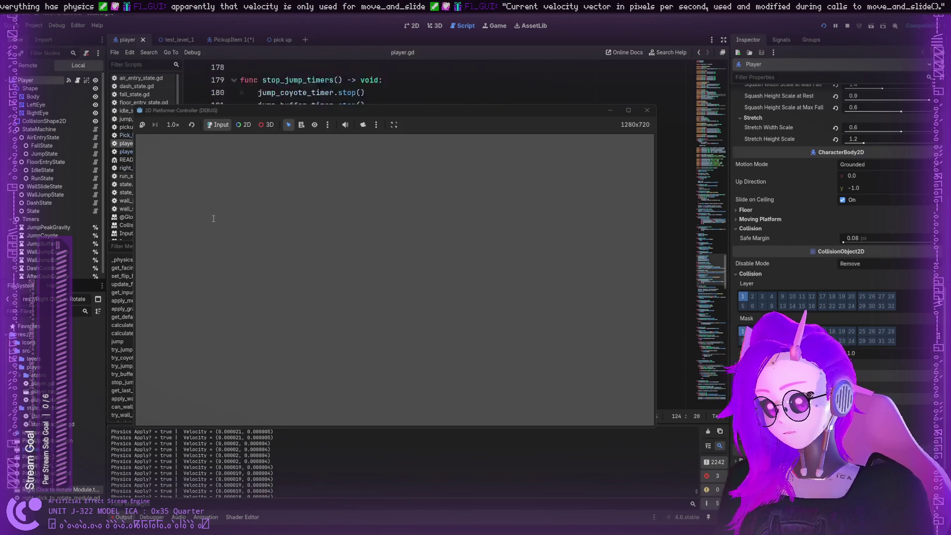
{"action": "scroll", "coordinate": [213, 216], "scroll_direction": "up", "scroll_amount": 20}
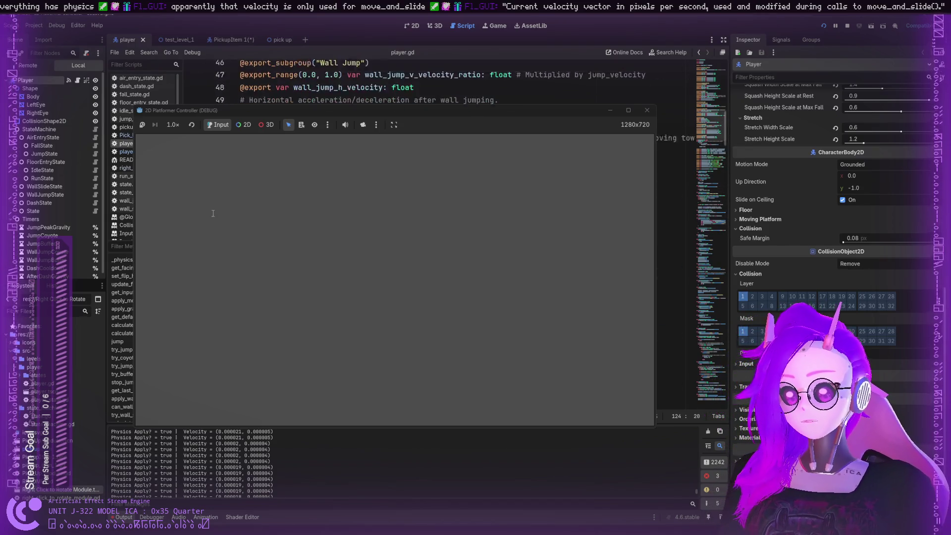
{"action": "scroll", "coordinate": [213, 213], "scroll_direction": "up", "scroll_amount": 2}
{"action": "scroll", "coordinate": [222, 216], "scroll_direction": "down", "scroll_amount": 20}
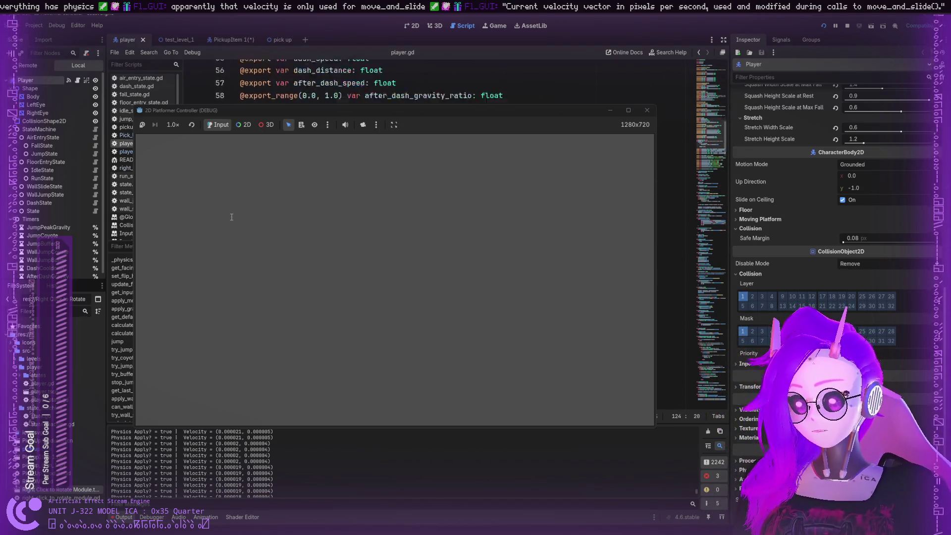
{"action": "scroll", "coordinate": [232, 216], "scroll_direction": "down", "scroll_amount": 10}
{"action": "scroll", "coordinate": [242, 220], "scroll_direction": "up", "scroll_amount": 3}
{"action": "key", "text": "ctrl+f"}
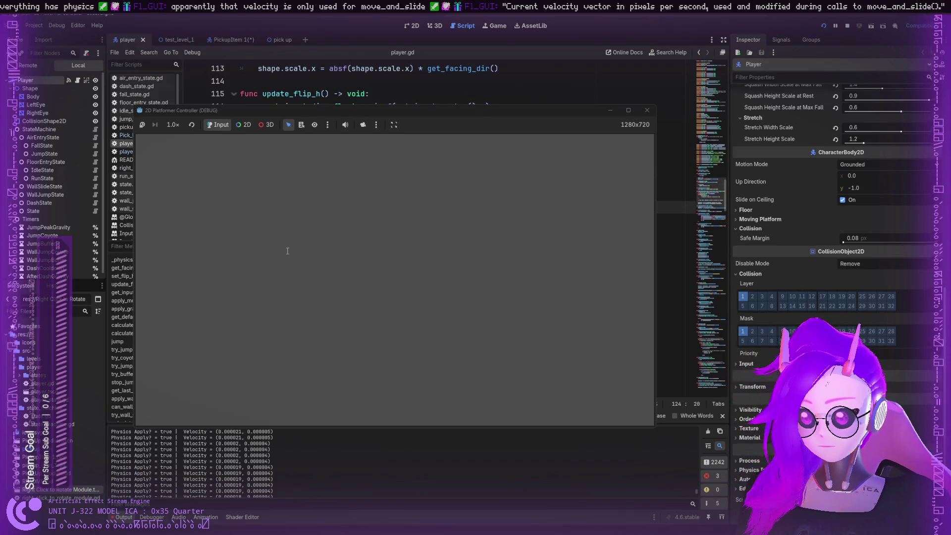
{"action": "left_click", "coordinate": [126, 152]}
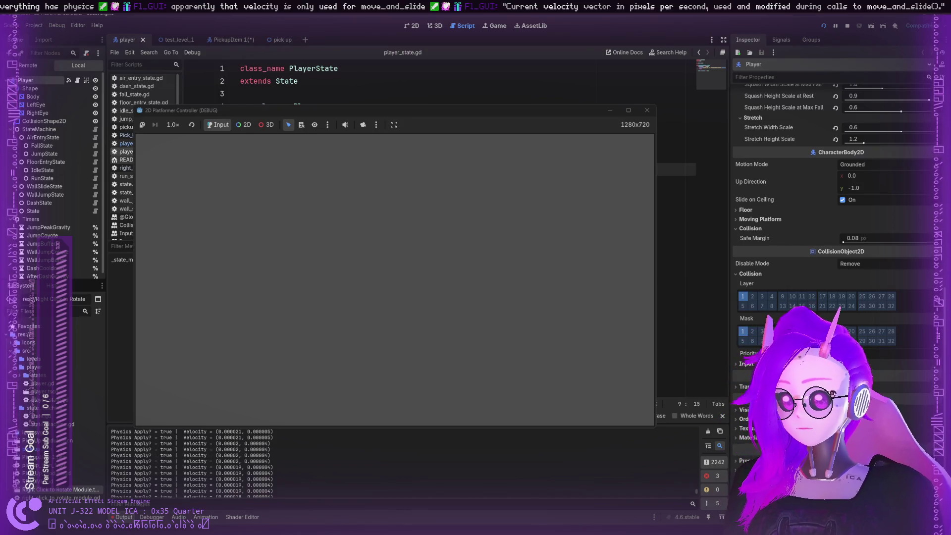
View player.gd and idle_state.gd, then select Pick Up Module in the PickupItem scene
{"action": "left_click", "coordinate": [126, 143]}
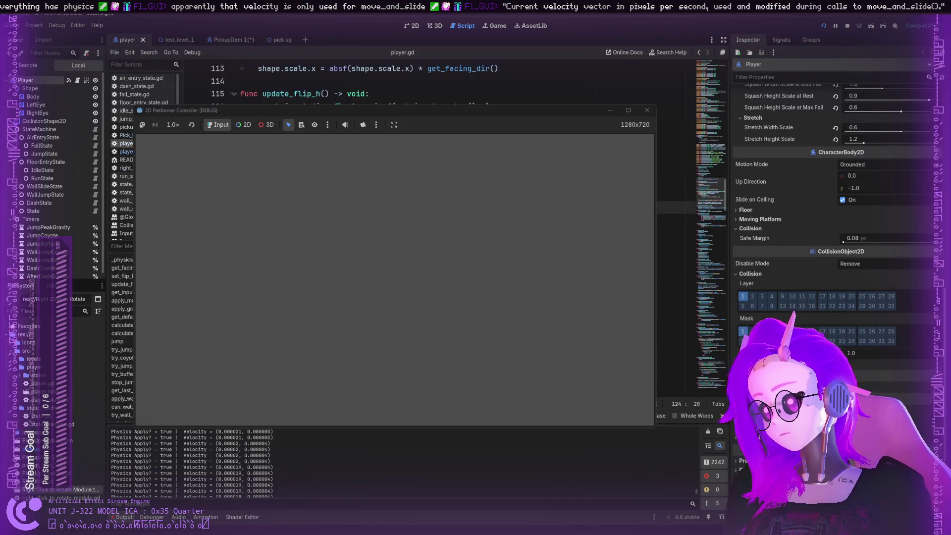
{"action": "left_click", "coordinate": [125, 111]}
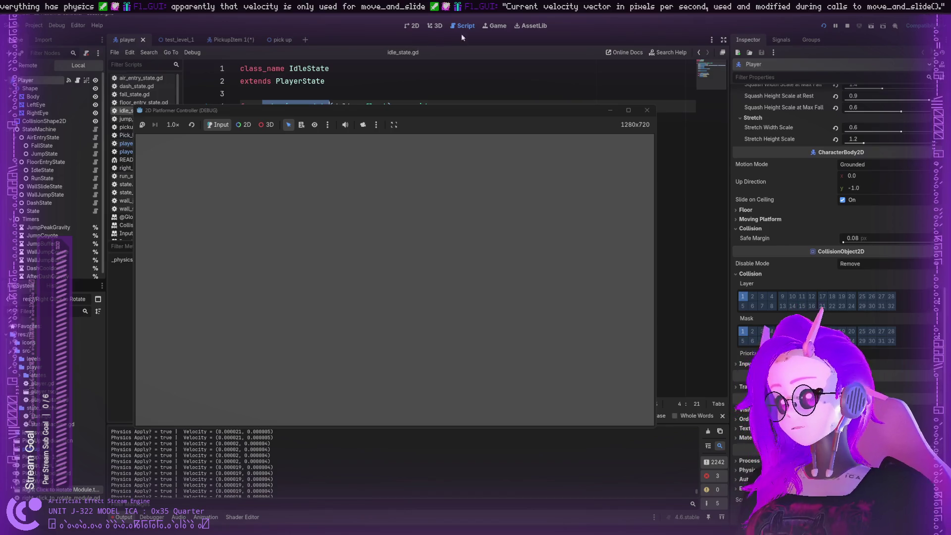
{"action": "left_click", "coordinate": [223, 41]}
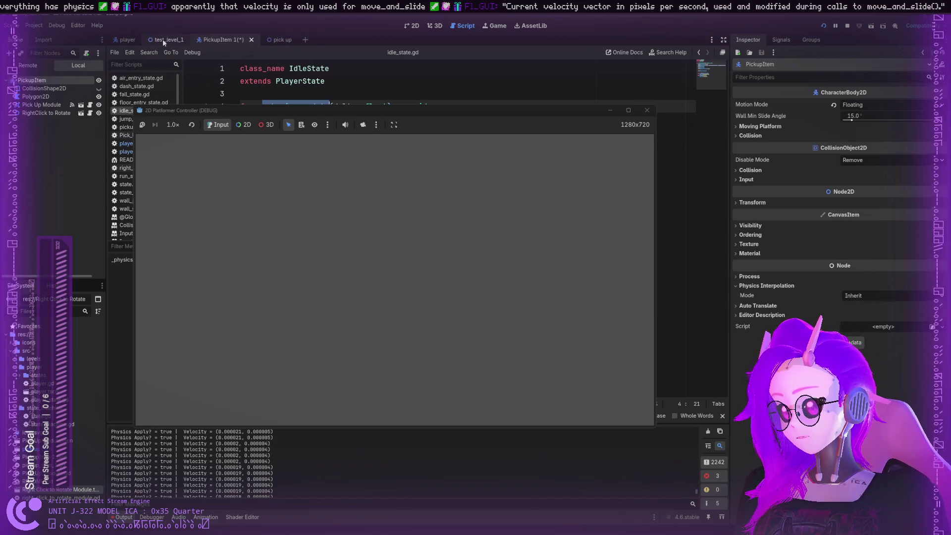
{"action": "left_click", "coordinate": [46, 105]}
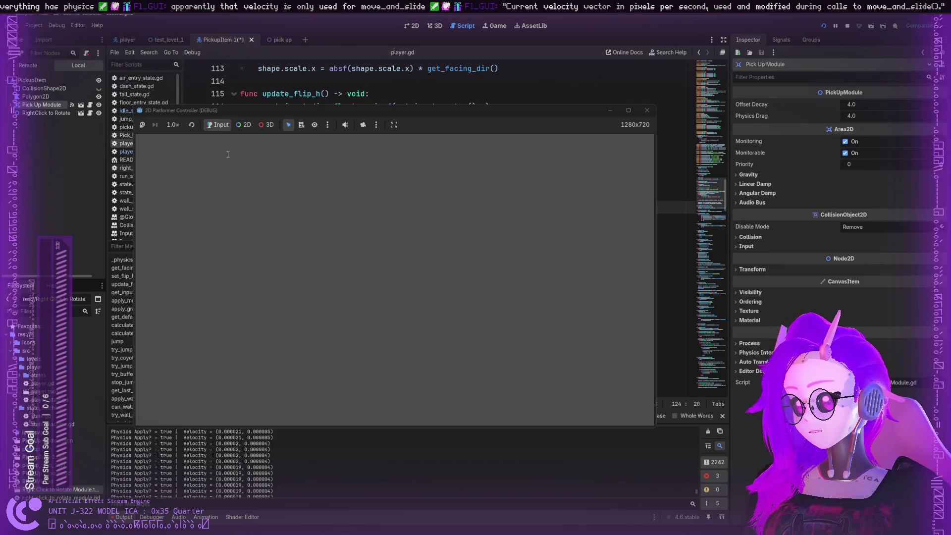
Open Pick_Up_Module.gd from the script list
{"action": "left_click", "coordinate": [124, 119]}
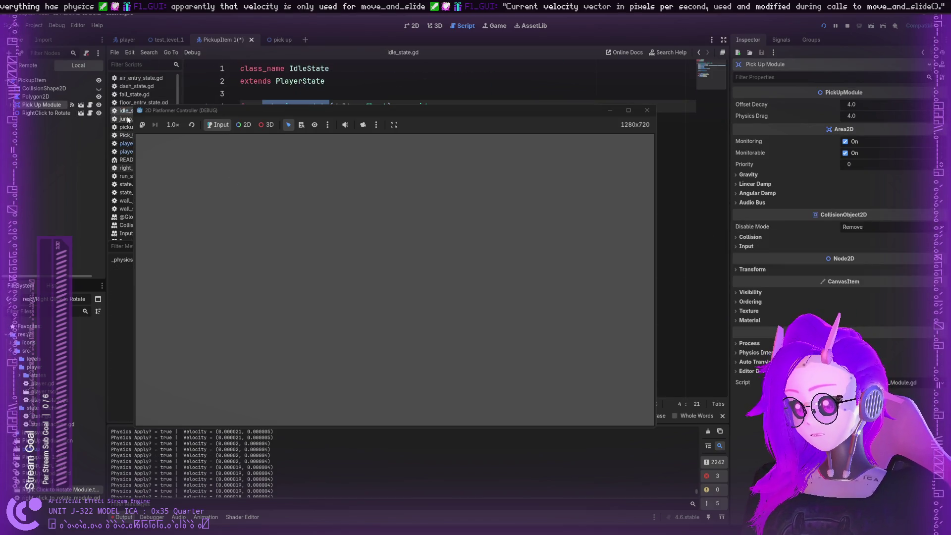
{"action": "left_click", "coordinate": [126, 152]}
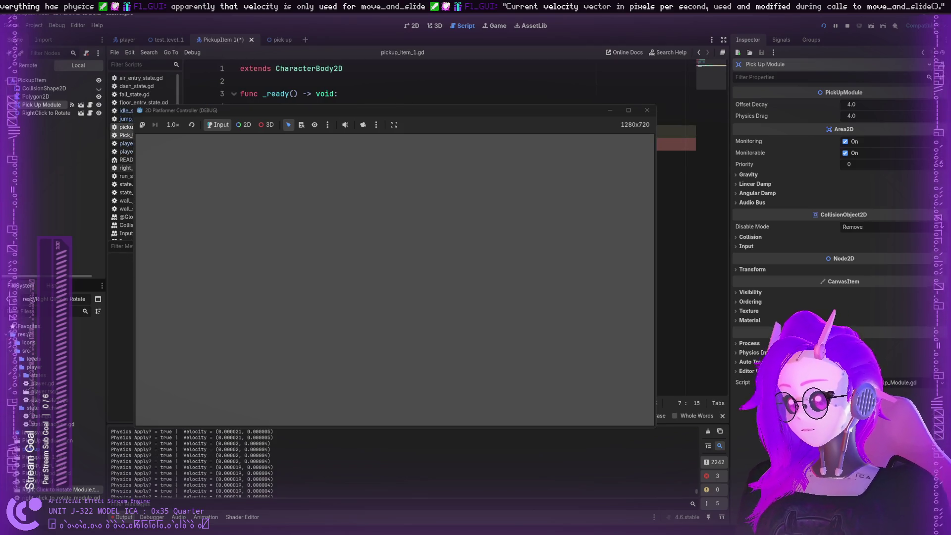
{"action": "left_click", "coordinate": [126, 134]}
{"action": "scroll", "coordinate": [243, 244], "scroll_direction": "up", "scroll_amount": 7}
{"action": "scroll", "coordinate": [243, 243], "scroll_direction": "down", "scroll_amount": 4}
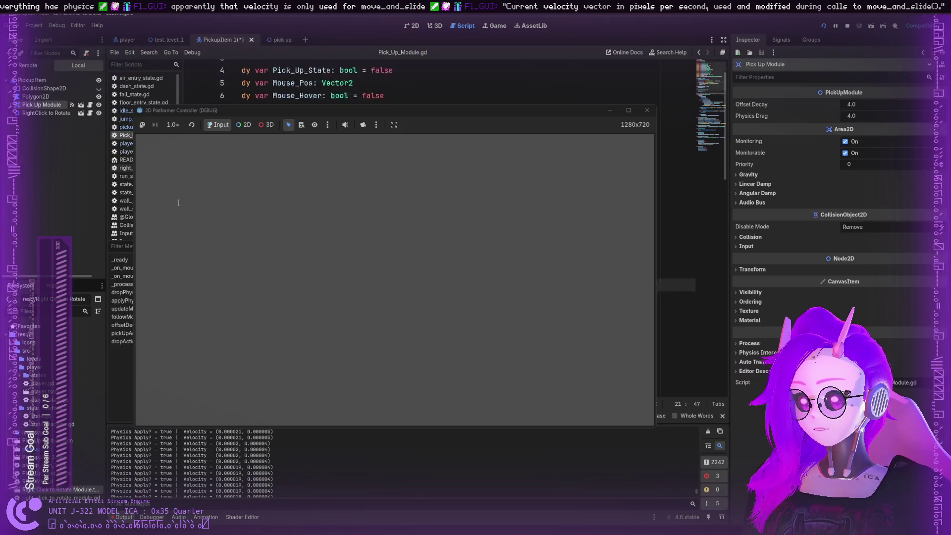
{"action": "scroll", "coordinate": [243, 243], "scroll_direction": "down", "scroll_amount": 4}
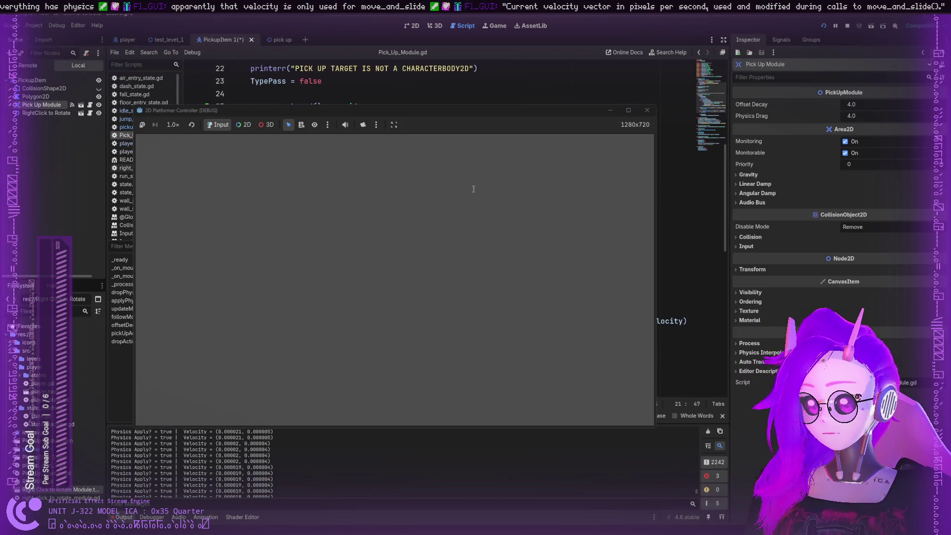
Add a line after line 30 reading 'vecity = velocity.move_toward(Vector2'
{"action": "left_click", "coordinate": [427, 173]}
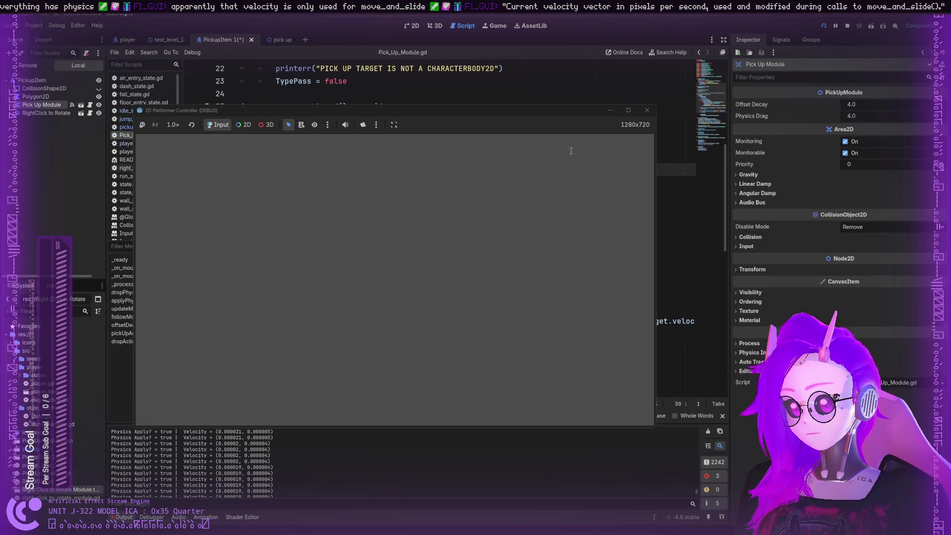
{"action": "key", "text": "Return"}
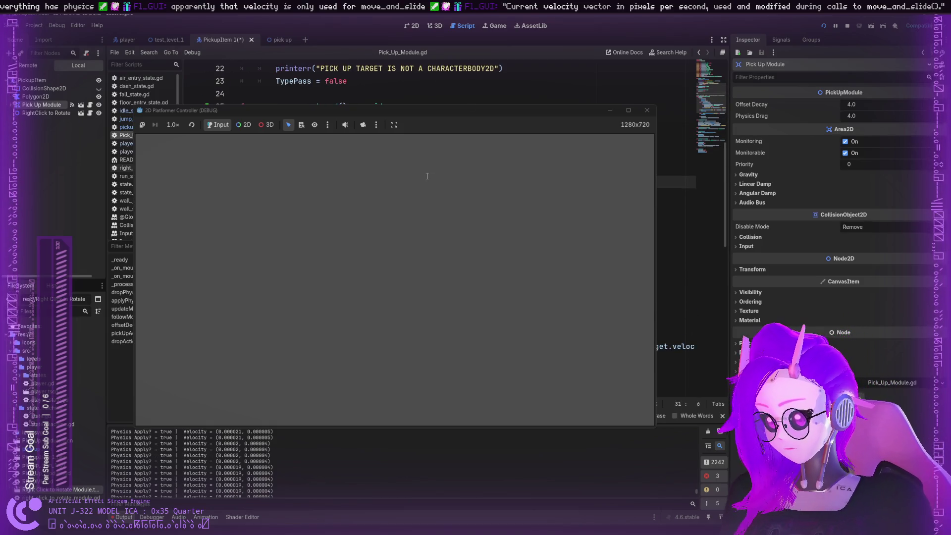
{"action": "type", "text": "ve"}
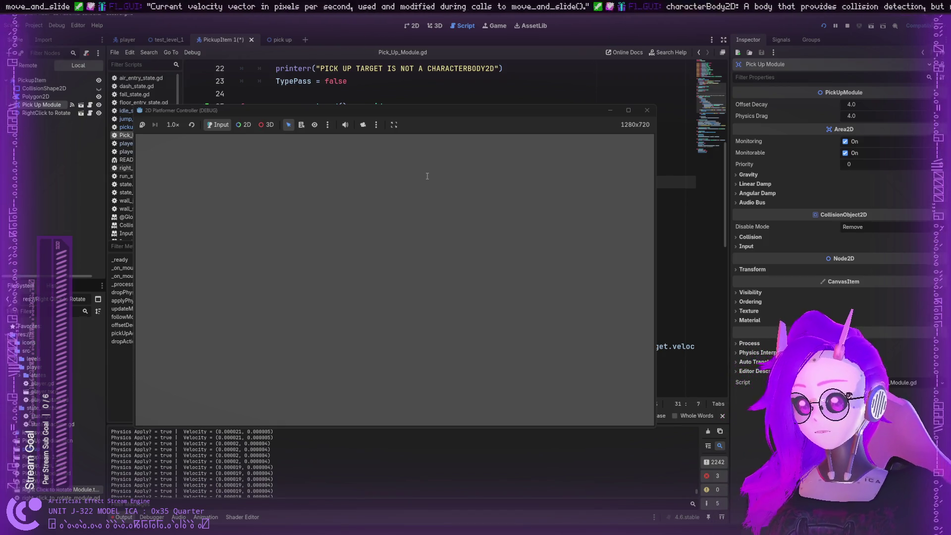
{"action": "type", "text": "city"}
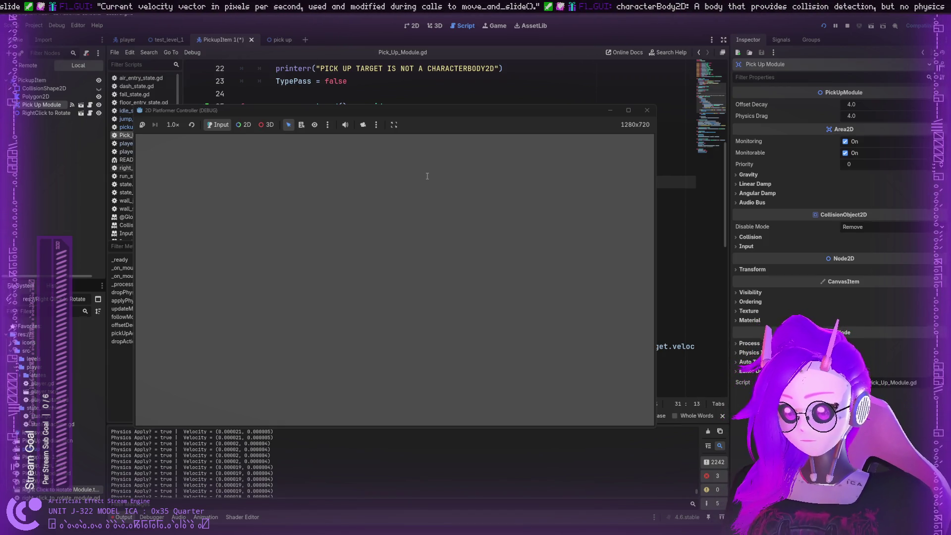
{"action": "type", "text": " = velocity.move_toward(Vector2"}
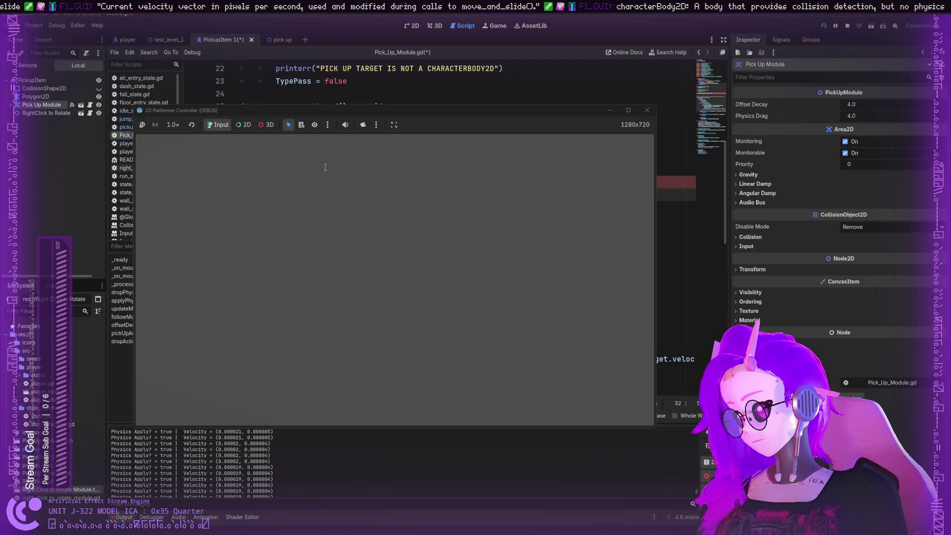
Switch to the player scene, collapse StateMachine and select the Player node
{"action": "left_click", "coordinate": [119, 40]}
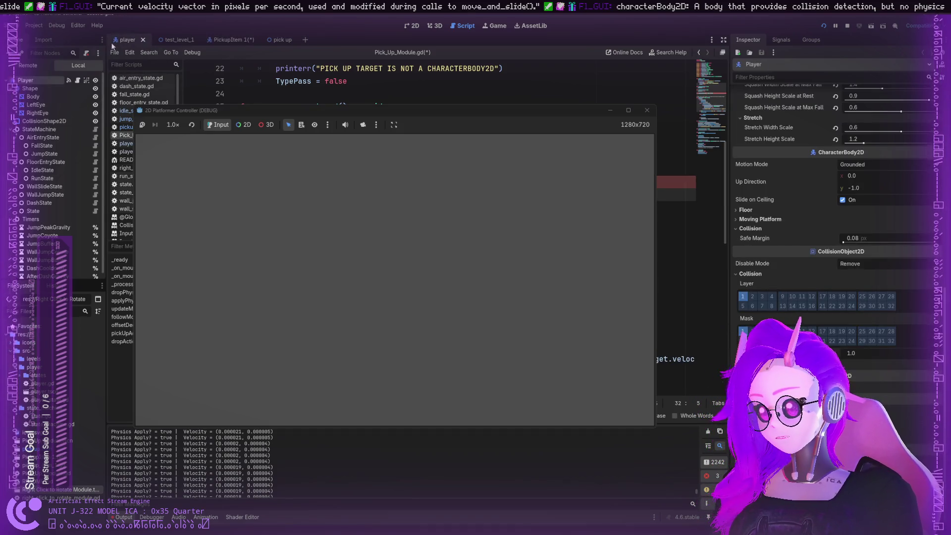
{"action": "left_click", "coordinate": [16, 129]}
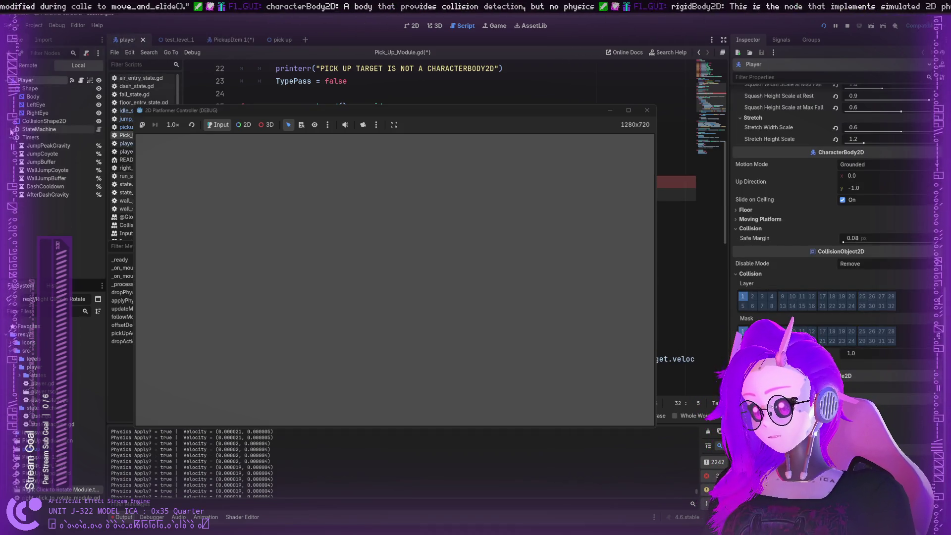
{"action": "left_click", "coordinate": [30, 89]}
{"action": "left_click", "coordinate": [39, 80]}
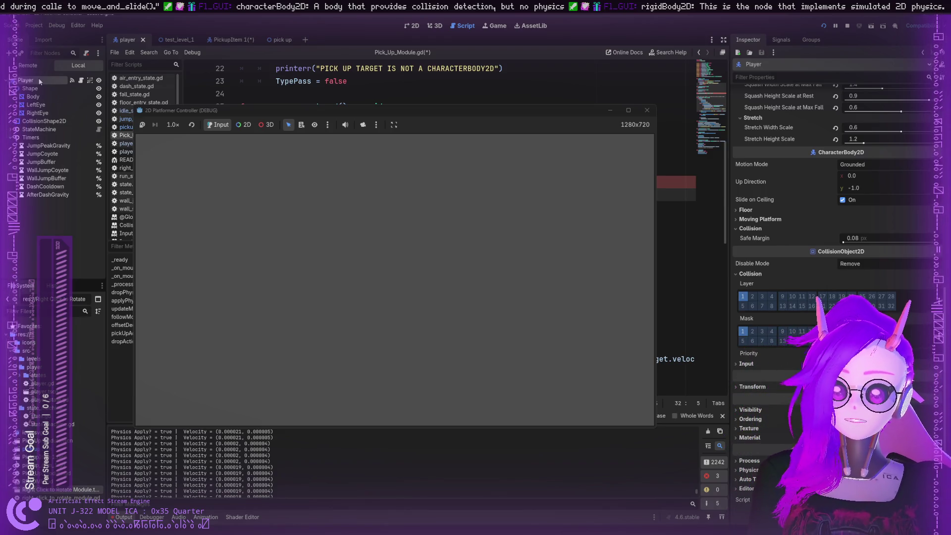
{"action": "scroll", "coordinate": [754, 179], "scroll_direction": "up", "scroll_amount": 5}
{"action": "scroll", "coordinate": [754, 179], "scroll_direction": "up", "scroll_amount": 3}
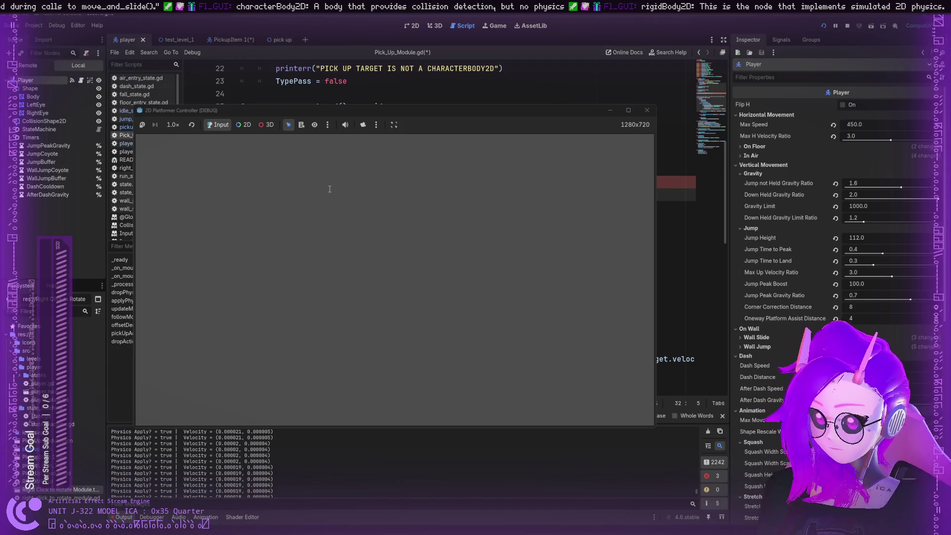
{"action": "scroll", "coordinate": [311, 271], "scroll_direction": "down", "scroll_amount": 1}
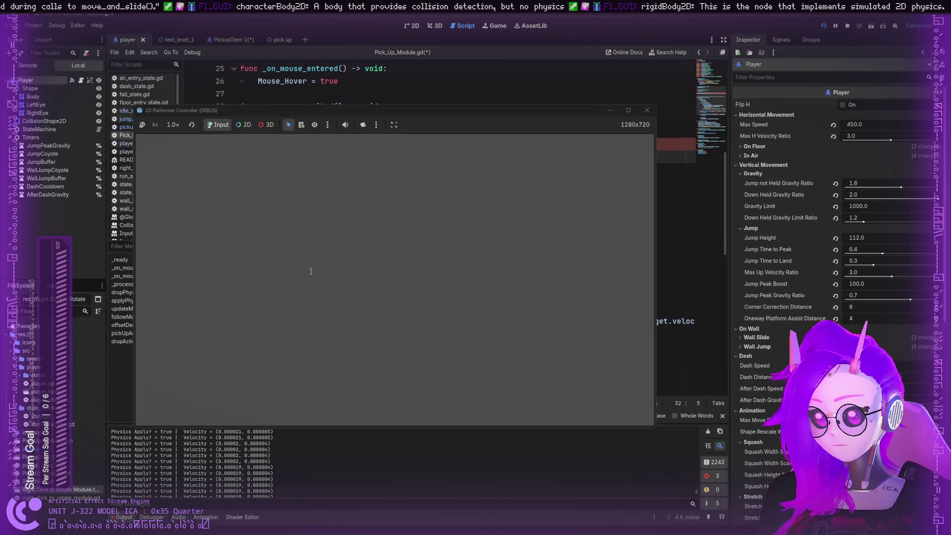
Select lines 40 through 45 of the script
{"action": "left_click", "coordinate": [223, 270]}
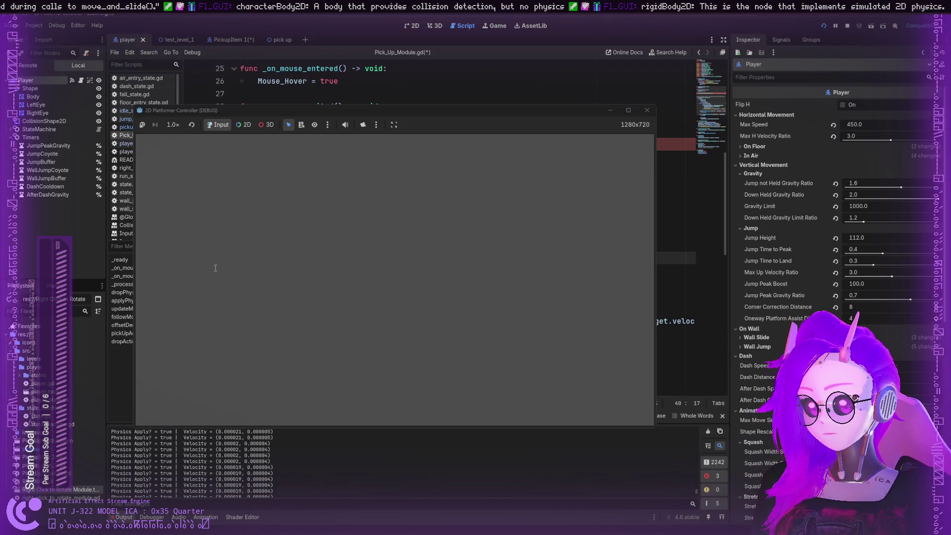
{"action": "mouse_move", "coordinate": [224, 268]}
{"action": "left_mouse_down"}
{"action": "mouse_move", "coordinate": [390, 298]}
{"action": "mouse_move", "coordinate": [420, 320]}
{"action": "left_mouse_up"}
{"action": "left_click_drag", "start_coordinate": [485, 331], "coordinate": [708, 320]}
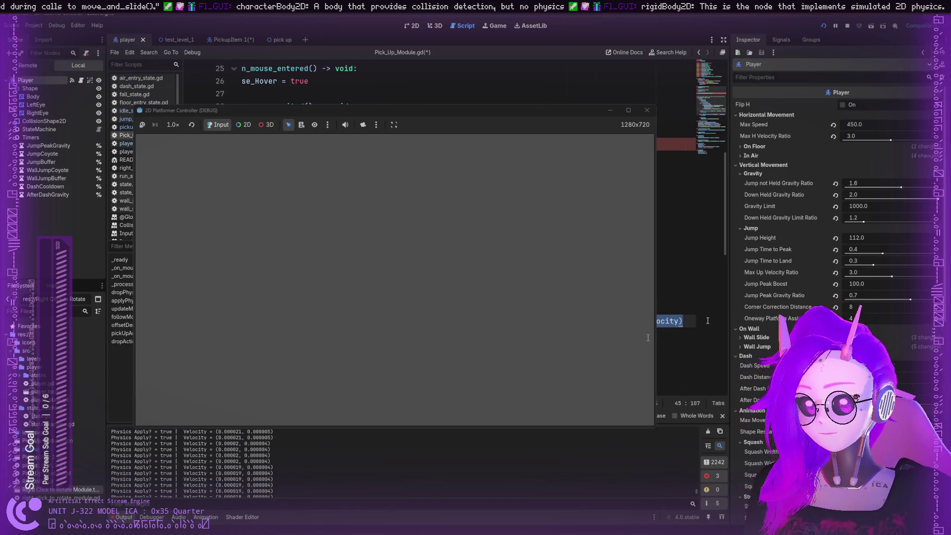
Move through script lines 32–46, then select PickupItem in the PickupItem 1 scene
{"action": "left_click", "coordinate": [204, 157]}
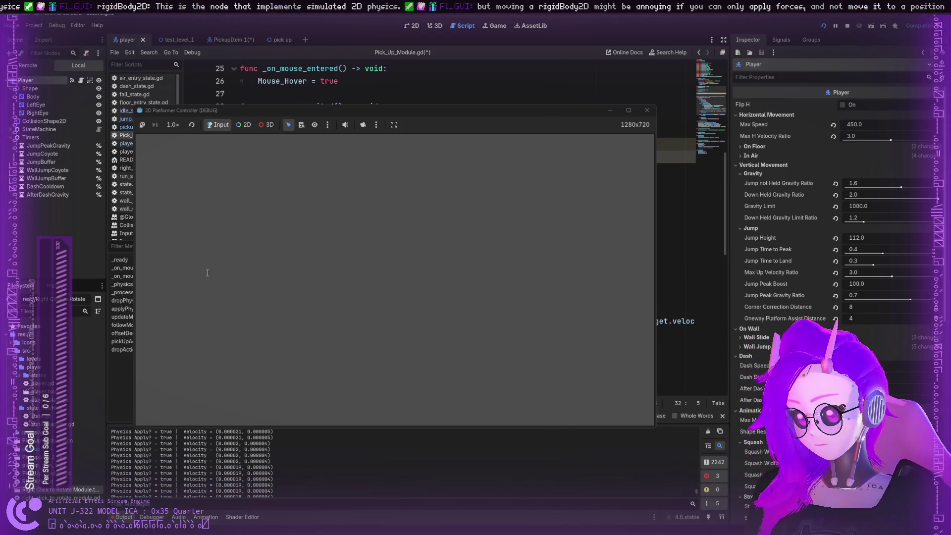
{"action": "left_click", "coordinate": [234, 258]}
{"action": "left_click", "coordinate": [297, 335]}
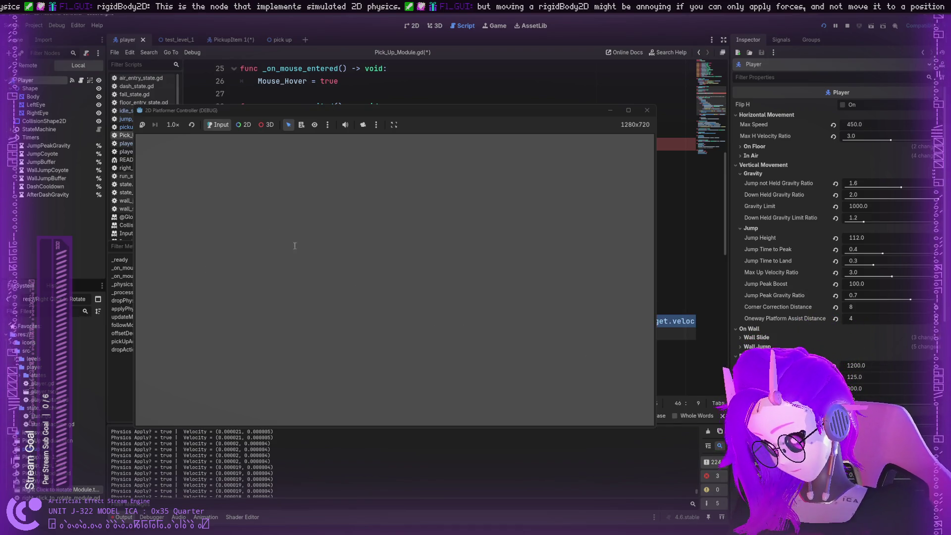
{"action": "key", "text": "Up"}
{"action": "key", "text": "Up"}
{"action": "key", "text": "Up"}
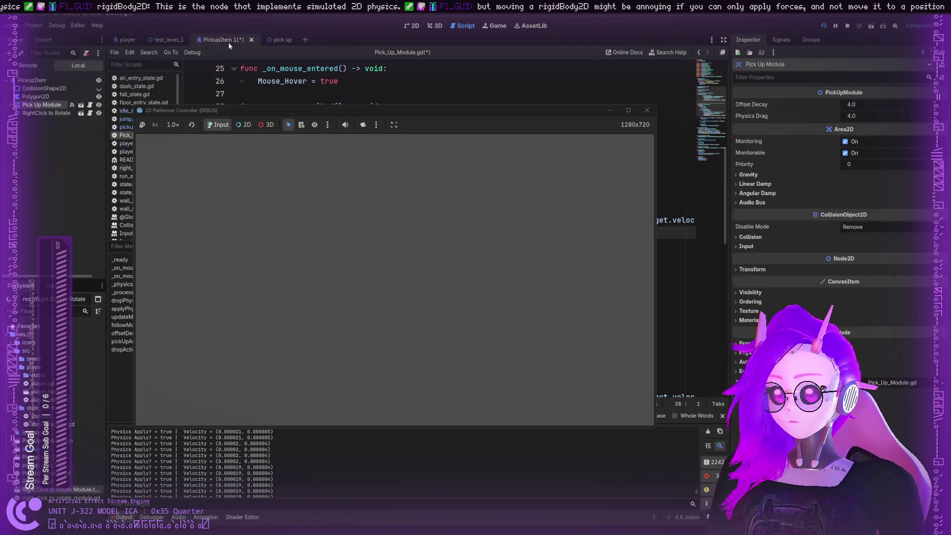
{"action": "left_click", "coordinate": [225, 40]}
{"action": "left_click", "coordinate": [34, 80]}
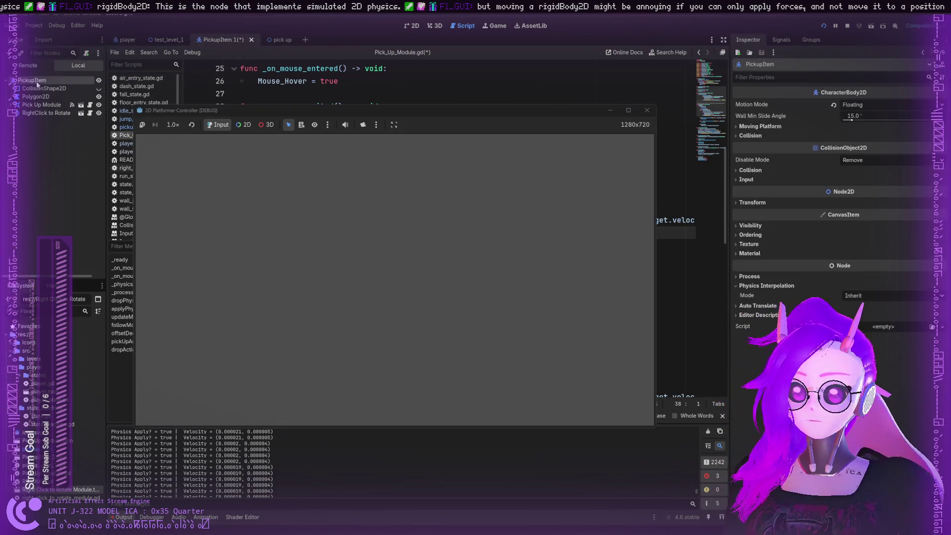
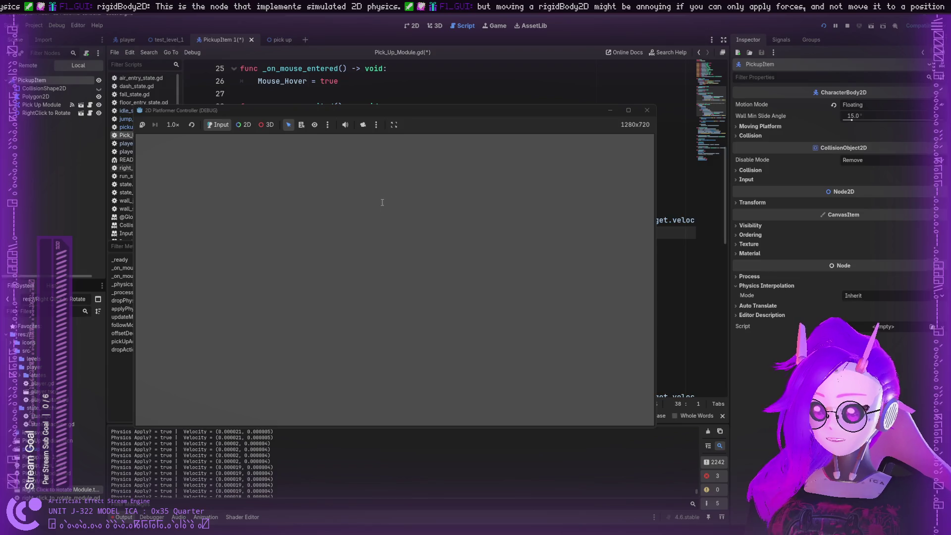
Review Pick_Up_Module.gd from line 32 through line 54, checking lines 43, 46, 47 and 51
{"action": "scroll", "coordinate": [381, 202], "scroll_direction": "down", "scroll_amount": 1}
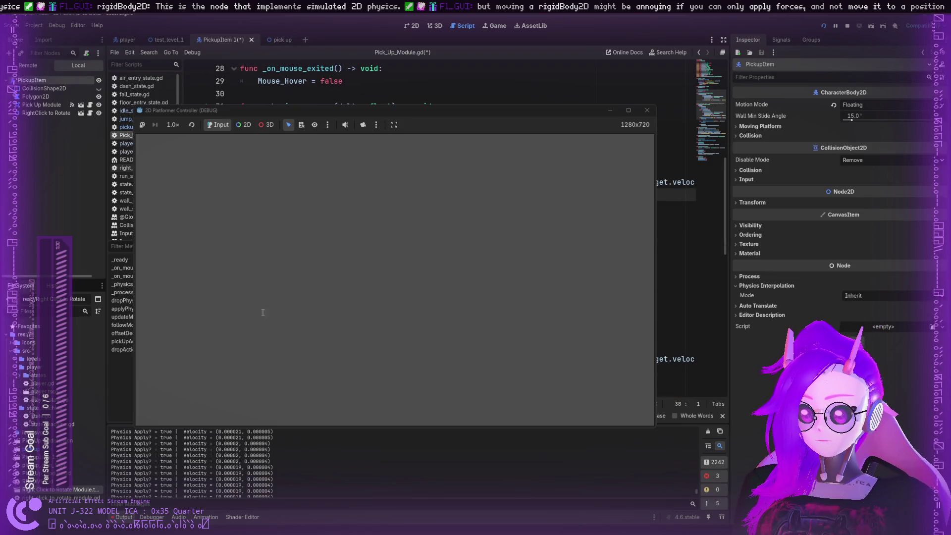
{"action": "left_click", "coordinate": [172, 121]}
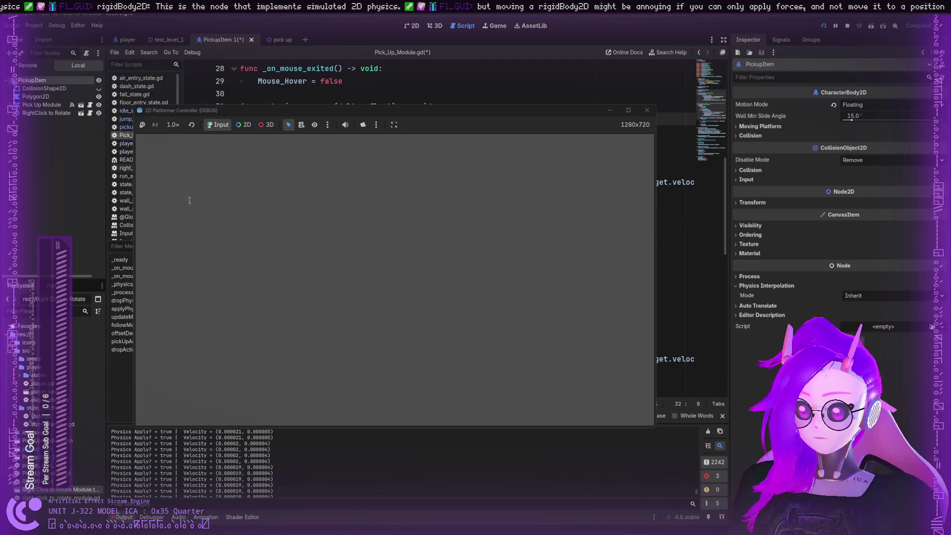
{"action": "left_click", "coordinate": [218, 258]}
{"action": "left_click", "coordinate": [174, 118]}
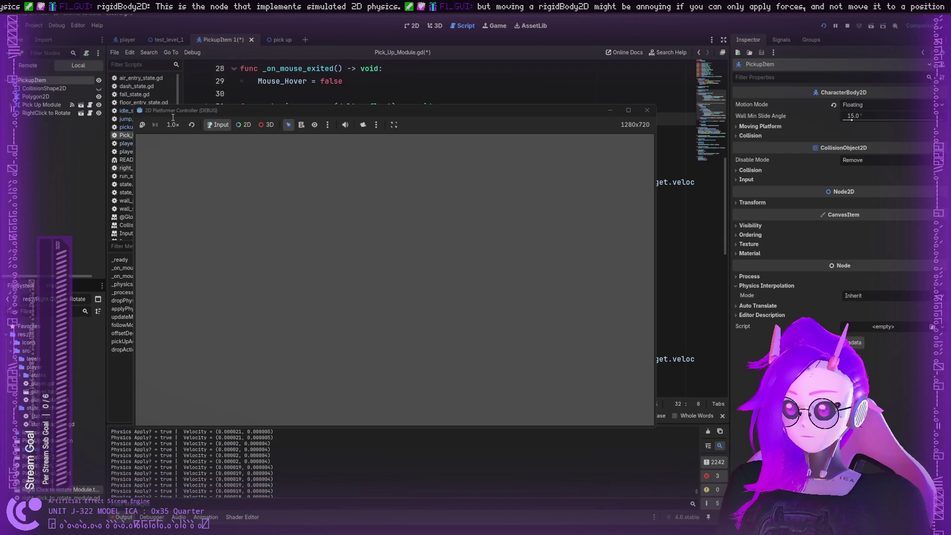
{"action": "key", "text": "Right"}
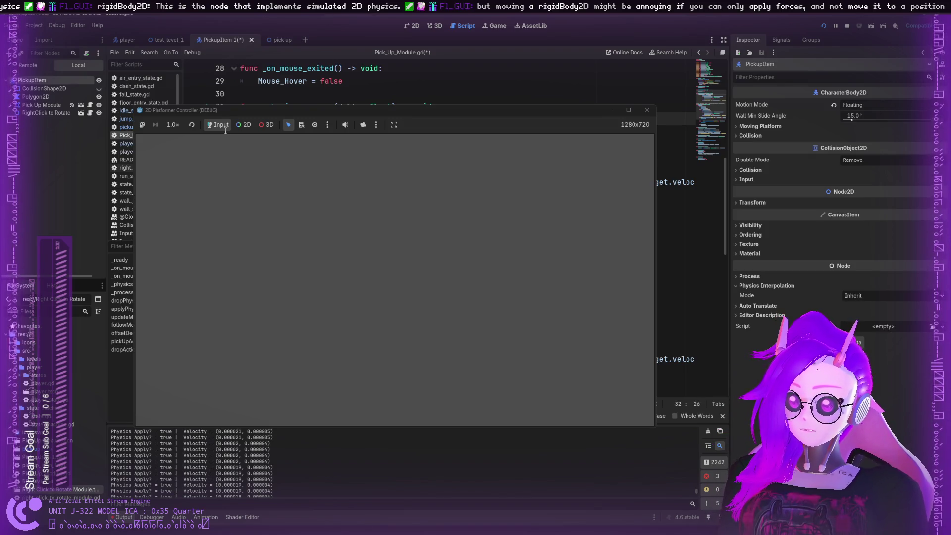
{"action": "key", "text": "Home"}
{"action": "scroll", "coordinate": [218, 208], "scroll_direction": "down", "scroll_amount": 1}
{"action": "left_click", "coordinate": [214, 282]}
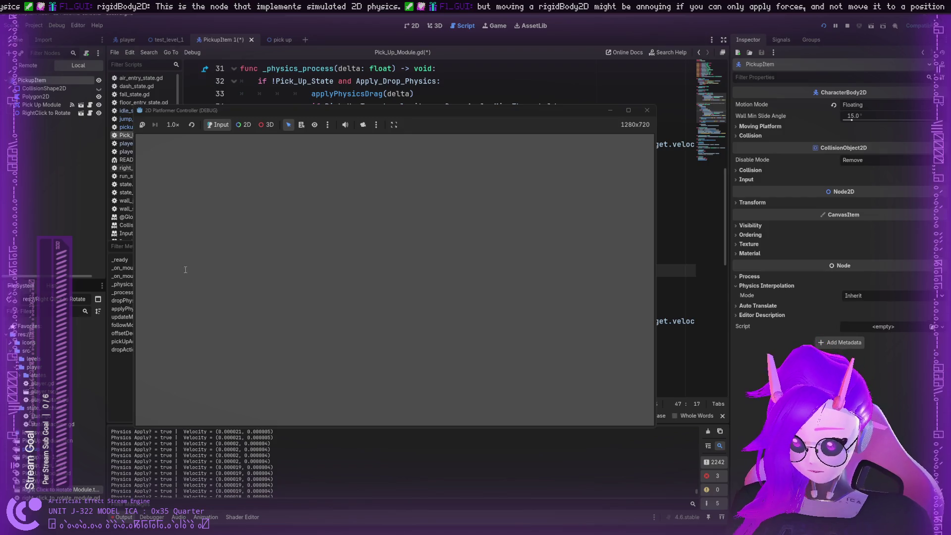
{"action": "left_click_drag", "start_coordinate": [206, 271], "coordinate": [212, 336]}
{"action": "key", "text": "Up"}
{"action": "key", "text": "Up"}
{"action": "key", "text": "Up"}
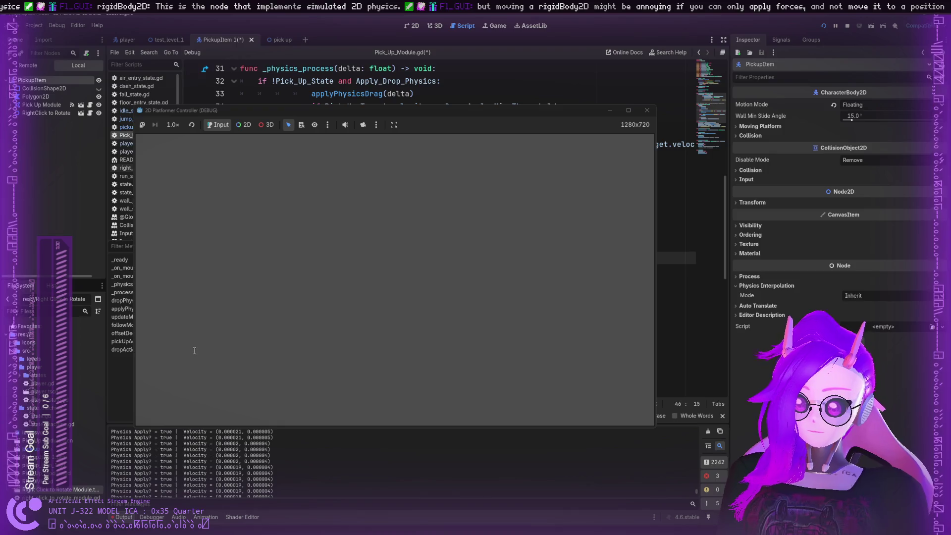
{"action": "key", "text": "Left"}
{"action": "key", "text": "Left"}
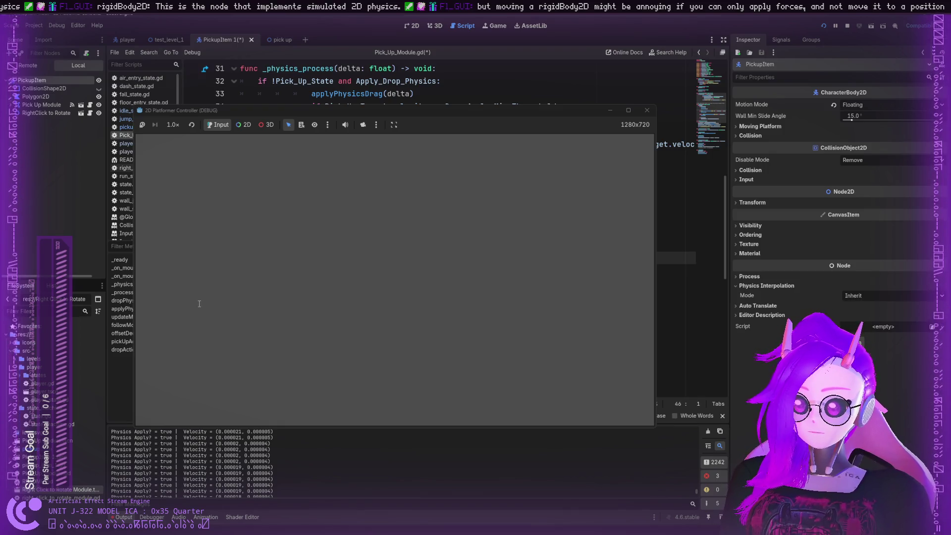
{"action": "key", "text": "End"}
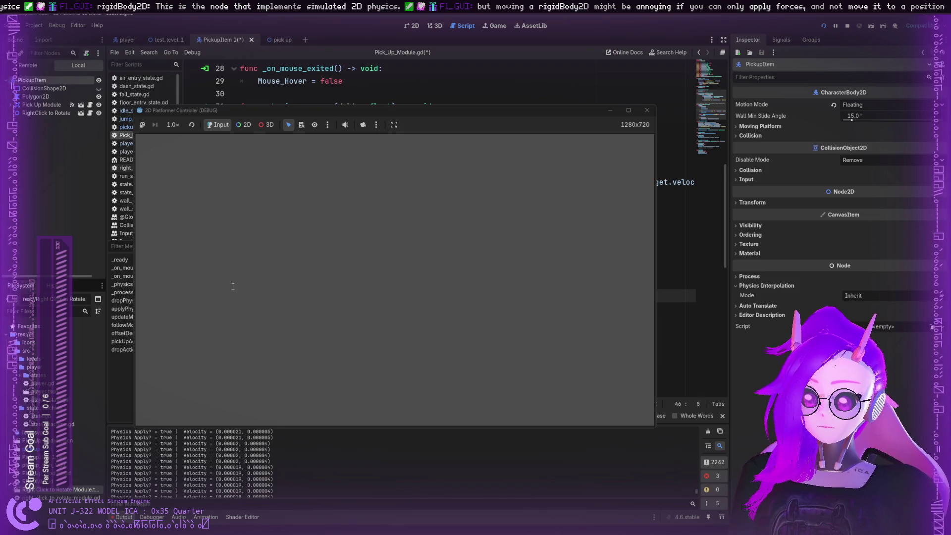
{"action": "scroll", "coordinate": [233, 286], "scroll_direction": "down", "scroll_amount": 2}
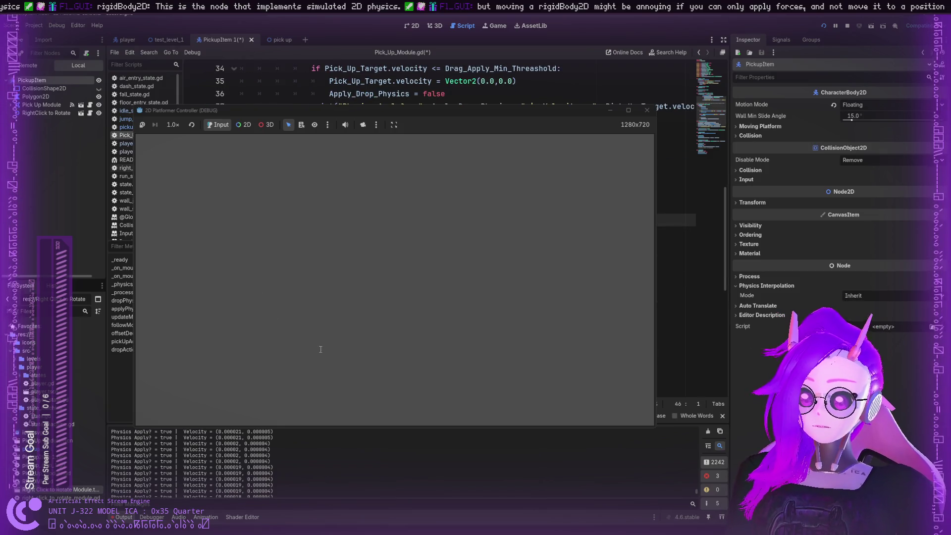
{"action": "key", "text": "Down"}
{"action": "key", "text": "Down"}
{"action": "key", "text": "Down"}
{"action": "key", "text": "End"}
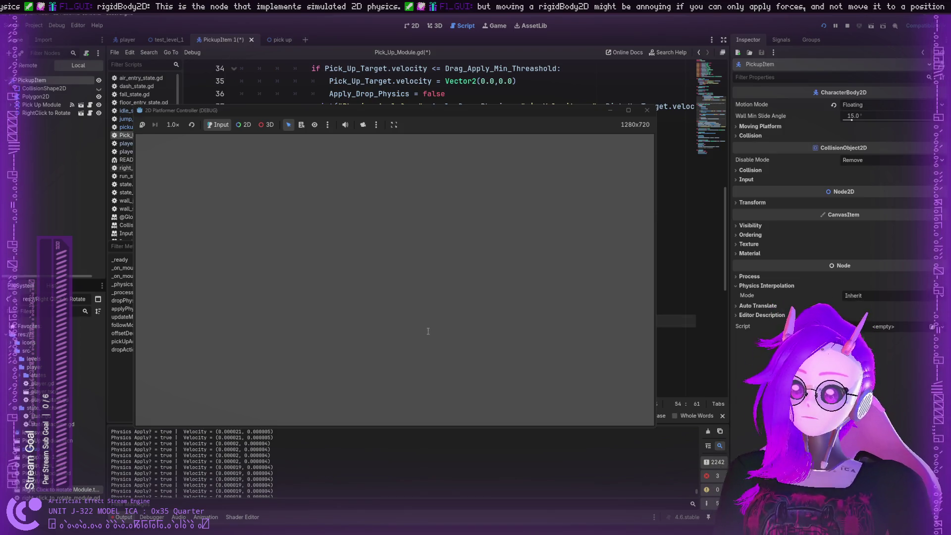
Check the lower part of the script around lines 64 and 80, then save Pick_Up_Module.gd
{"action": "scroll", "coordinate": [423, 339], "scroll_direction": "up", "scroll_amount": 2}
{"action": "scroll", "coordinate": [424, 339], "scroll_direction": "down", "scroll_amount": 1}
{"action": "scroll", "coordinate": [422, 335], "scroll_direction": "up", "scroll_amount": 1}
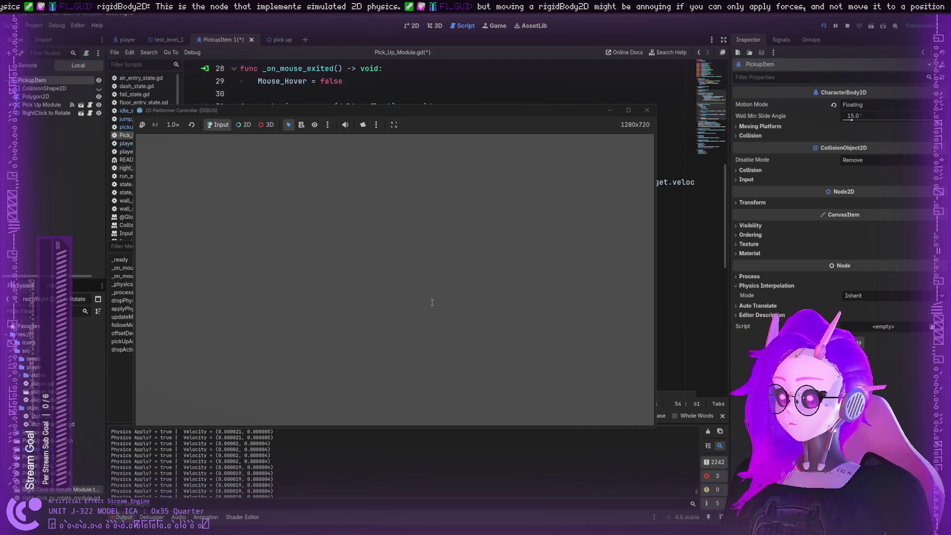
{"action": "scroll", "coordinate": [426, 300], "scroll_direction": "down", "scroll_amount": 7}
{"action": "scroll", "coordinate": [409, 298], "scroll_direction": "down", "scroll_amount": 4}
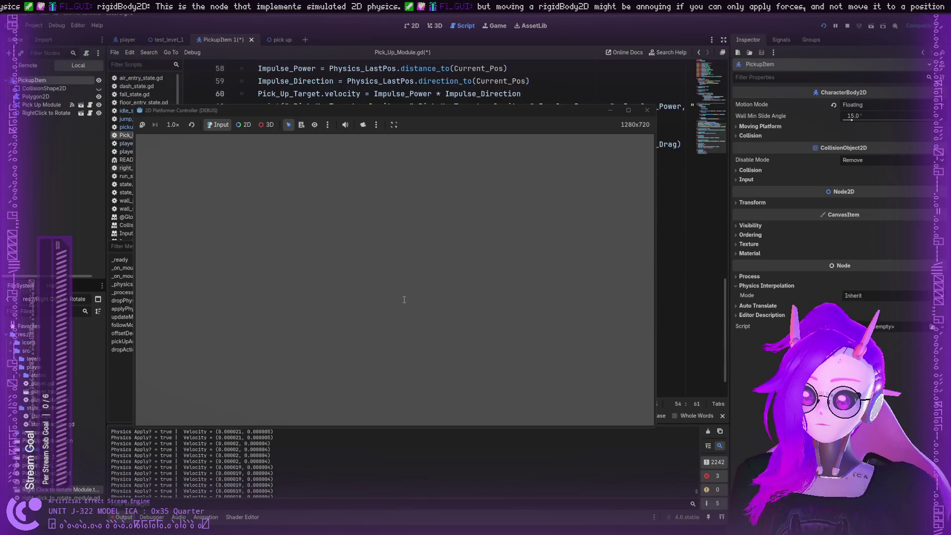
{"action": "left_click", "coordinate": [351, 313]}
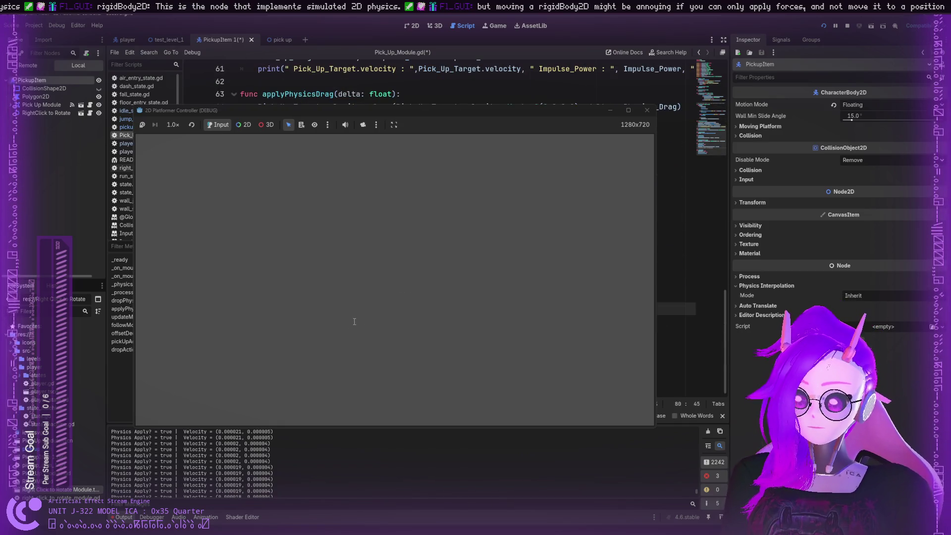
{"action": "scroll", "coordinate": [365, 307], "scroll_direction": "up", "scroll_amount": 7}
{"action": "scroll", "coordinate": [367, 305], "scroll_direction": "up", "scroll_amount": 4}
{"action": "scroll", "coordinate": [377, 305], "scroll_direction": "down", "scroll_amount": 4}
{"action": "scroll", "coordinate": [345, 346], "scroll_direction": "down", "scroll_amount": 1}
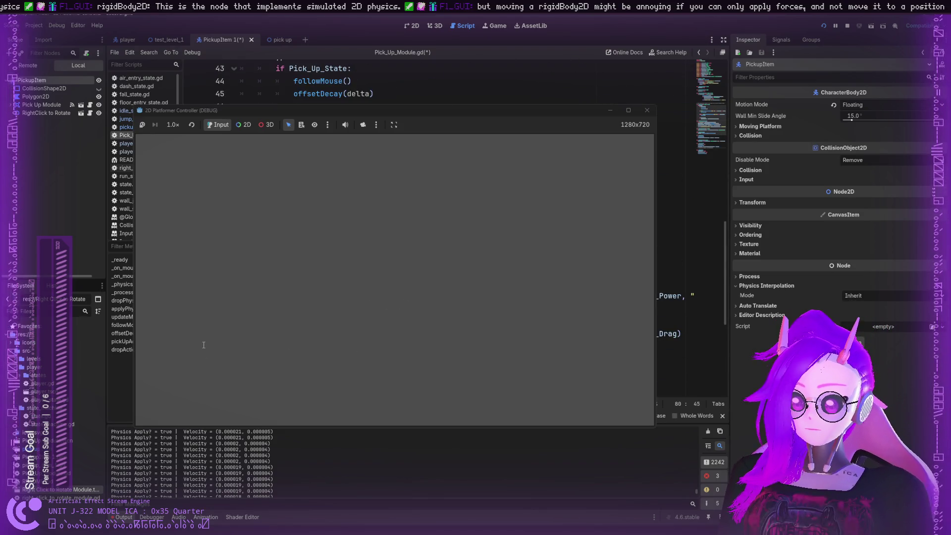
{"action": "scroll", "coordinate": [208, 330], "scroll_direction": "up", "scroll_amount": 10}
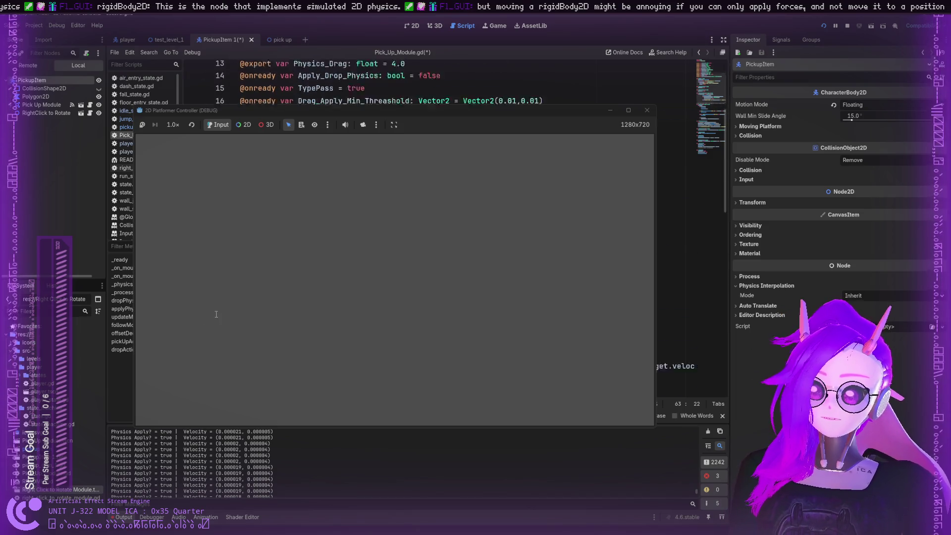
{"action": "scroll", "coordinate": [219, 311], "scroll_direction": "down", "scroll_amount": 2}
{"action": "scroll", "coordinate": [268, 276], "scroll_direction": "down", "scroll_amount": 10}
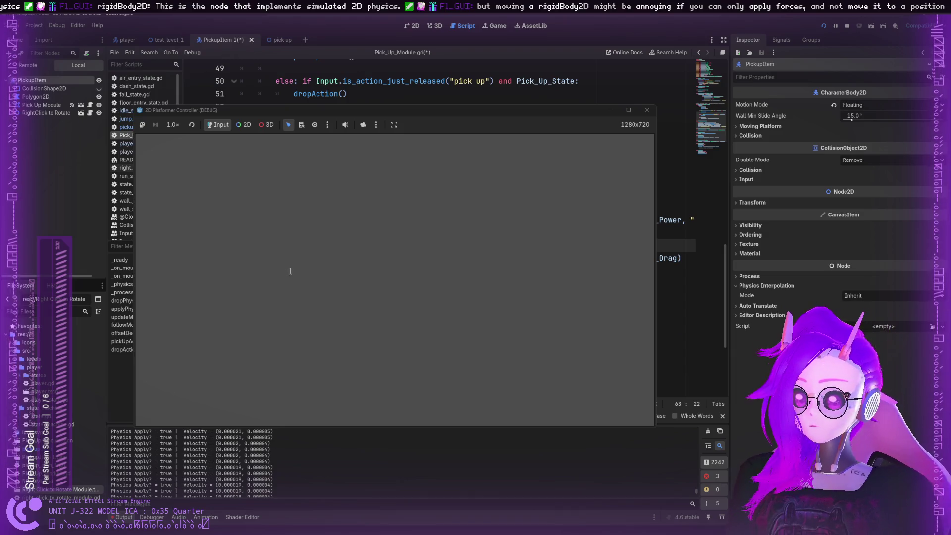
{"action": "key", "text": "Down"}
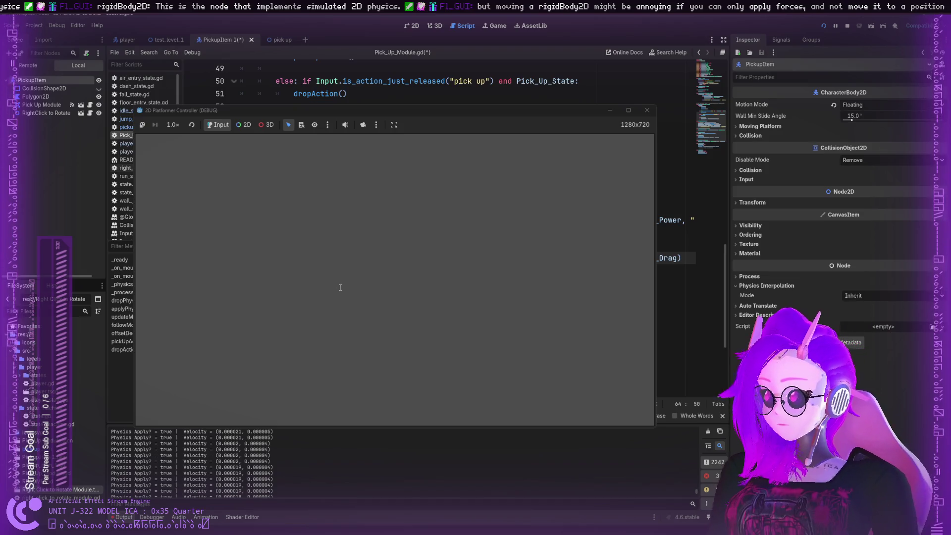
{"action": "scroll", "coordinate": [337, 294], "scroll_direction": "up", "scroll_amount": 7}
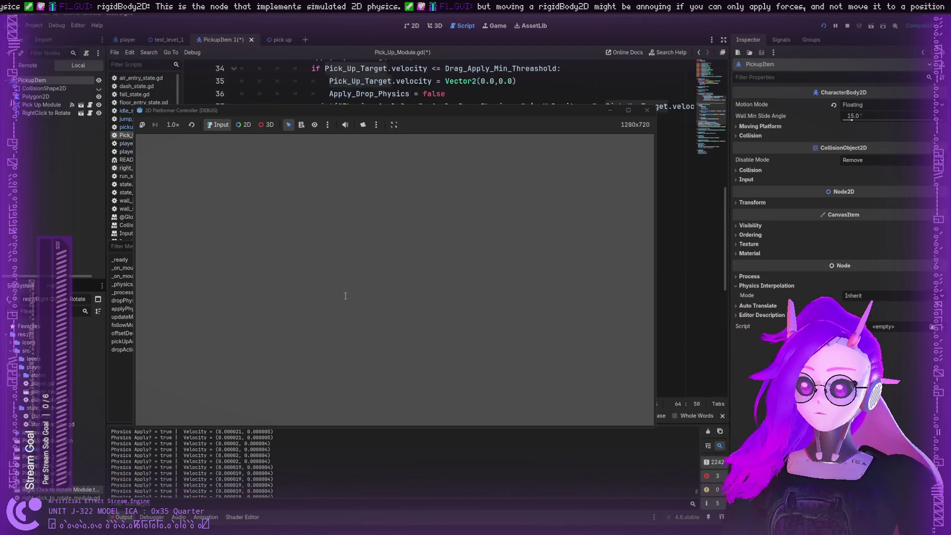
{"action": "left_click", "coordinate": [369, 171]}
{"action": "key", "text": "ctrl+s"}
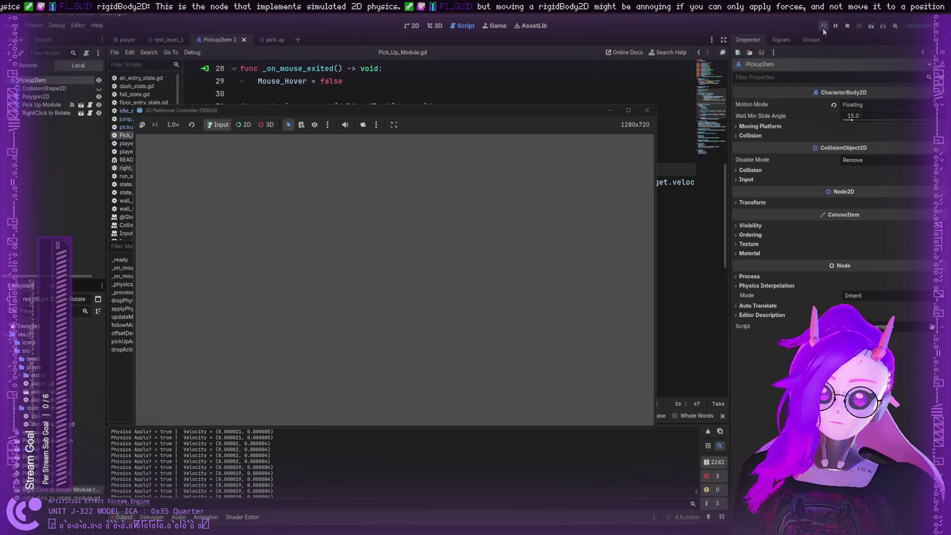
Restart the game, carry the white square centre-right and fling it up and to the right
{"action": "left_click", "coordinate": [822, 26]}
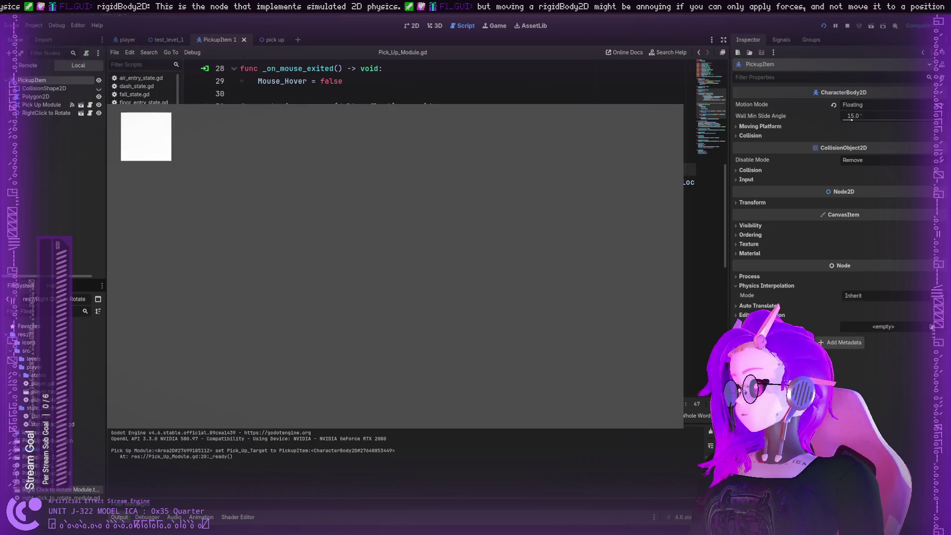
{"action": "mouse_move", "coordinate": [146, 137]}
{"action": "left_mouse_down"}
{"action": "mouse_move", "coordinate": [428, 242]}
{"action": "mouse_move", "coordinate": [485, 239]}
{"action": "mouse_move", "coordinate": [312, 236]}
{"action": "mouse_move", "coordinate": [412, 178]}
{"action": "left_mouse_up"}
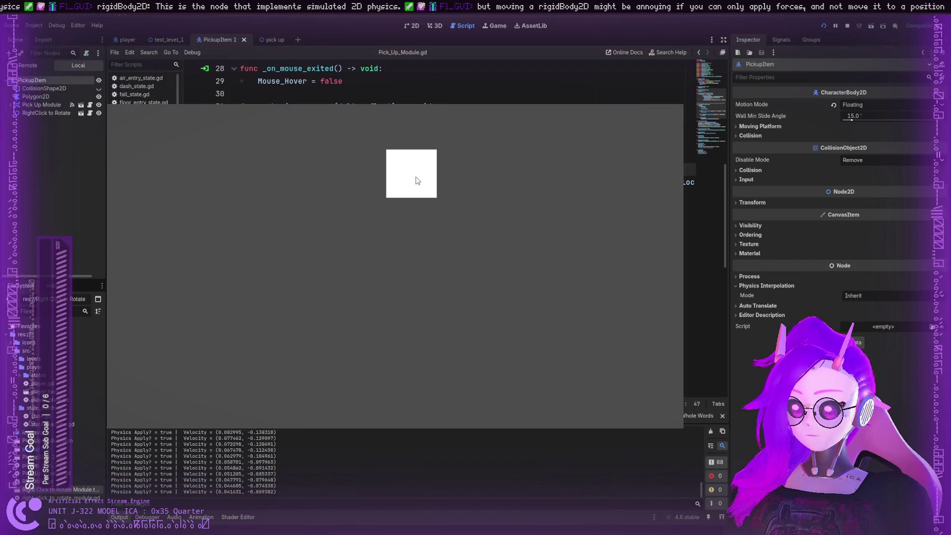
{"action": "mouse_move", "coordinate": [417, 179]}
{"action": "left_mouse_down"}
{"action": "mouse_move", "coordinate": [268, 255]}
{"action": "mouse_move", "coordinate": [459, 147]}
{"action": "left_mouse_up"}
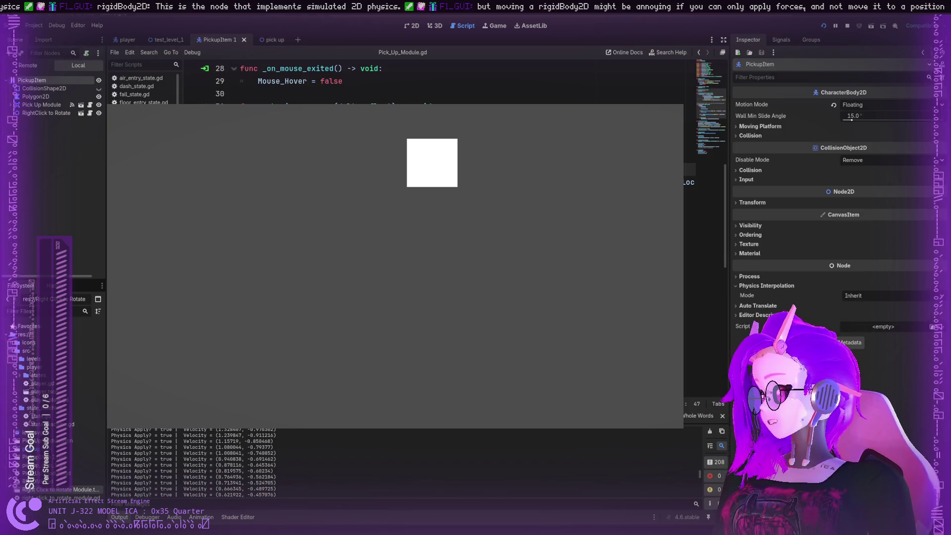
Stop the running game with F8 and return to line 37 of the script
{"action": "key", "text": "F8"}
{"action": "left_click", "coordinate": [555, 182]}
{"action": "scroll", "coordinate": [460, 124], "scroll_direction": "up", "scroll_amount": 2}
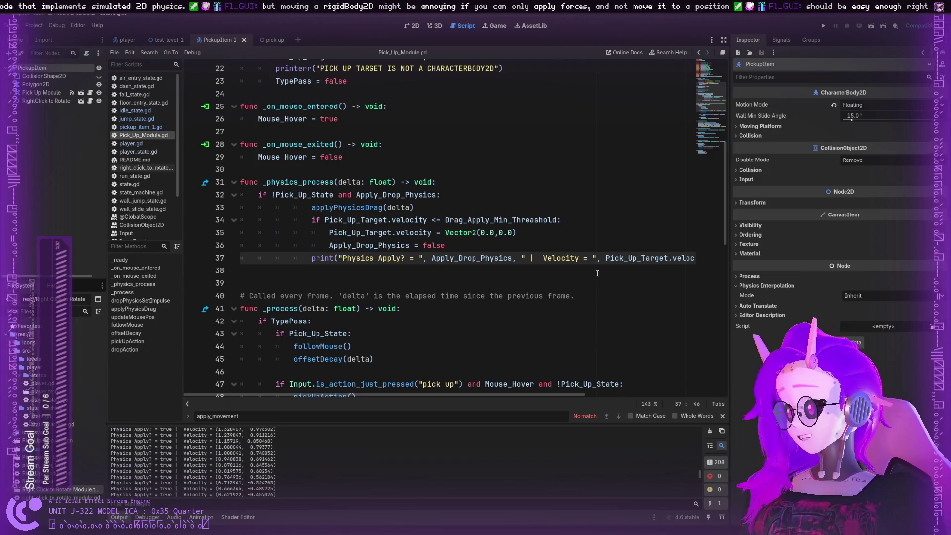
After the print statement, write 'Pick_Up_Target.global_position =' on new line 38 using autocomplete
{"action": "left_click", "coordinate": [539, 258]}
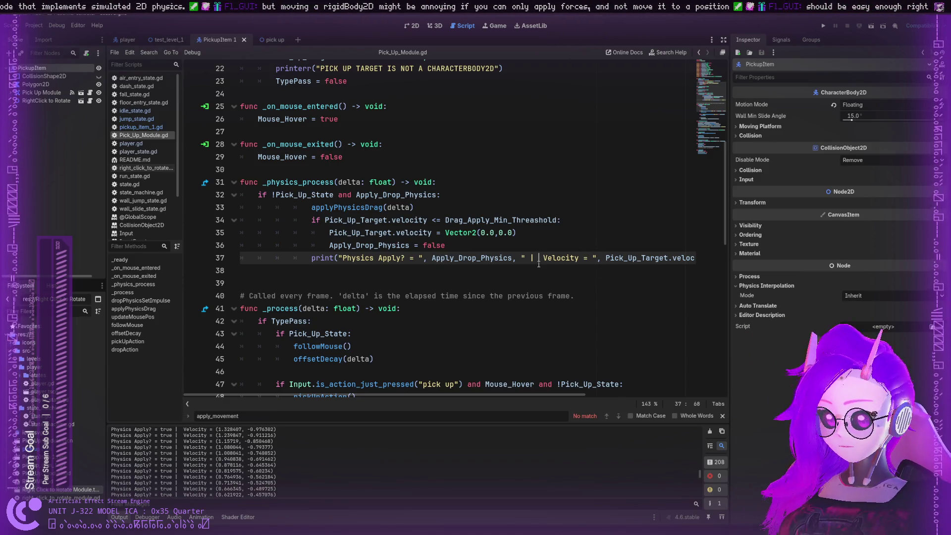
{"action": "left_click", "coordinate": [686, 258]}
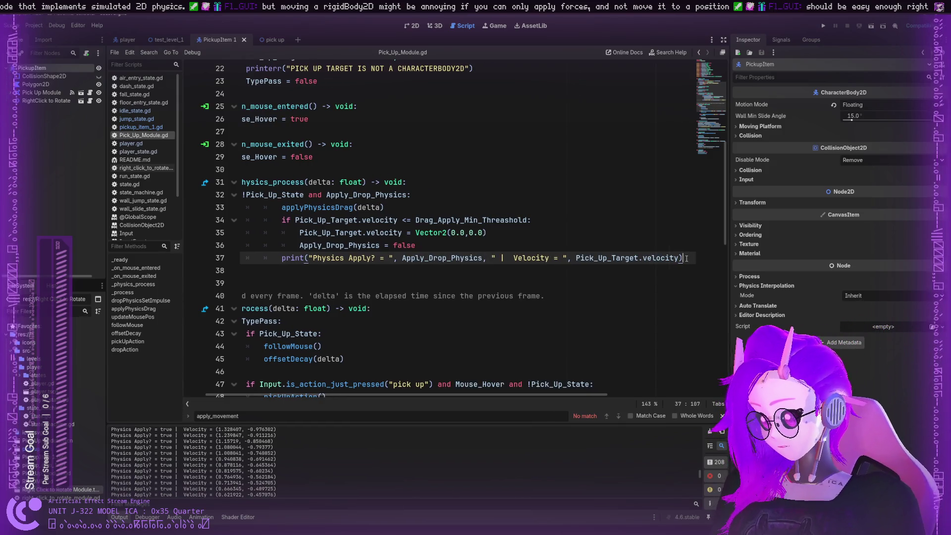
{"action": "key", "text": "Return"}
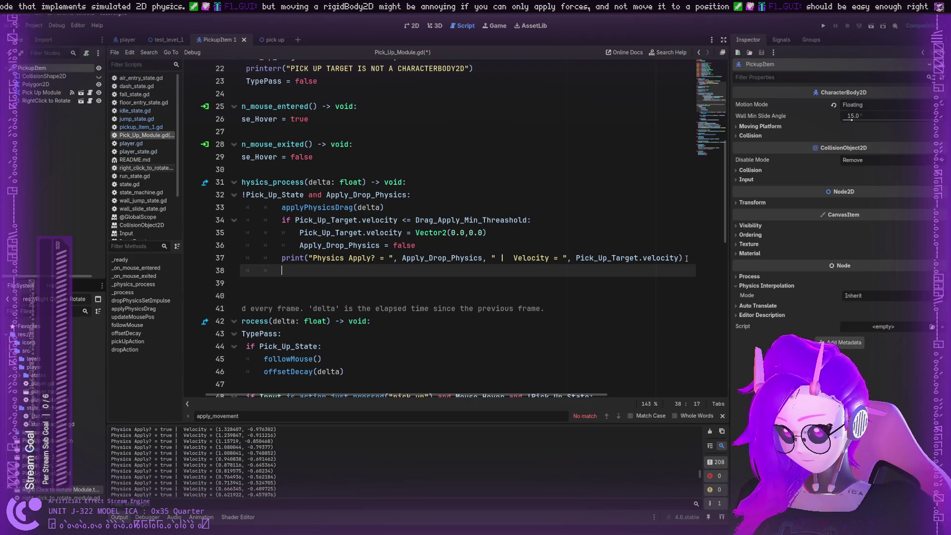
{"action": "type", "text": "Pickup"}
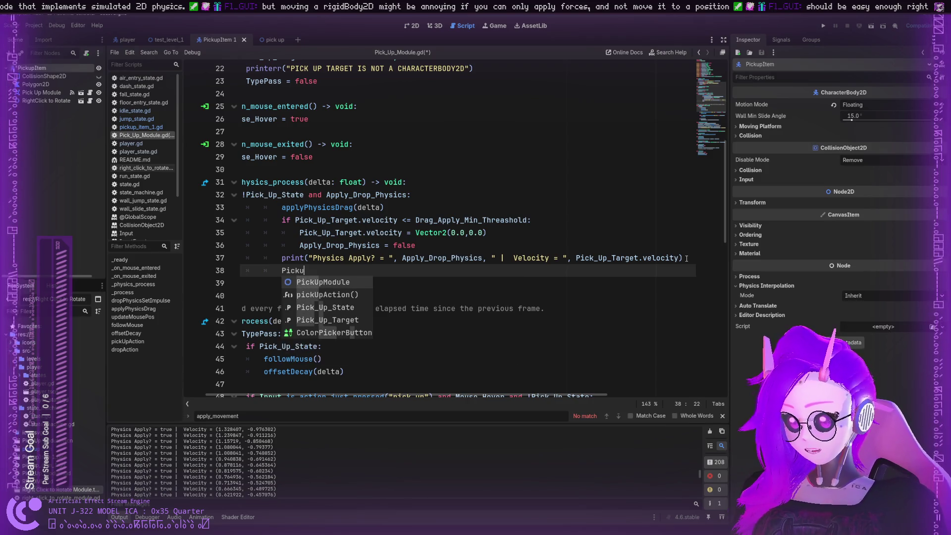
{"action": "key", "text": "BackSpace"}
{"action": "key", "text": "BackSpace"}
{"action": "type", "text": "_Up_"}
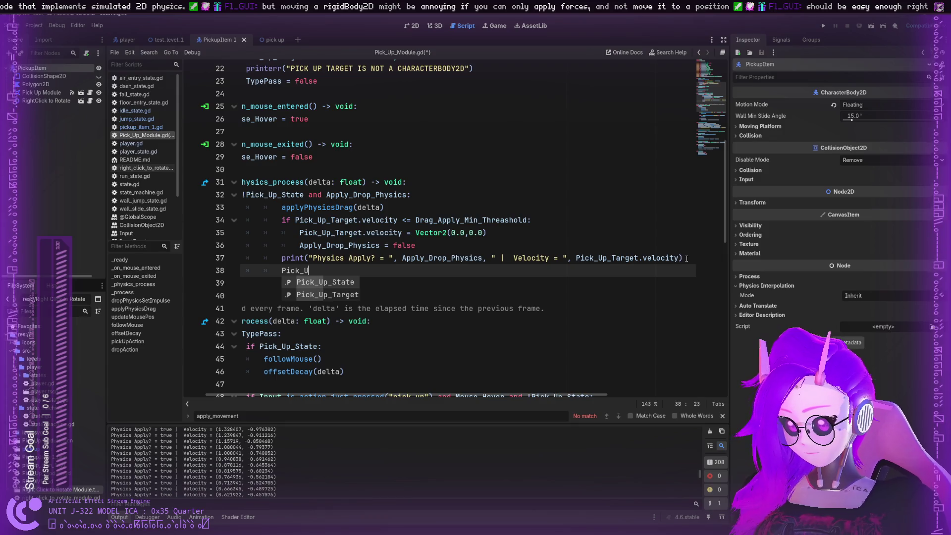
{"action": "type", "text": "Ta"}
{"action": "key", "text": "Return"}
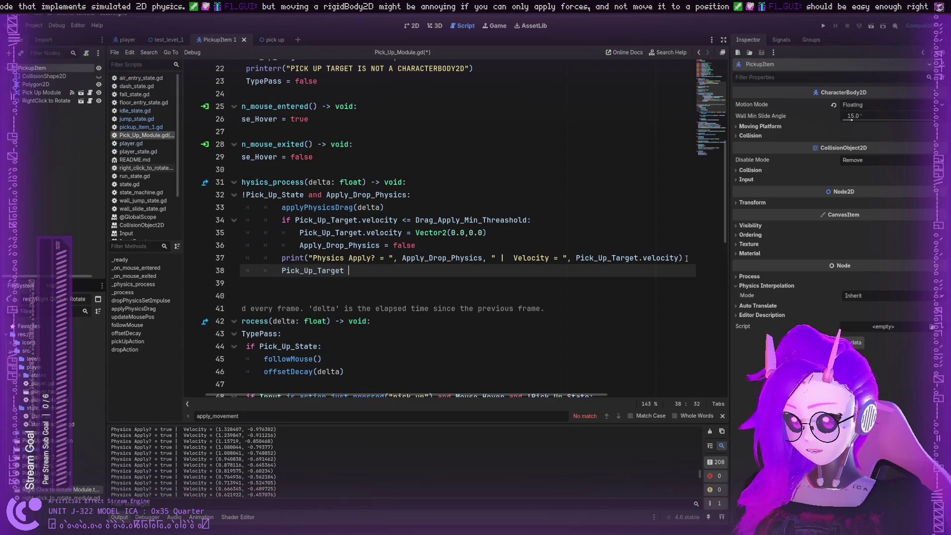
{"action": "type", "text": ".glob"}
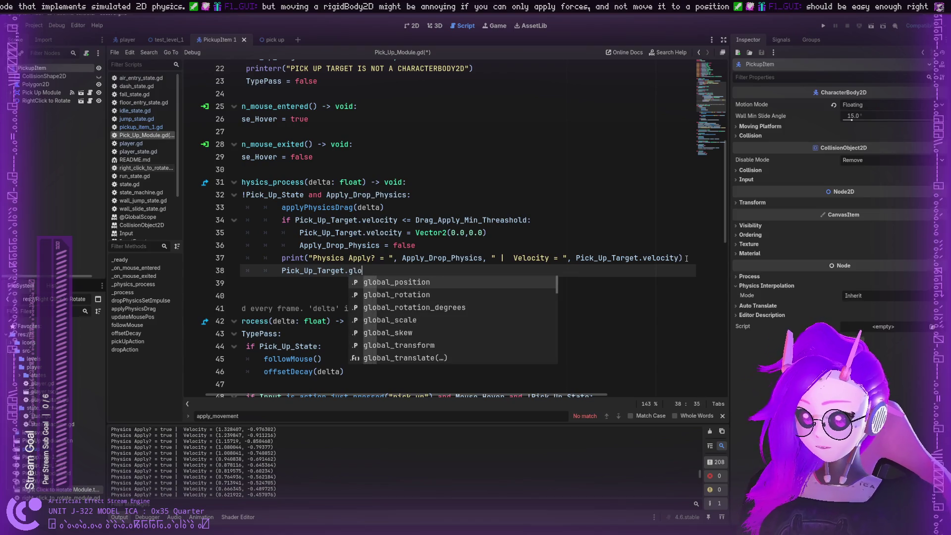
{"action": "key", "text": "Return"}
{"action": "type", "text": "="}
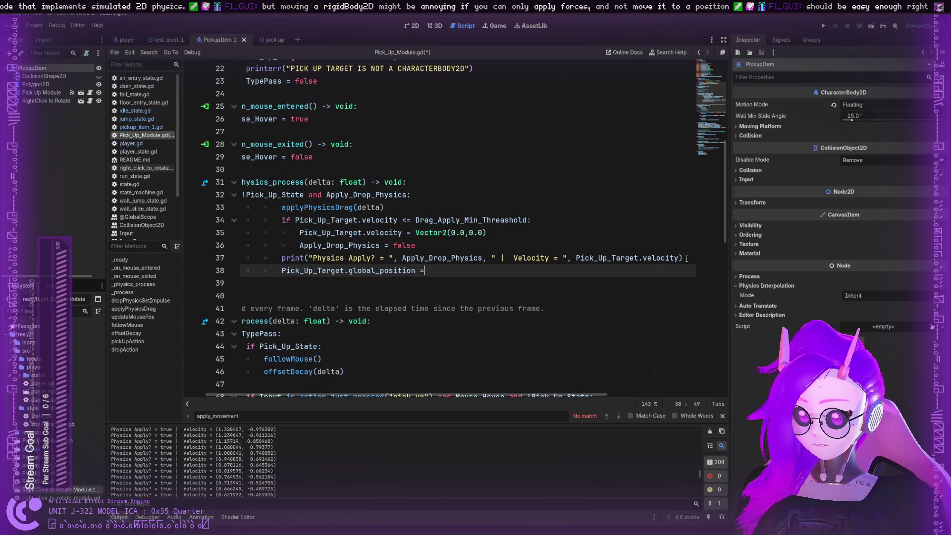
{"action": "scroll", "coordinate": [686, 258], "scroll_direction": "up", "scroll_amount": 1}
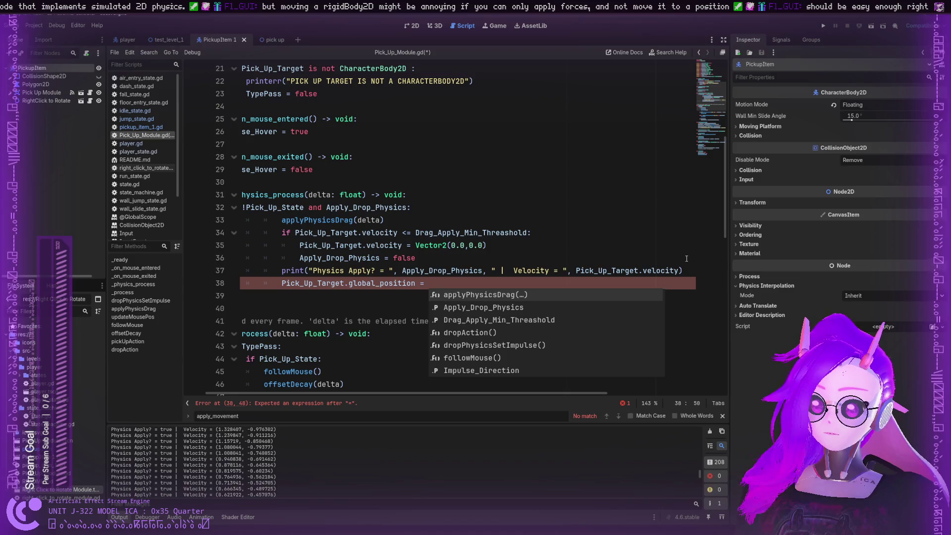
Extend line 38 to 'Pick_Up_Target.global_position + (delta *' on the right-hand side
{"action": "double_click", "coordinate": [429, 231]}
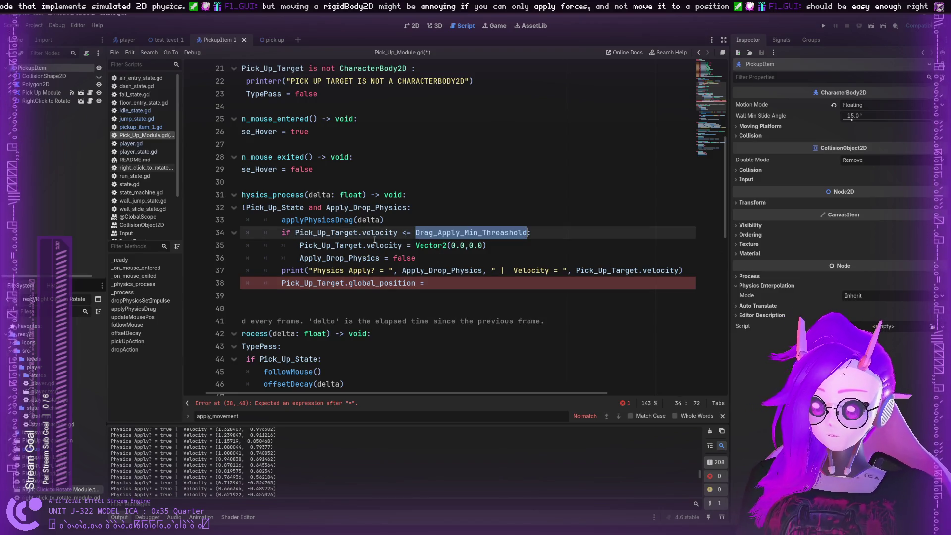
{"action": "double_click", "coordinate": [380, 232]}
{"action": "double_click", "coordinate": [341, 233]}
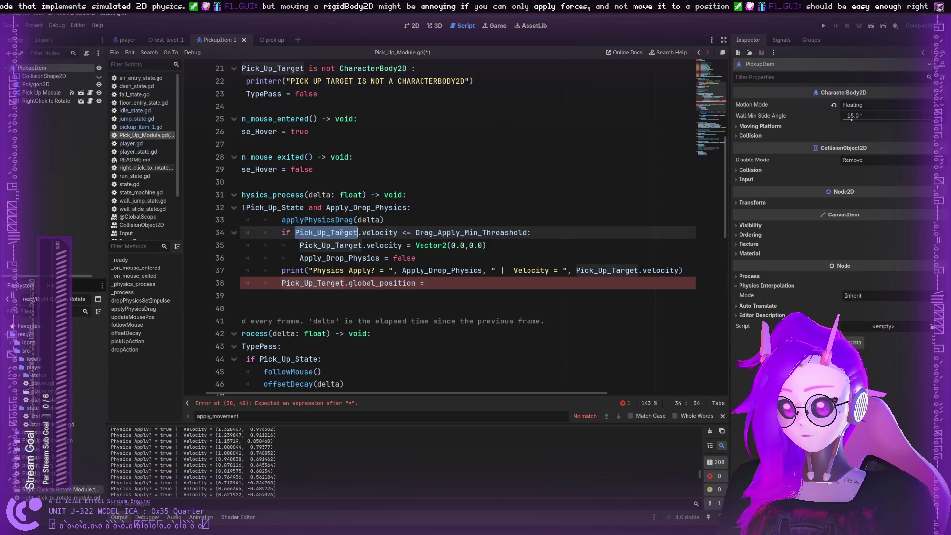
{"action": "double_click", "coordinate": [389, 233]}
{"action": "left_click_drag", "start_coordinate": [398, 232], "coordinate": [295, 233]}
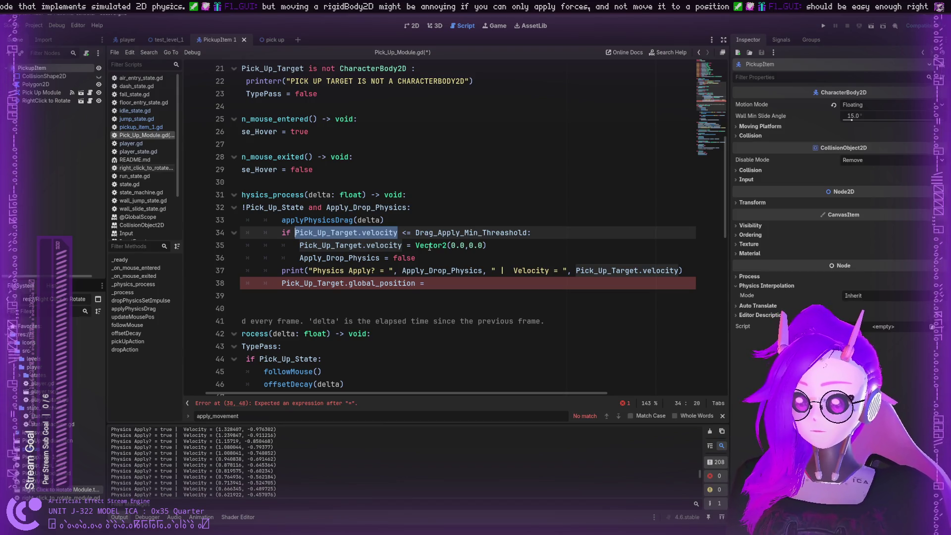
{"action": "left_click", "coordinate": [435, 281]}
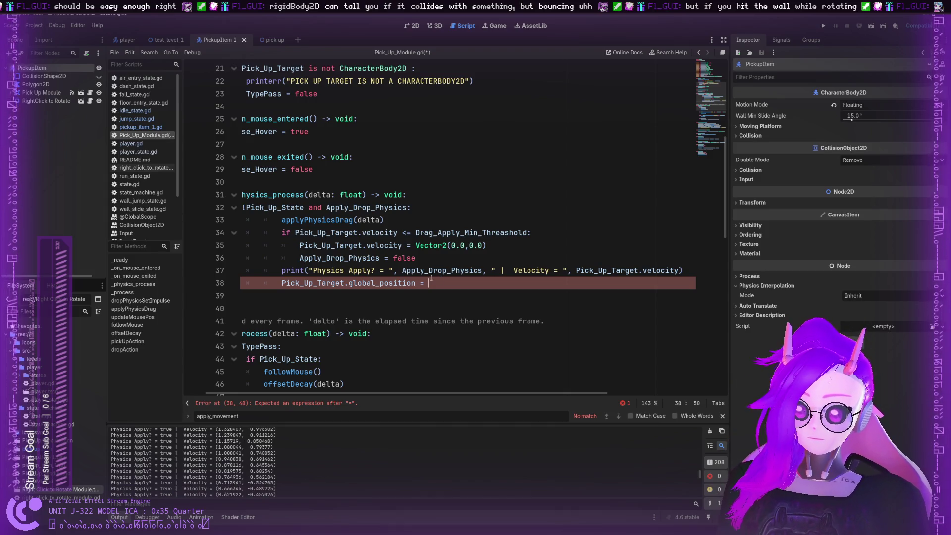
{"action": "left_click_drag", "start_coordinate": [430, 282], "coordinate": [281, 283]}
{"action": "key", "text": "ctrl+c"}
{"action": "left_click", "coordinate": [458, 284]}
{"action": "key", "text": "ctrl+v"}
{"action": "type", "text": "+ "}
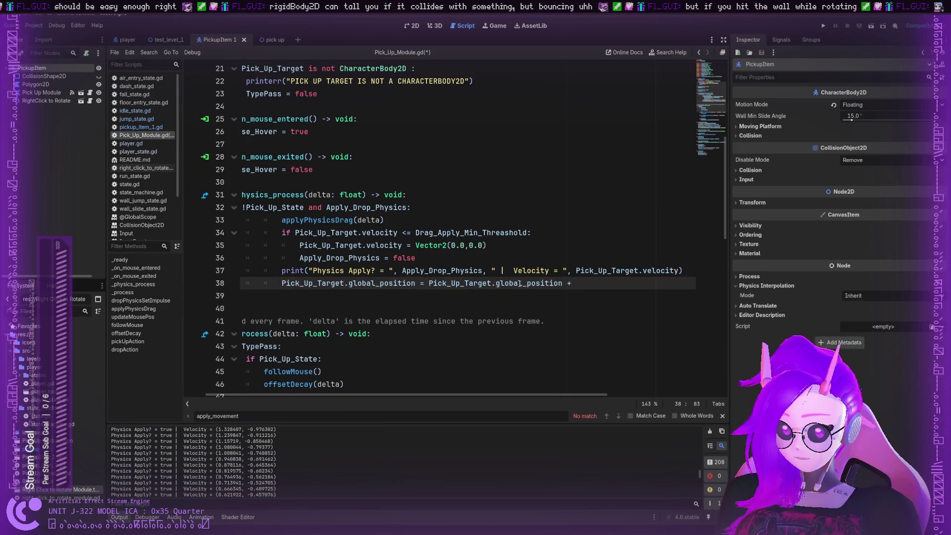
{"action": "type", "text": "delta *"}
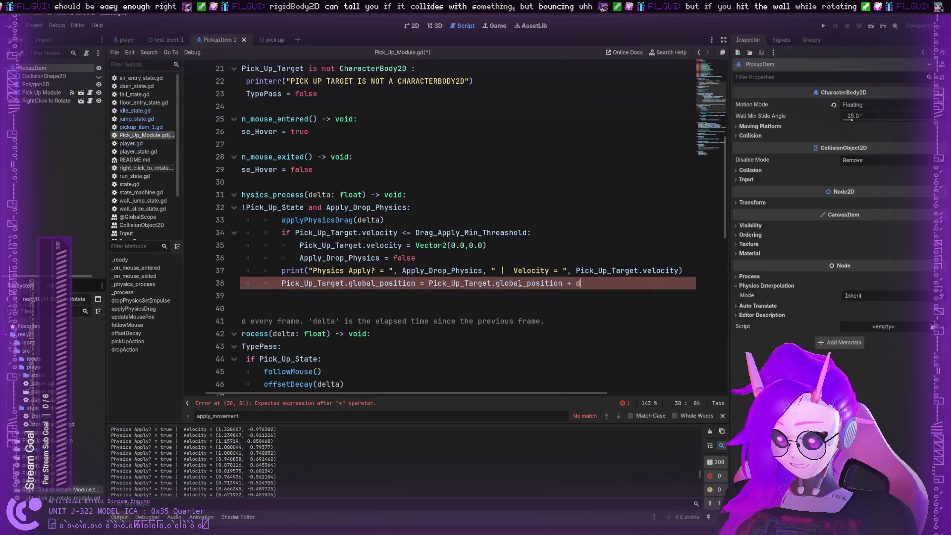
{"action": "key", "text": "BackSpace"}
{"action": "key", "text": "BackSpace"}
{"action": "key", "text": "BackSpace"}
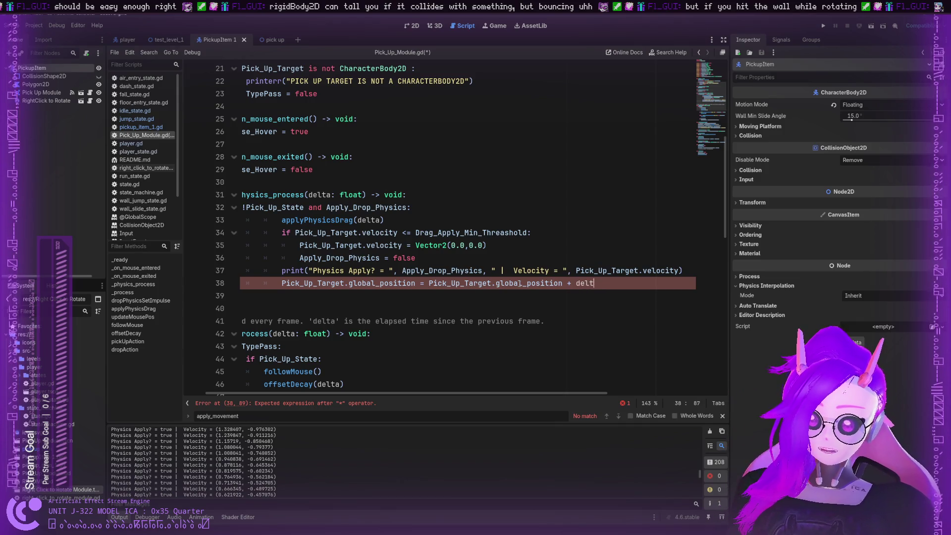
{"action": "type", "text": "()"}
{"action": "type", "text": "delta *"}
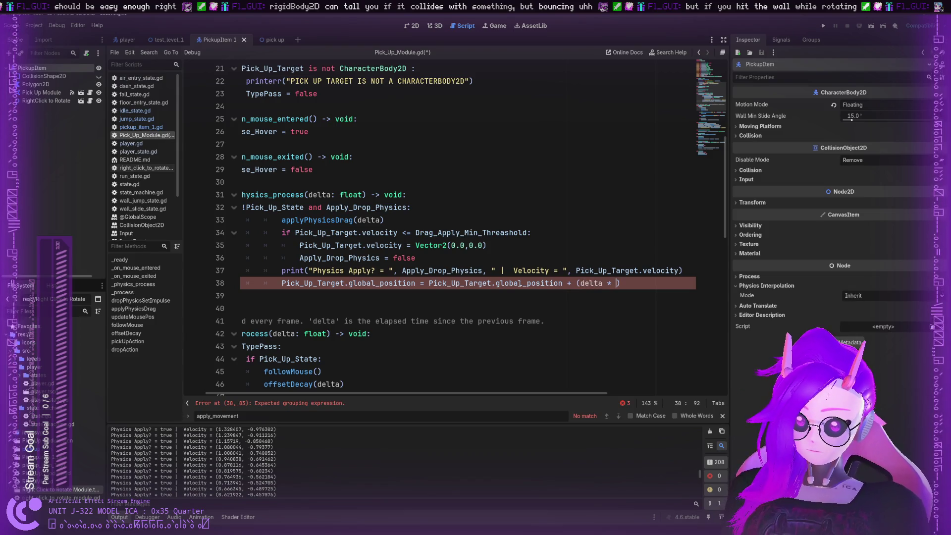
Copy Pick_Up_Target.velocity from line 35 into the delta product on line 38
{"action": "left_click", "coordinate": [373, 246]}
{"action": "left_click_drag", "start_coordinate": [402, 245], "coordinate": [298, 245]}
{"action": "key", "text": "ctrl+c"}
{"action": "left_click", "coordinate": [614, 283]}
{"action": "key", "text": "ctrl+v"}
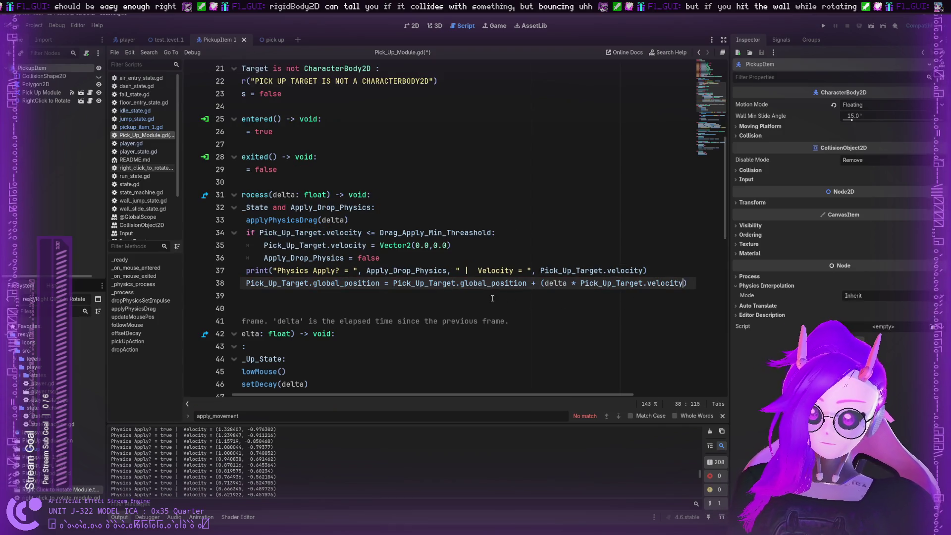
Move the position update line to just after the applyPhysicsDrag call and save
{"action": "left_click", "coordinate": [491, 298]}
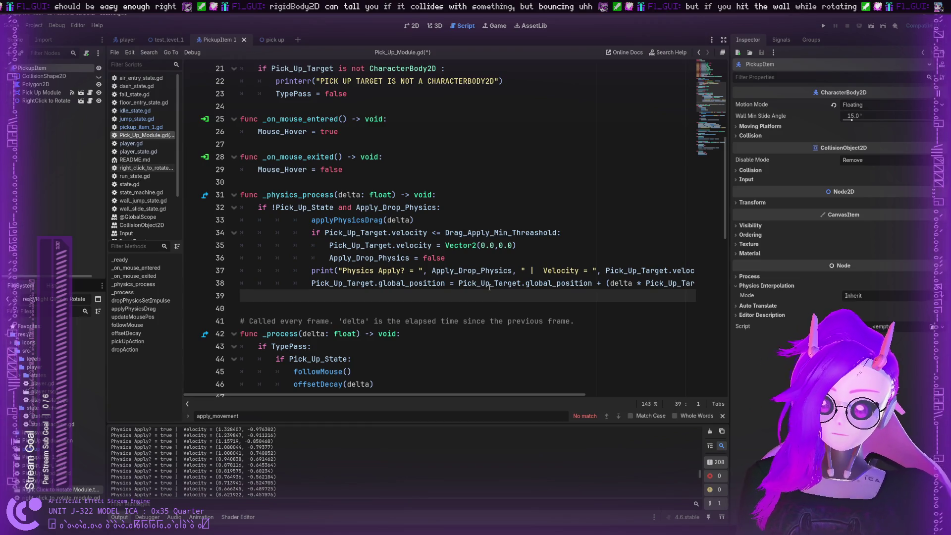
{"action": "left_click", "coordinate": [438, 283]}
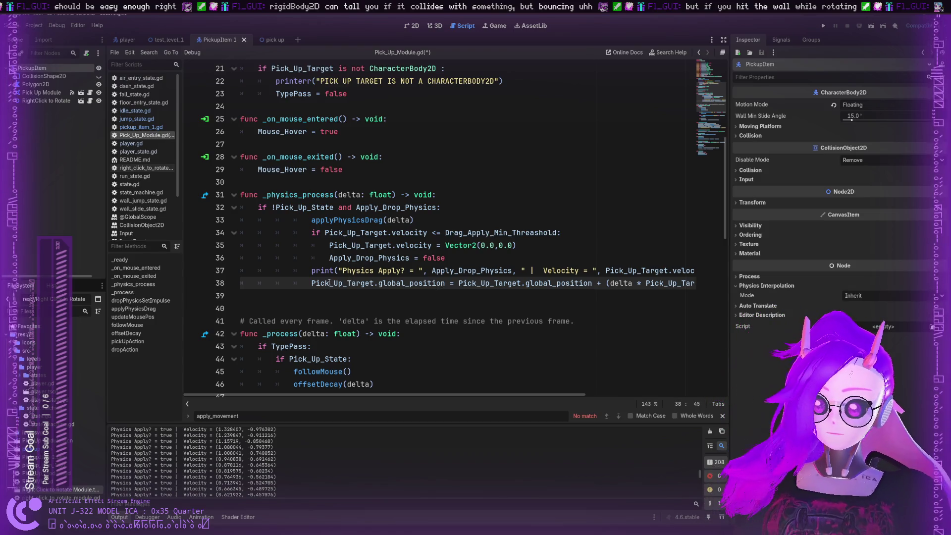
{"action": "left_click_drag", "start_coordinate": [317, 283], "coordinate": [693, 283]}
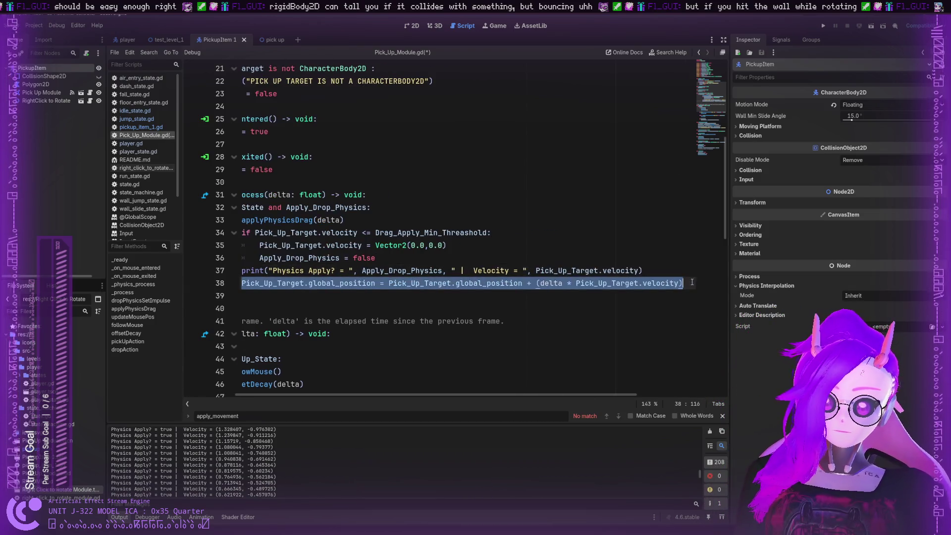
{"action": "key", "text": "BackSpace"}
{"action": "left_click", "coordinate": [361, 219]}
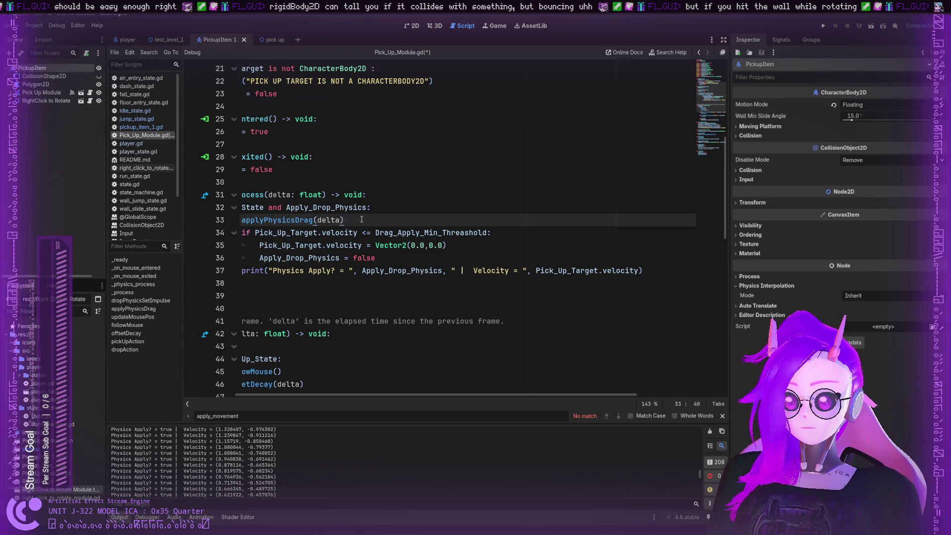
{"action": "key", "text": "Return"}
{"action": "key", "text": "ctrl+v"}
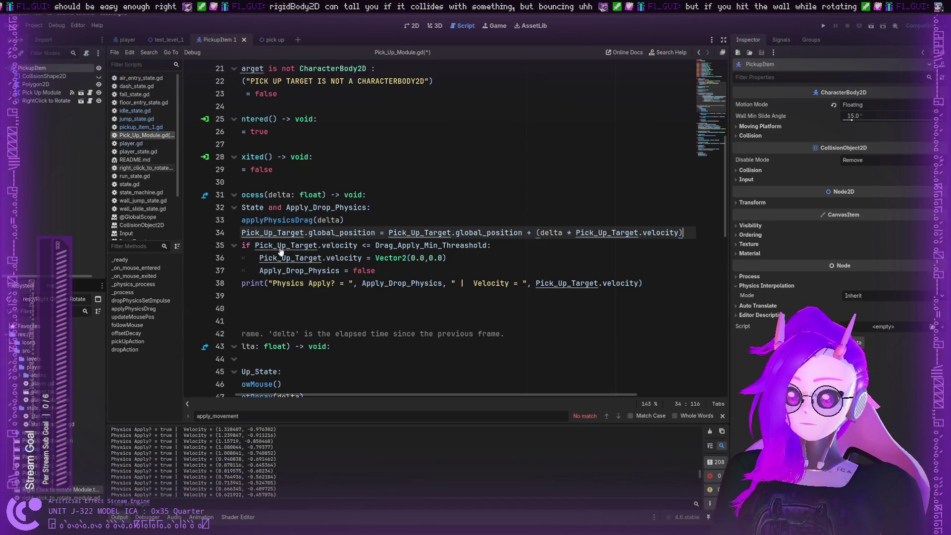
{"action": "key", "text": "ctrl+s"}
Cut the position update line out of _physics_process and delete the emptied line 34
{"action": "left_click", "coordinate": [300, 220]}
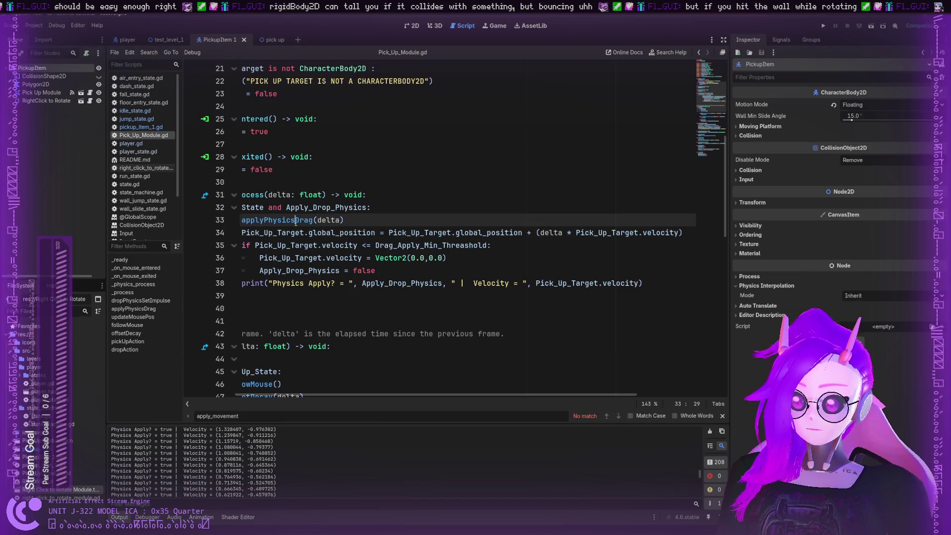
{"action": "scroll", "coordinate": [341, 258], "scroll_direction": "down", "scroll_amount": 1}
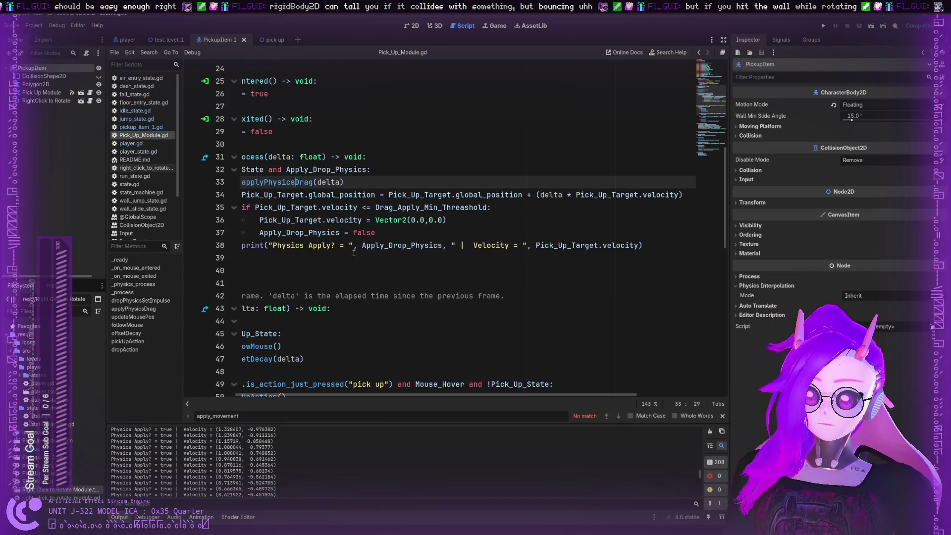
{"action": "scroll", "coordinate": [354, 251], "scroll_direction": "down", "scroll_amount": 1}
{"action": "scroll", "coordinate": [283, 201], "scroll_direction": "up", "scroll_amount": 1}
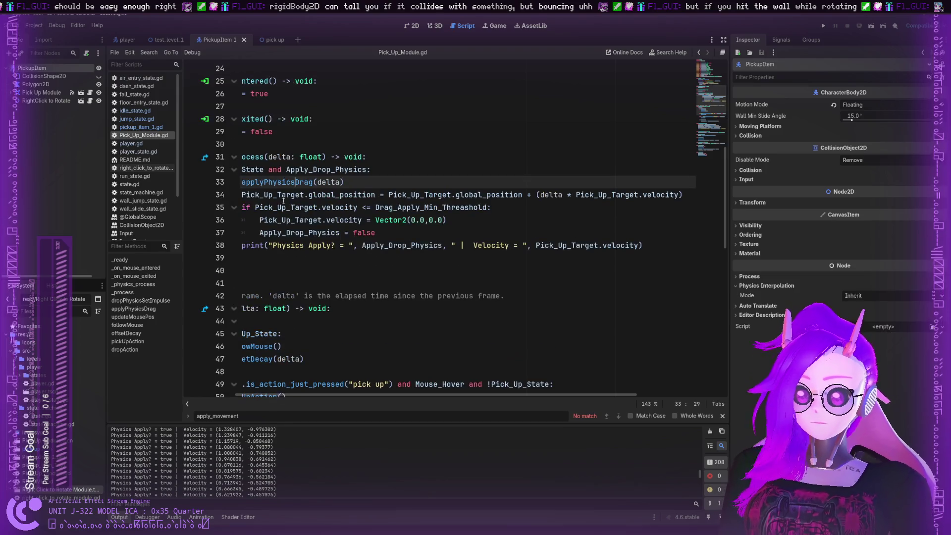
{"action": "left_click_drag", "start_coordinate": [241, 194], "coordinate": [697, 194]}
{"action": "key", "text": "ctrl+x"}
{"action": "scroll", "coordinate": [337, 252], "scroll_direction": "down", "scroll_amount": 5}
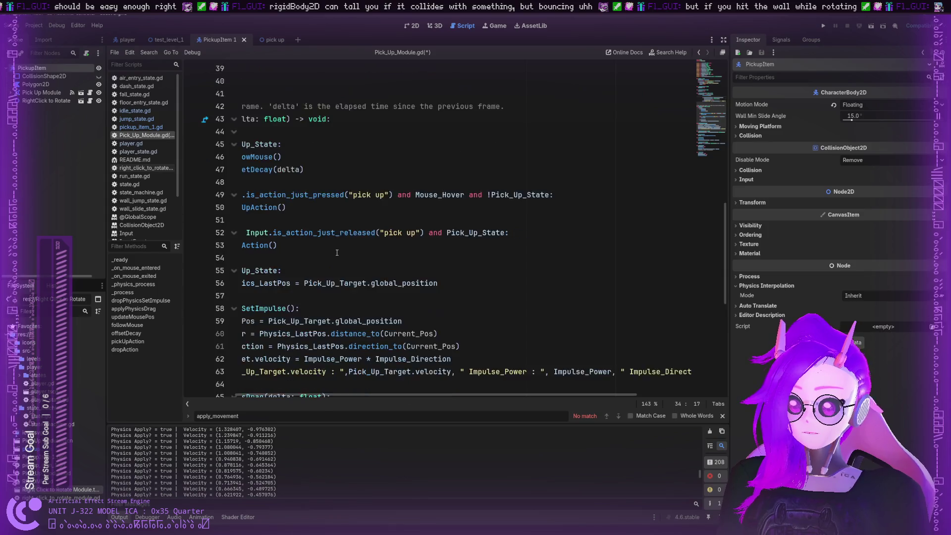
{"action": "key", "text": "BackSpace"}
{"action": "key", "text": "BackSpace"}
{"action": "key", "text": "BackSpace"}
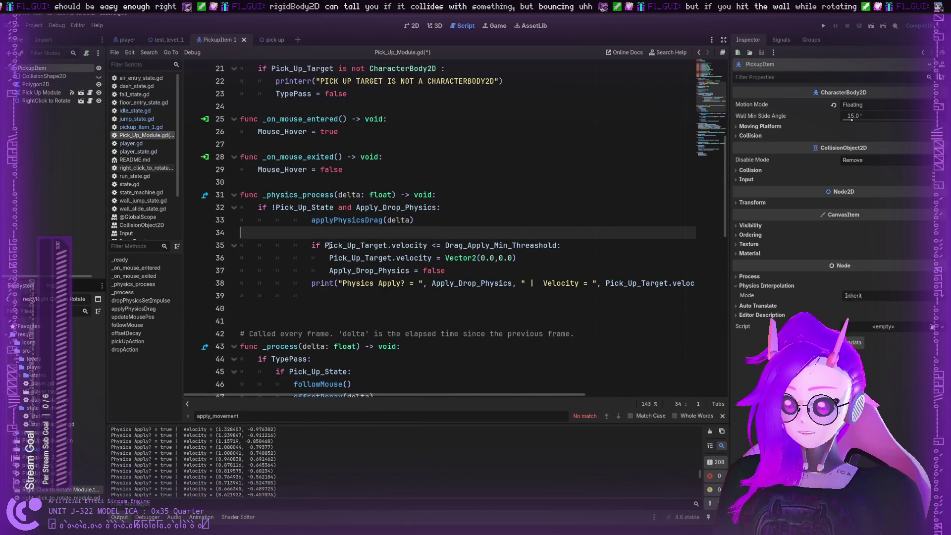
{"action": "key", "text": "BackSpace"}
{"action": "scroll", "coordinate": [317, 252], "scroll_direction": "down", "scroll_amount": 10}
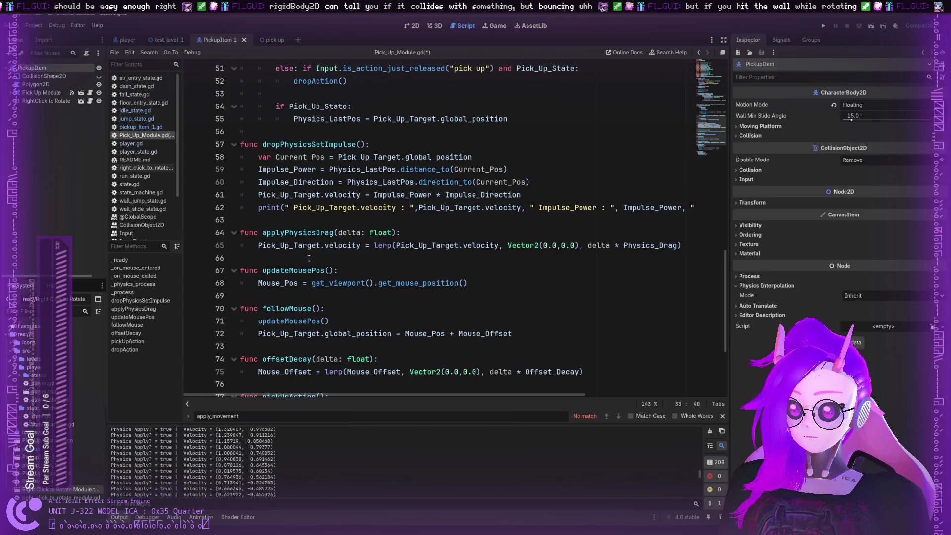
Add a new func applyPhysicsCalc(delta: float) below applyPhysicsDrag containing the pasted position update
{"action": "scroll", "coordinate": [310, 237], "scroll_direction": "down", "scroll_amount": 2}
{"action": "left_click", "coordinate": [396, 183]}
{"action": "key", "text": "Return"}
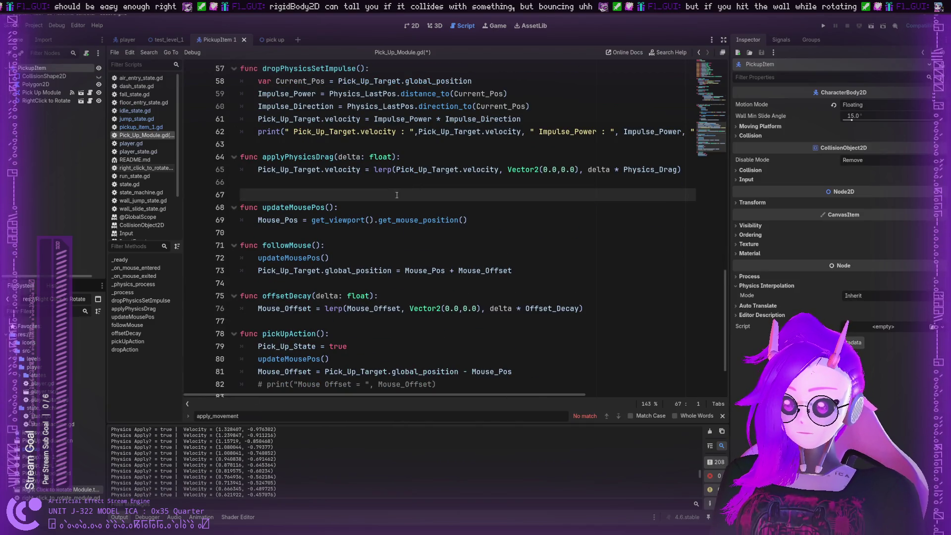
{"action": "key", "text": "Return"}
{"action": "left_click", "coordinate": [393, 197]}
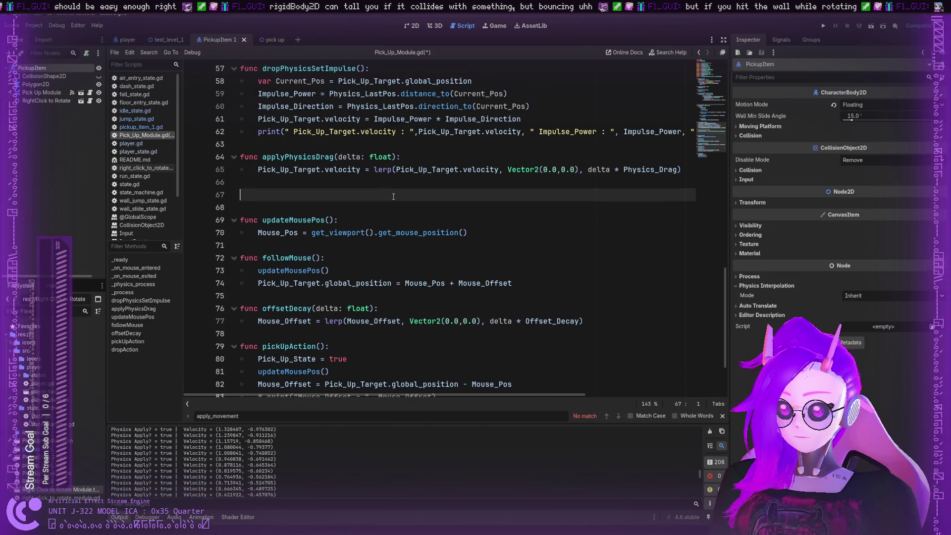
{"action": "type", "text": "func "}
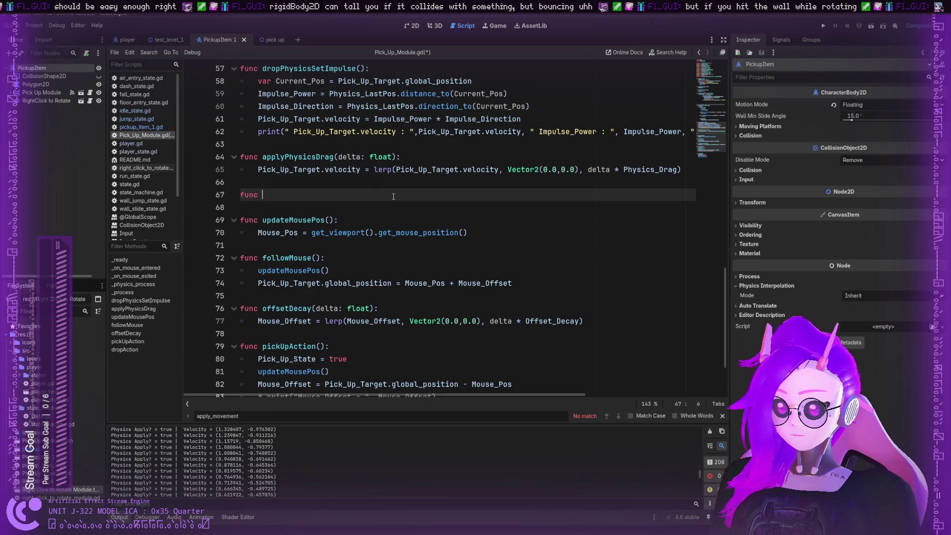
{"action": "type", "text": "applyPhysics"}
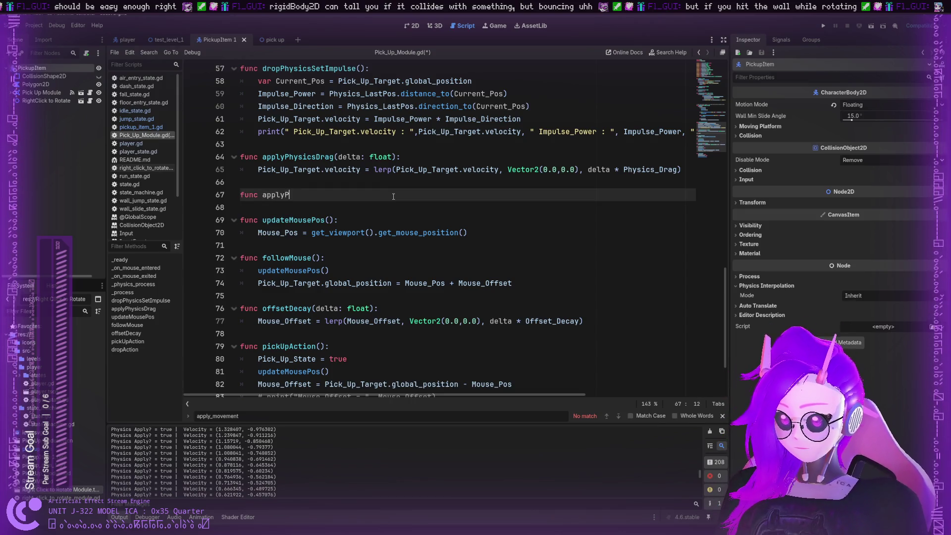
{"action": "type", "text": "Calc("}
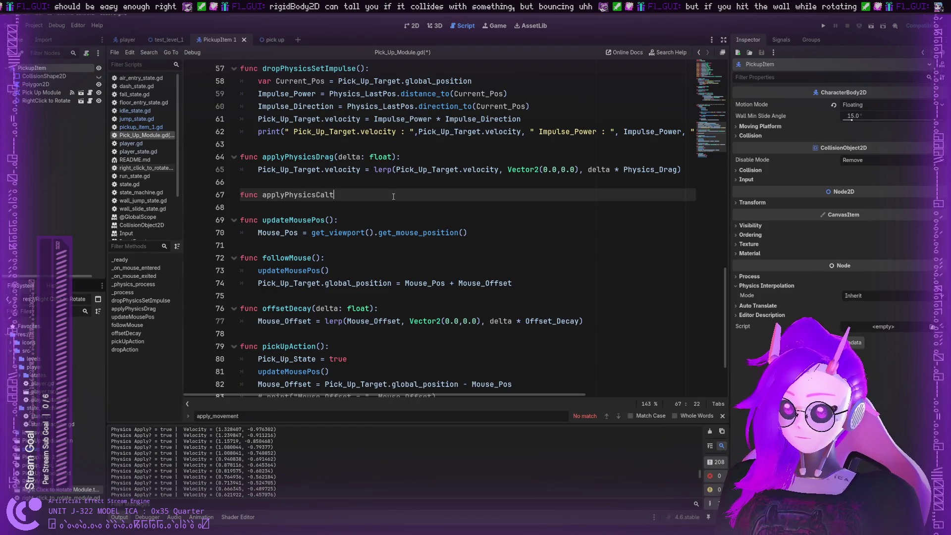
{"action": "type", "text": "delta:"}
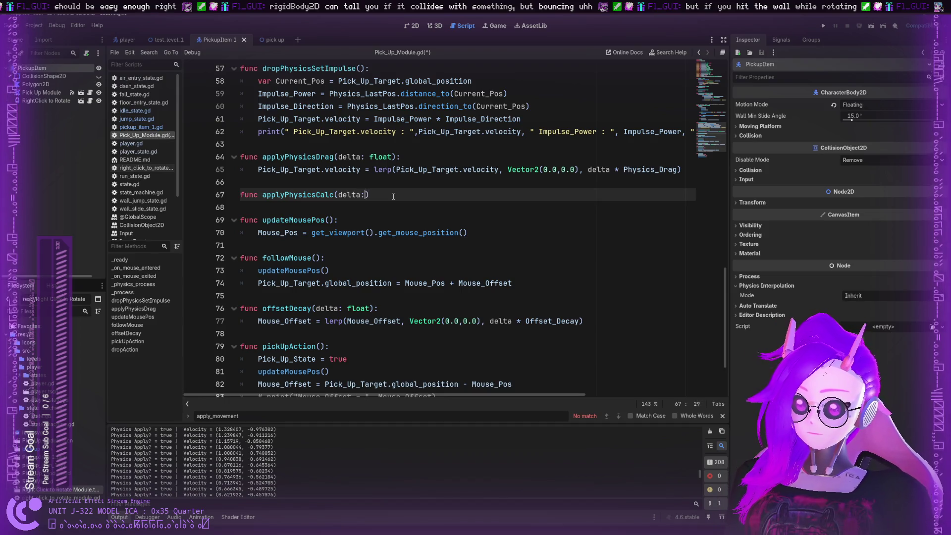
{"action": "type", "text": " float)"}
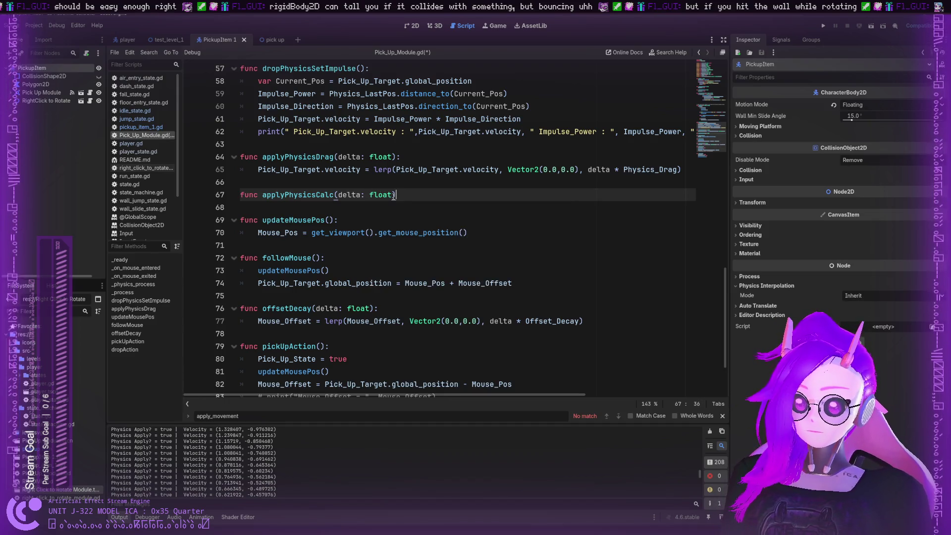
{"action": "key", "text": "Return"}
{"action": "key", "text": "ctrl+v"}
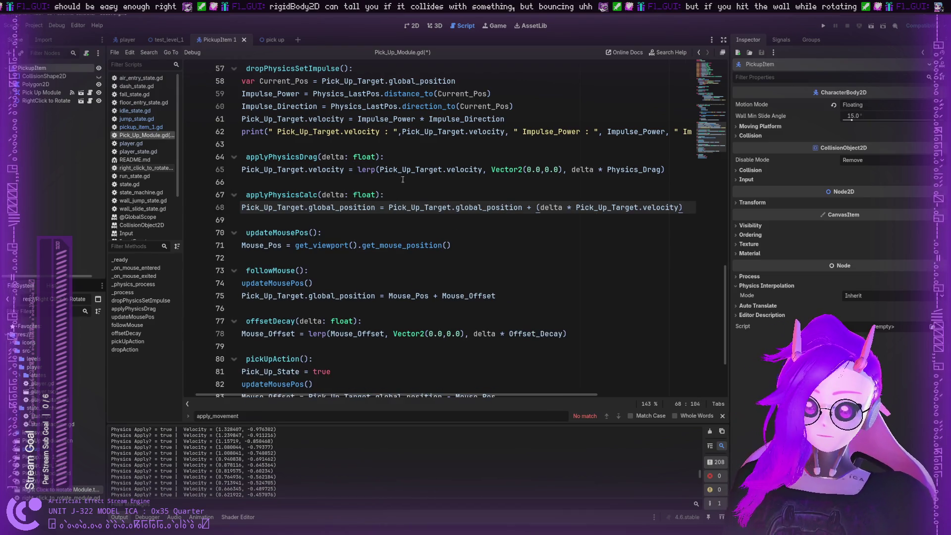
Insert an indented applyPhysicsCalc(delta) call after line 32 in _physics_process
{"action": "double_click", "coordinate": [307, 194]}
{"action": "scroll", "coordinate": [330, 191], "scroll_direction": "up", "scroll_amount": 8}
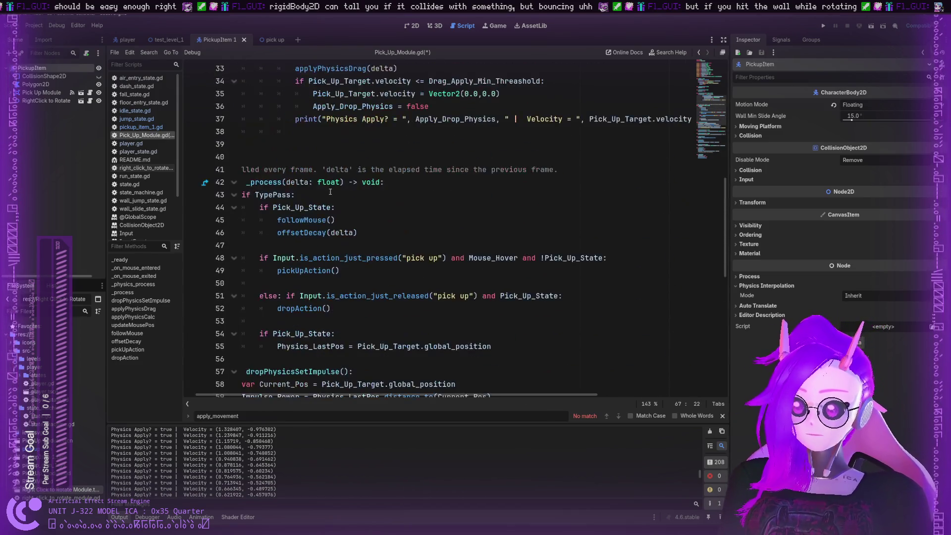
{"action": "scroll", "coordinate": [365, 249], "scroll_direction": "up", "scroll_amount": 2}
{"action": "left_click", "coordinate": [419, 132]}
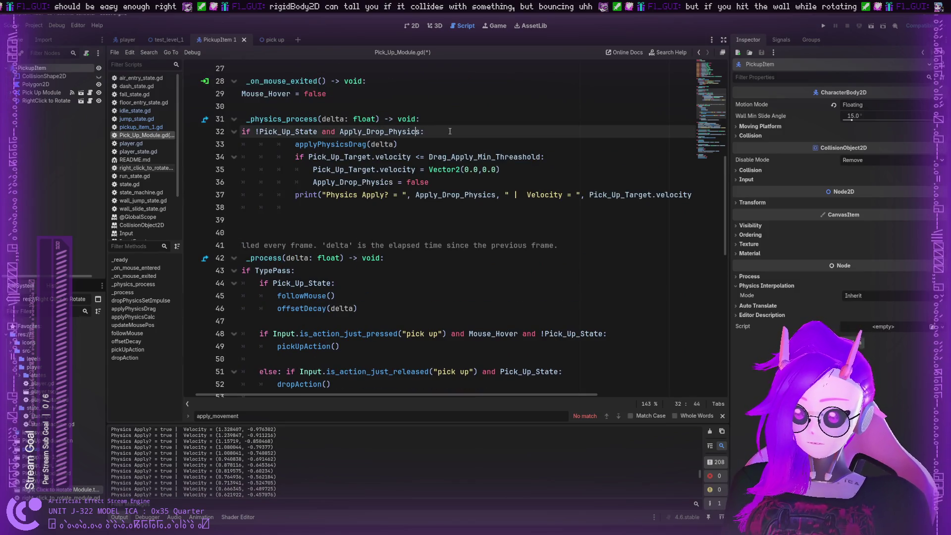
{"action": "key", "text": "Return"}
{"action": "key", "text": "ctrl+v"}
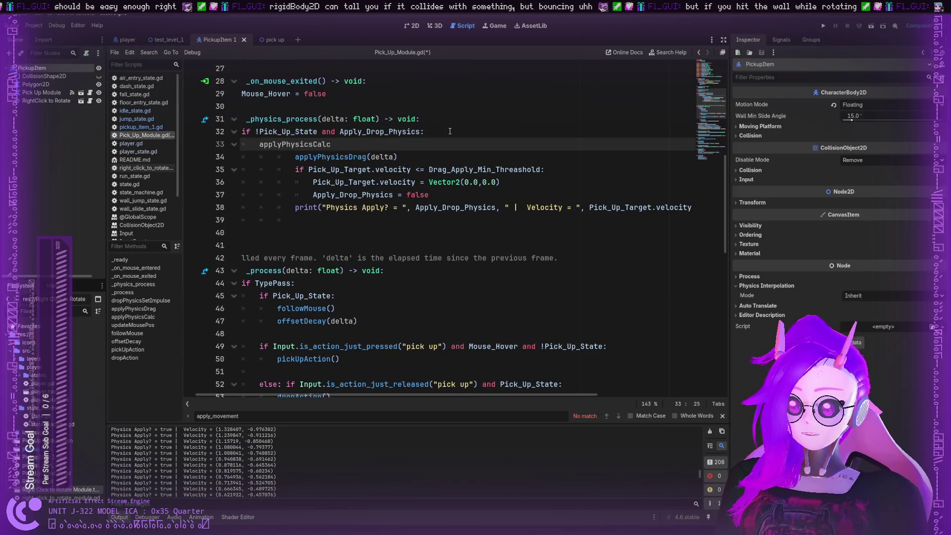
{"action": "key", "text": "Home"}
{"action": "key", "text": "Tab"}
{"action": "key", "text": "shift+Right"}
{"action": "key", "text": "shift+Right"}
{"action": "key", "text": "Tab"}
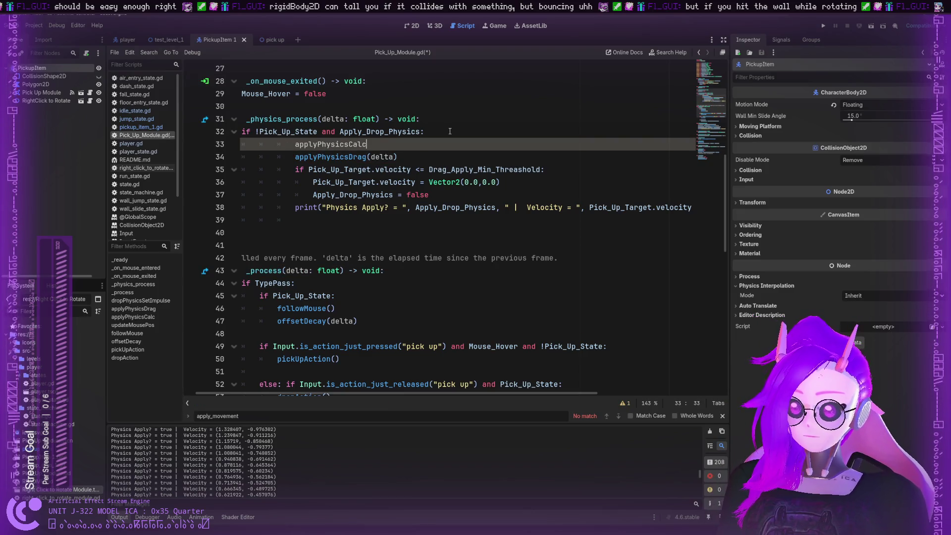
{"action": "type", "text": "(delta"}
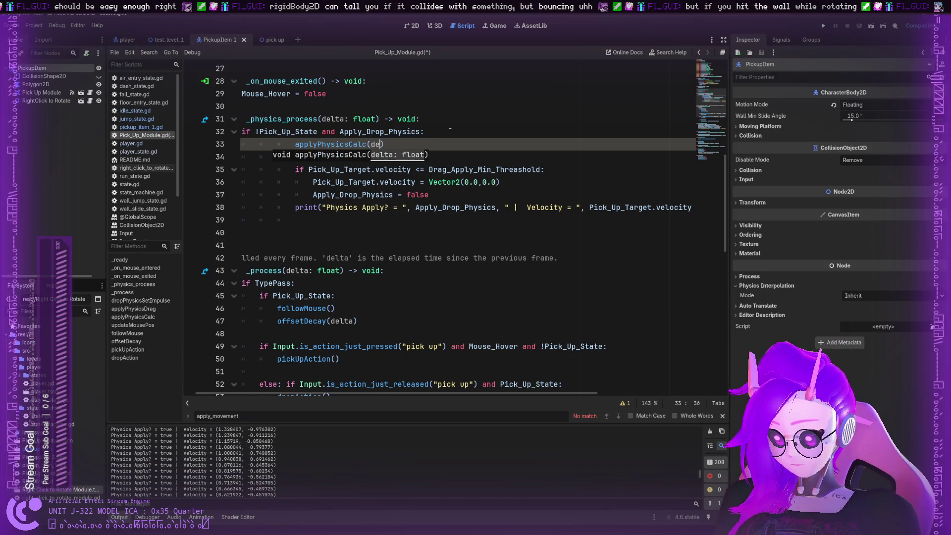
{"action": "key", "text": "Escape"}
{"action": "key", "text": "Down"}
{"action": "key", "text": "Down"}
{"action": "key", "text": "Down"}
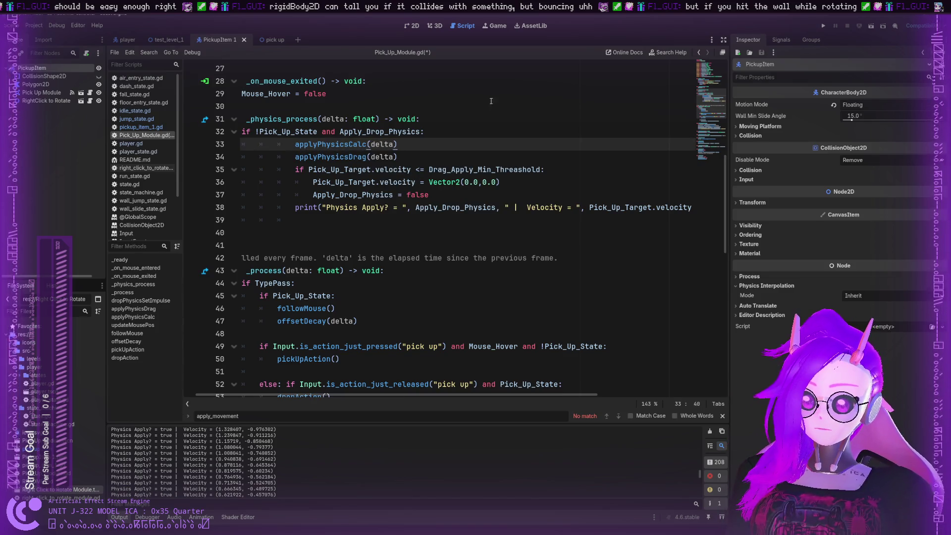
Save the script, review the drag threshold, velocity reset and Apply_Drop_Physics lines, then run the game
{"action": "double_click", "coordinate": [337, 156]}
{"action": "key", "text": "ctrl+s"}
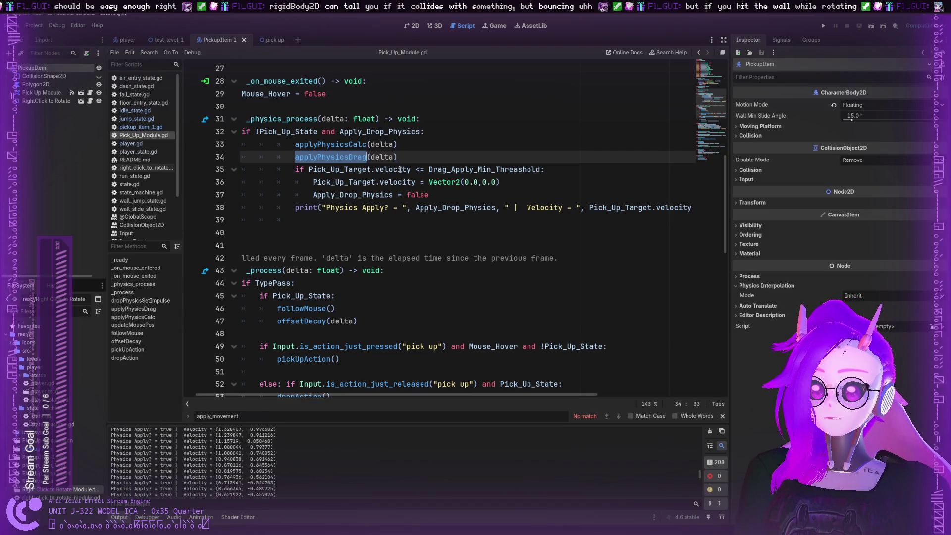
{"action": "left_click", "coordinate": [400, 169]}
{"action": "double_click", "coordinate": [436, 170]}
{"action": "left_click", "coordinate": [438, 183]}
{"action": "double_click", "coordinate": [438, 184]}
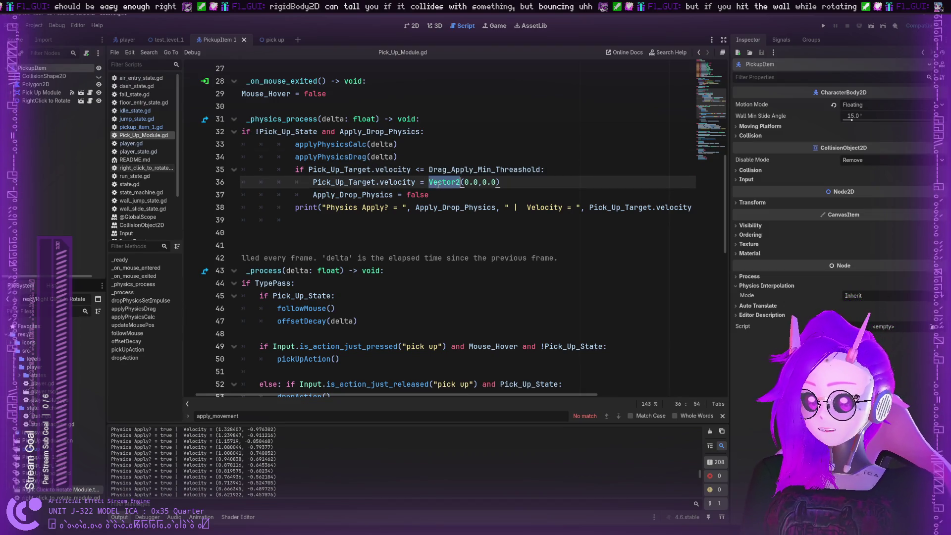
{"action": "double_click", "coordinate": [426, 195]}
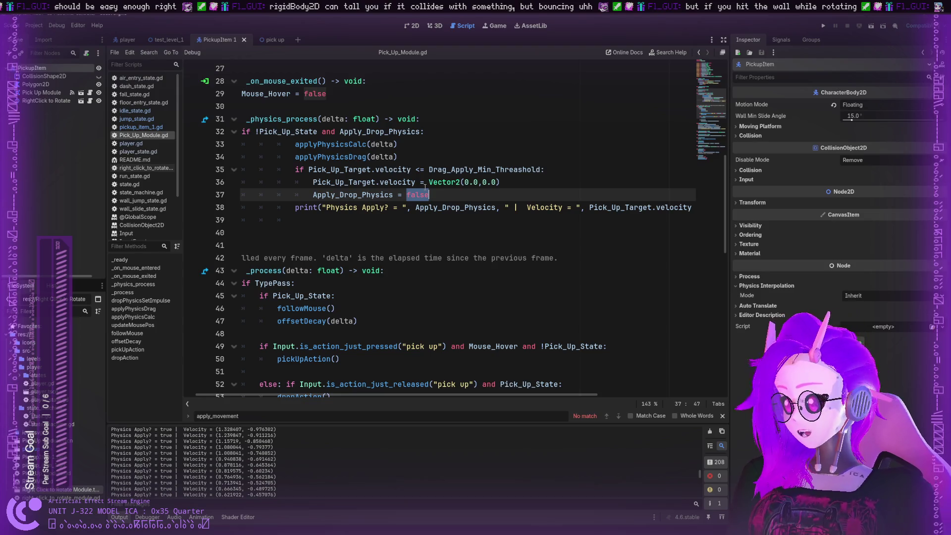
{"action": "left_click", "coordinate": [824, 26]}
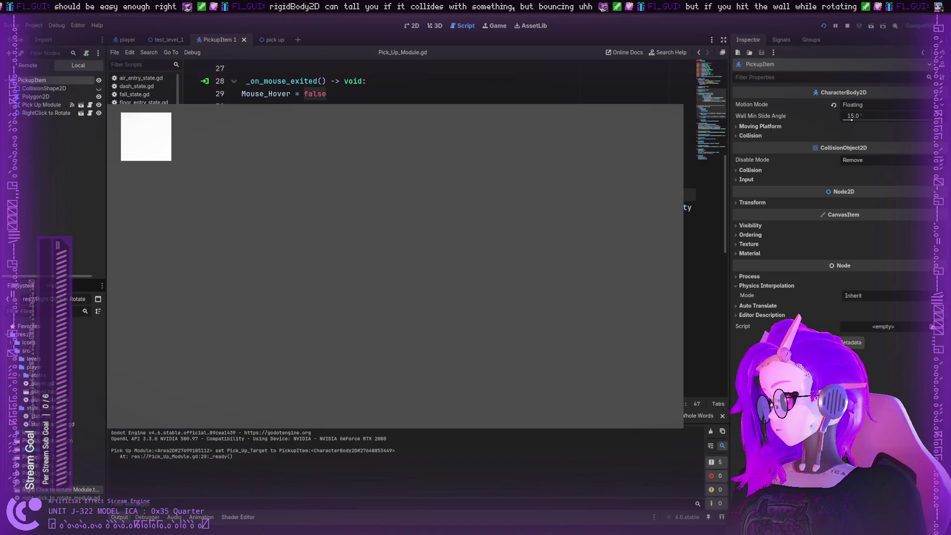
{"action": "left_click_drag", "start_coordinate": [146, 137], "coordinate": [320, 216]}
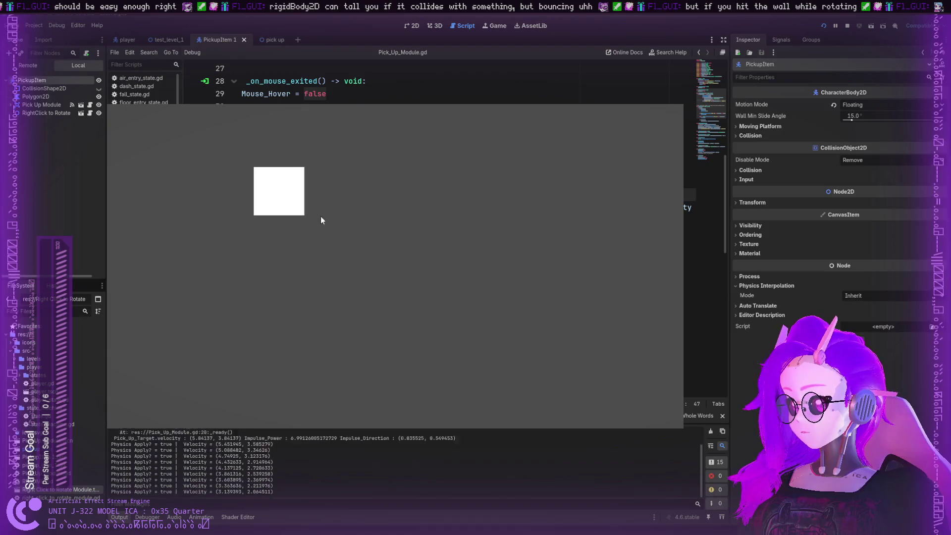
{"action": "mouse_move", "coordinate": [283, 191]}
{"action": "left_mouse_down"}
{"action": "mouse_move", "coordinate": [516, 243]}
{"action": "mouse_move", "coordinate": [225, 286]}
{"action": "mouse_move", "coordinate": [466, 221]}
{"action": "mouse_move", "coordinate": [195, 281]}
{"action": "mouse_move", "coordinate": [439, 233]}
{"action": "left_mouse_up"}
{"action": "mouse_move", "coordinate": [480, 193]}
{"action": "left_mouse_down"}
{"action": "mouse_move", "coordinate": [174, 297]}
{"action": "mouse_move", "coordinate": [441, 223]}
{"action": "left_mouse_up"}
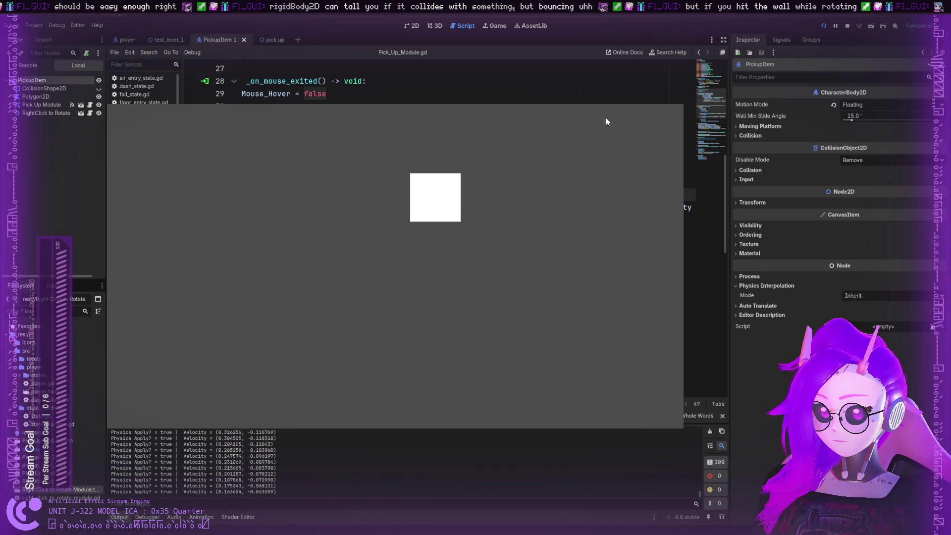
{"action": "key", "text": "F8"}
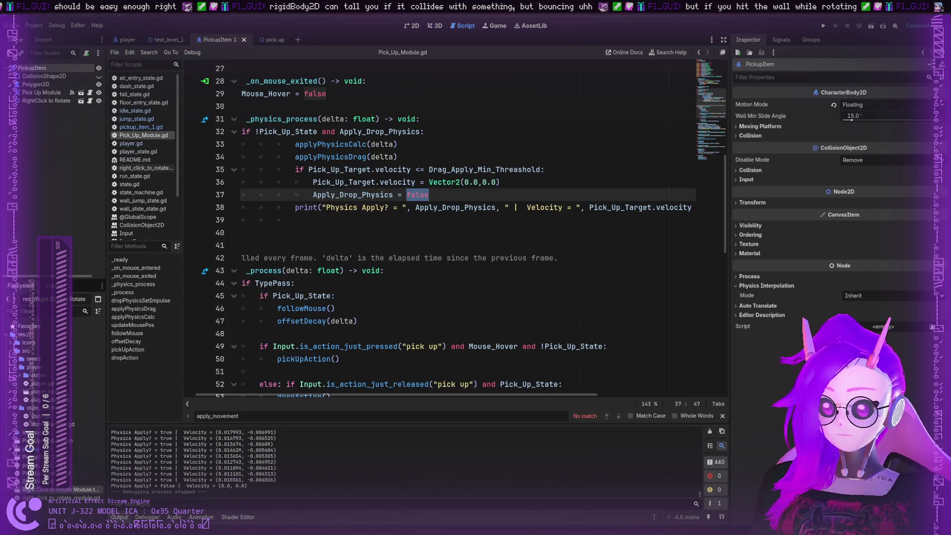
Remove the delta multiplier and its parentheses from the line 69 position formula and save
{"action": "scroll", "coordinate": [463, 231], "scroll_direction": "down", "scroll_amount": 6}
{"action": "scroll", "coordinate": [463, 231], "scroll_direction": "up", "scroll_amount": 1}
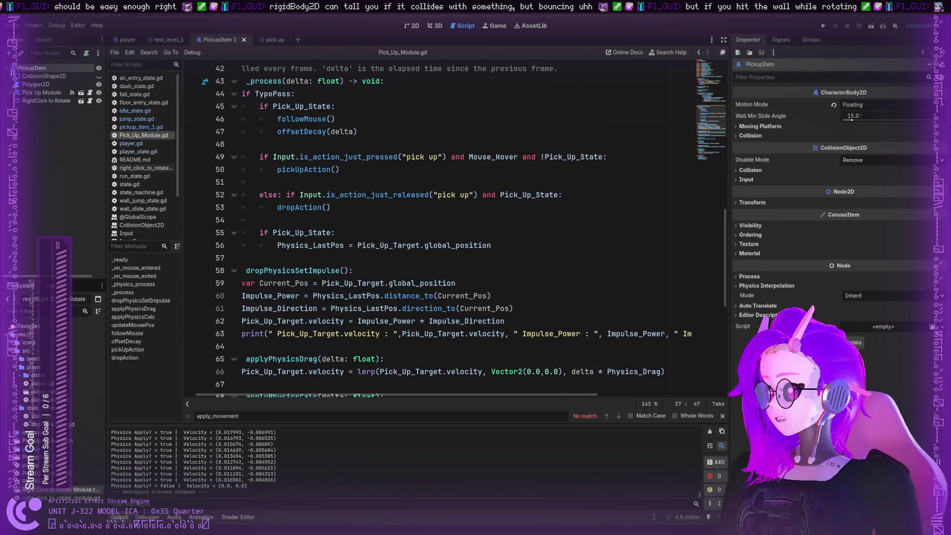
{"action": "scroll", "coordinate": [463, 231], "scroll_direction": "down", "scroll_amount": 3}
{"action": "mouse_move", "coordinate": [602, 257]}
{"action": "left_mouse_down"}
{"action": "mouse_move", "coordinate": [557, 257]}
{"action": "mouse_move", "coordinate": [567, 257]}
{"action": "left_mouse_up"}
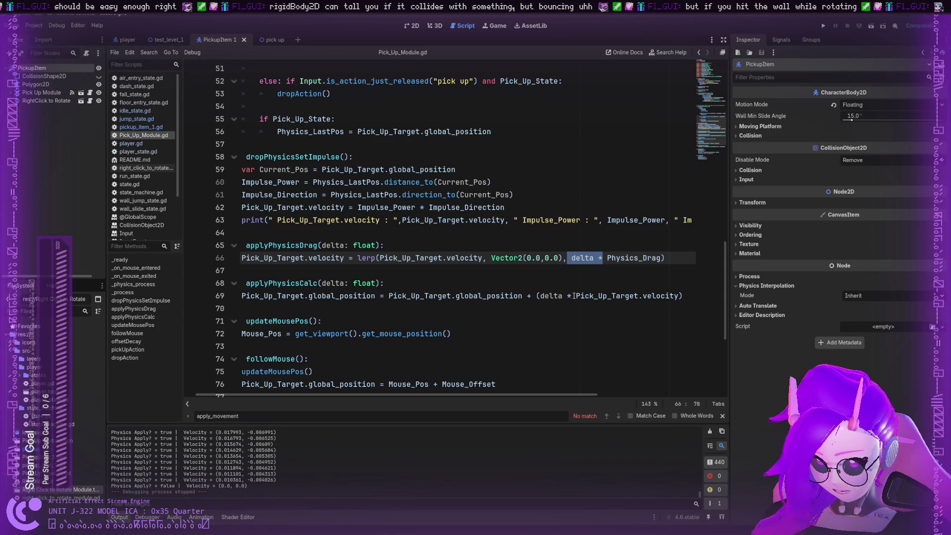
{"action": "left_click", "coordinate": [570, 295]}
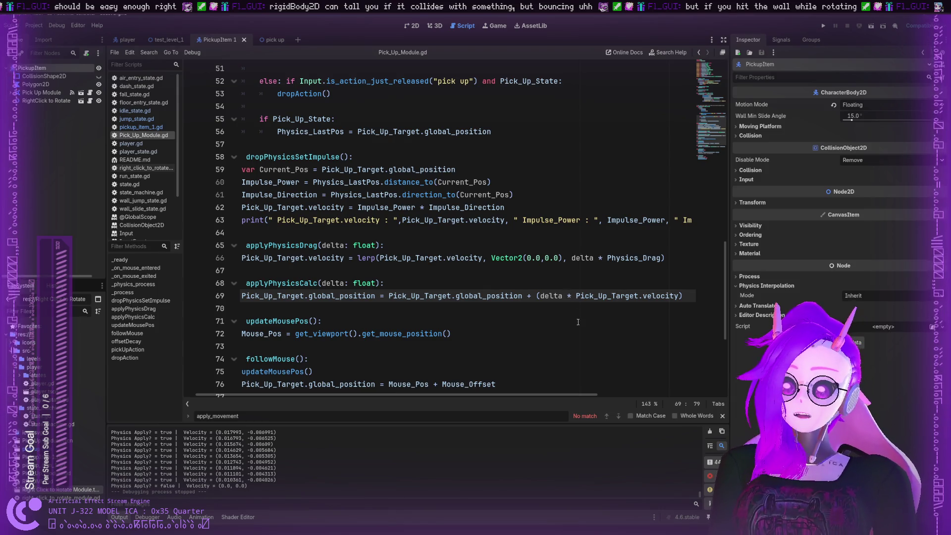
{"action": "key", "text": "BackSpace"}
{"action": "key", "text": "BackSpace"}
{"action": "key", "text": "BackSpace"}
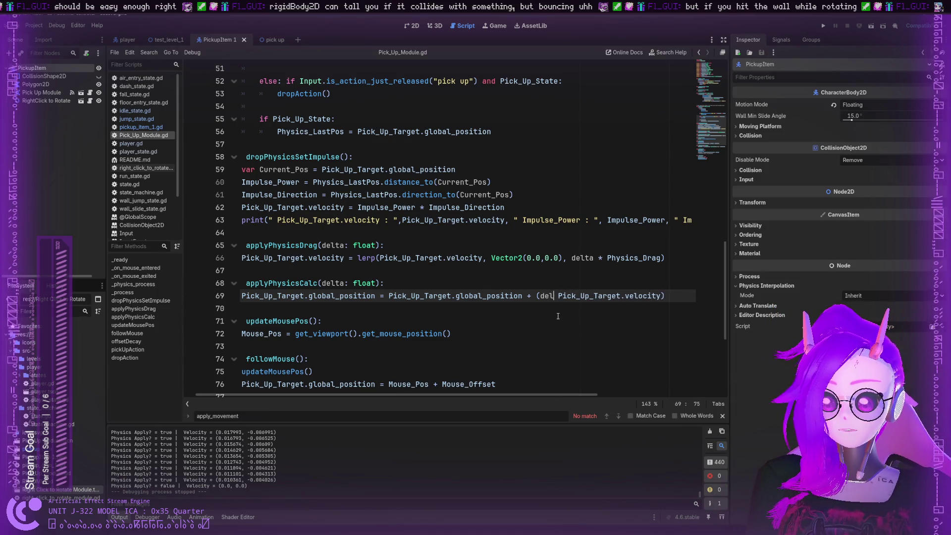
{"action": "key", "text": "BackSpace"}
{"action": "key", "text": "Delete"}
{"action": "left_click", "coordinate": [644, 297]}
{"action": "key", "text": "BackSpace"}
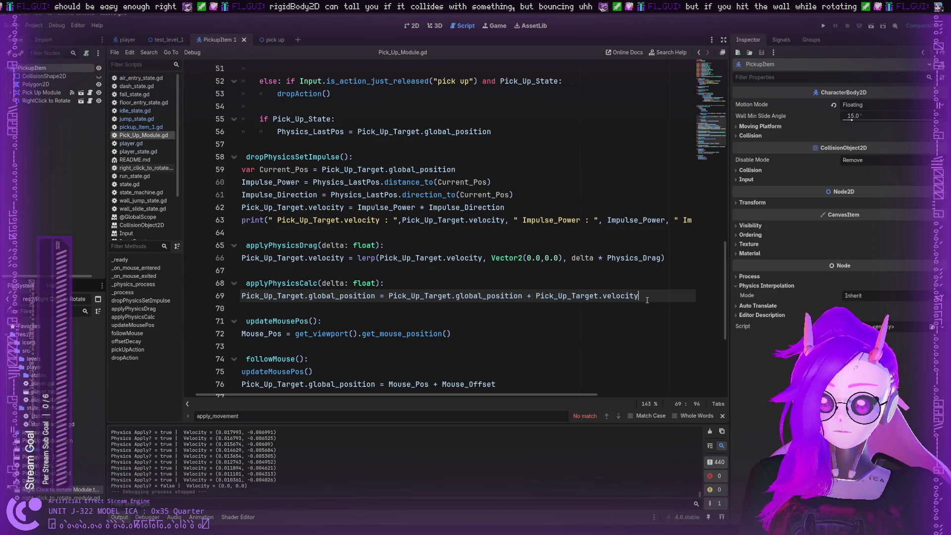
{"action": "triple_click", "coordinate": [583, 295]}
{"action": "left_click", "coordinate": [597, 295]}
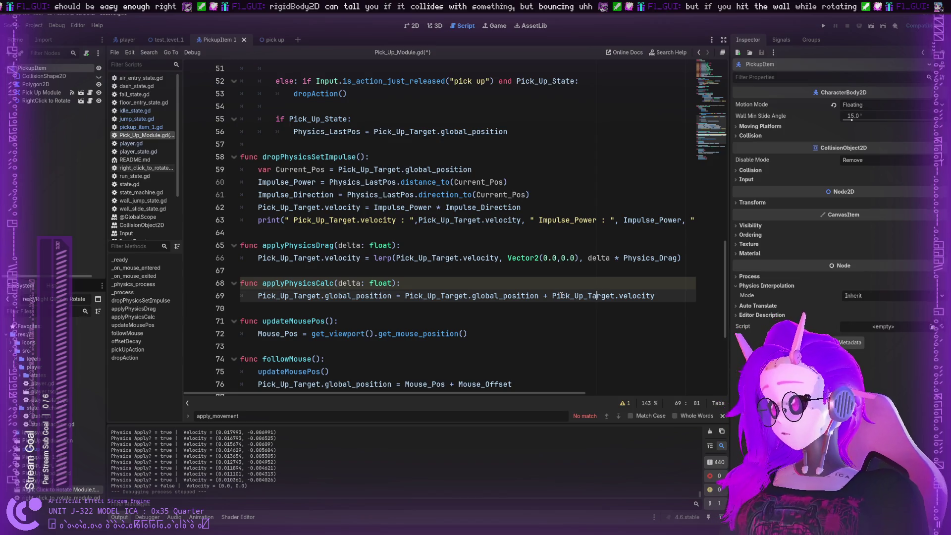
{"action": "key", "text": "ctrl+s"}
Add 'Apply_Drop_Physics = false' as a new line in pickUpAction after line 81
{"action": "scroll", "coordinate": [634, 300], "scroll_direction": "up", "scroll_amount": 1}
{"action": "scroll", "coordinate": [634, 300], "scroll_direction": "down", "scroll_amount": 1}
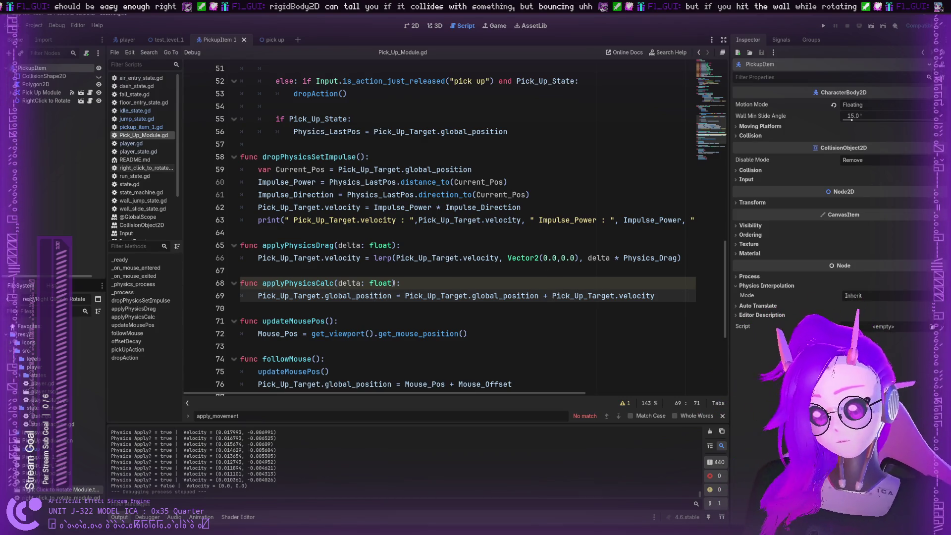
{"action": "scroll", "coordinate": [393, 282], "scroll_direction": "up", "scroll_amount": 10}
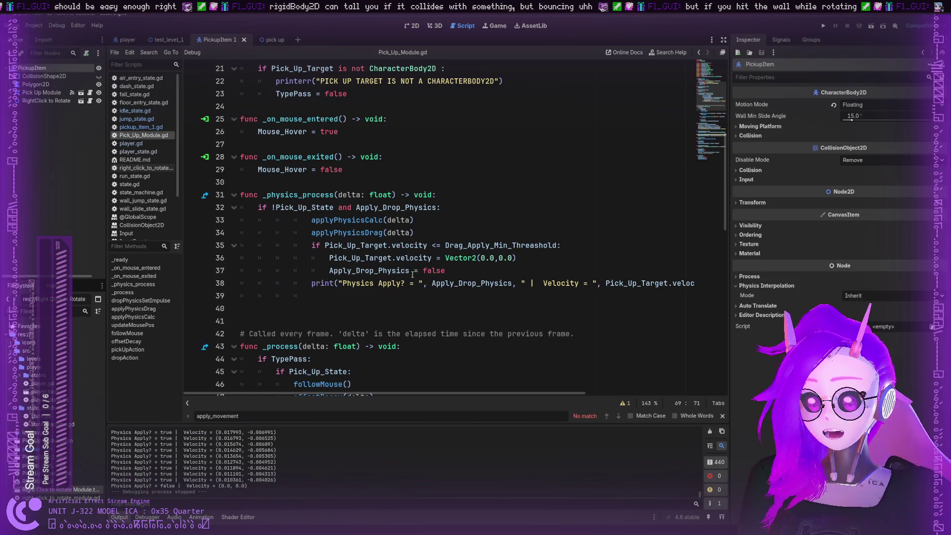
{"action": "double_click", "coordinate": [393, 272]}
{"action": "key", "text": "ctrl+c"}
{"action": "scroll", "coordinate": [345, 244], "scroll_direction": "down", "scroll_amount": 4}
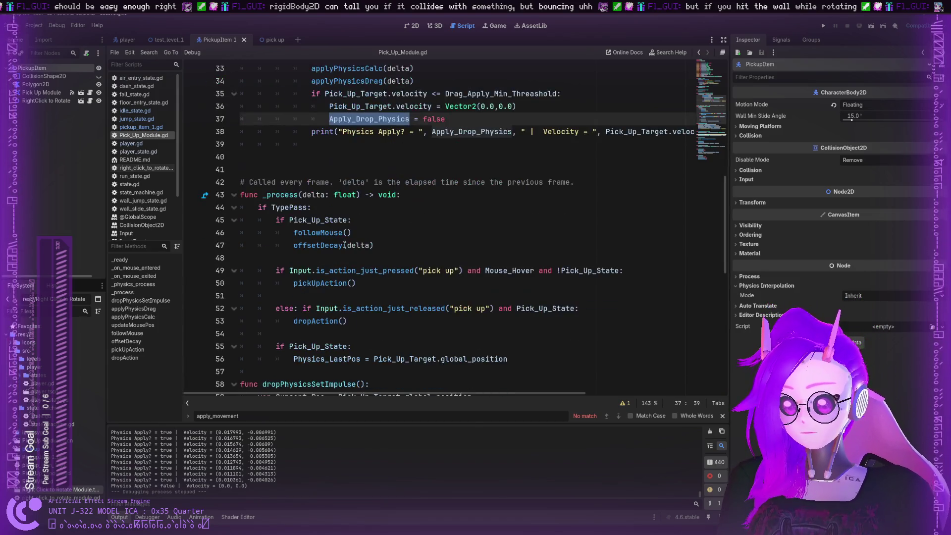
{"action": "scroll", "coordinate": [342, 240], "scroll_direction": "down", "scroll_amount": 11}
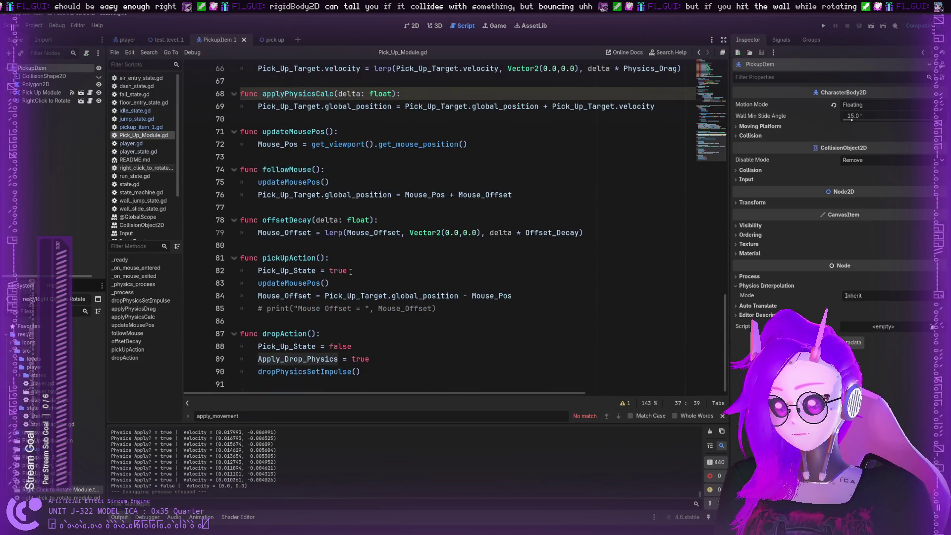
{"action": "left_click", "coordinate": [349, 264]}
{"action": "key", "text": "Return"}
{"action": "key", "text": "ctrl+v"}
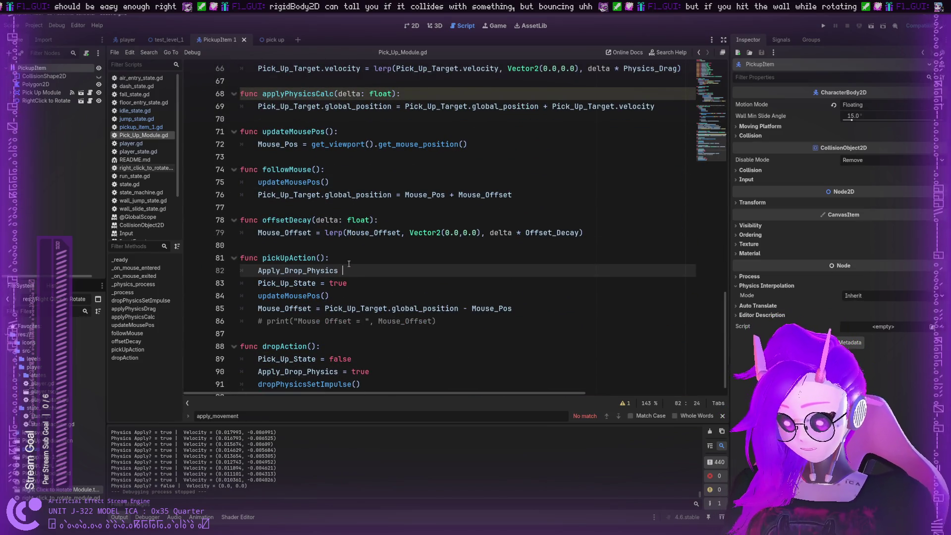
{"action": "type", "text": "false"}
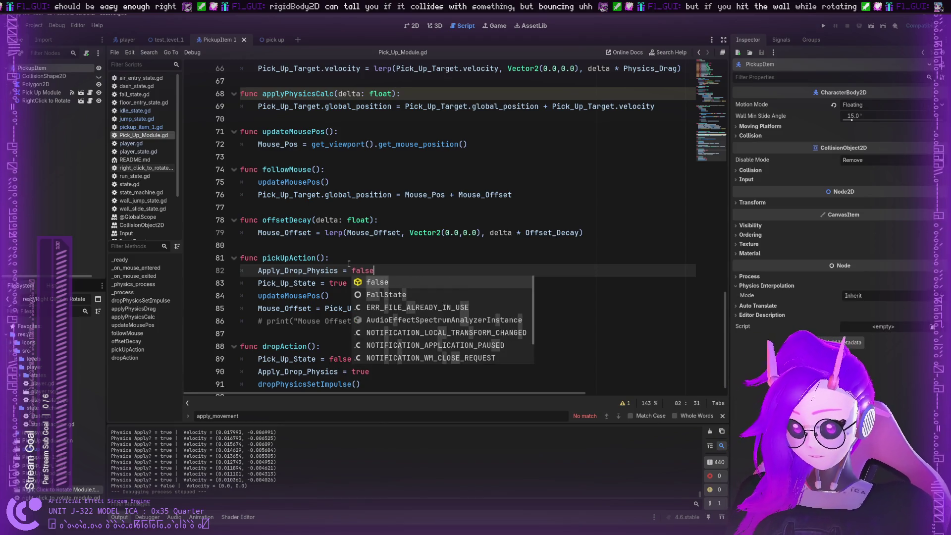
Run the project to play-test the white square
{"action": "scroll", "coordinate": [336, 271], "scroll_direction": "up", "scroll_amount": 15}
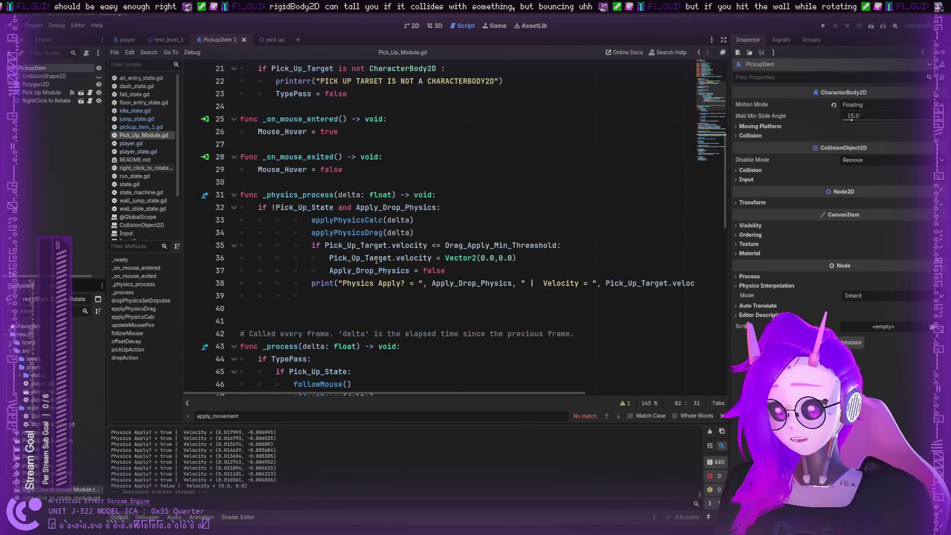
{"action": "scroll", "coordinate": [378, 251], "scroll_direction": "down", "scroll_amount": 14}
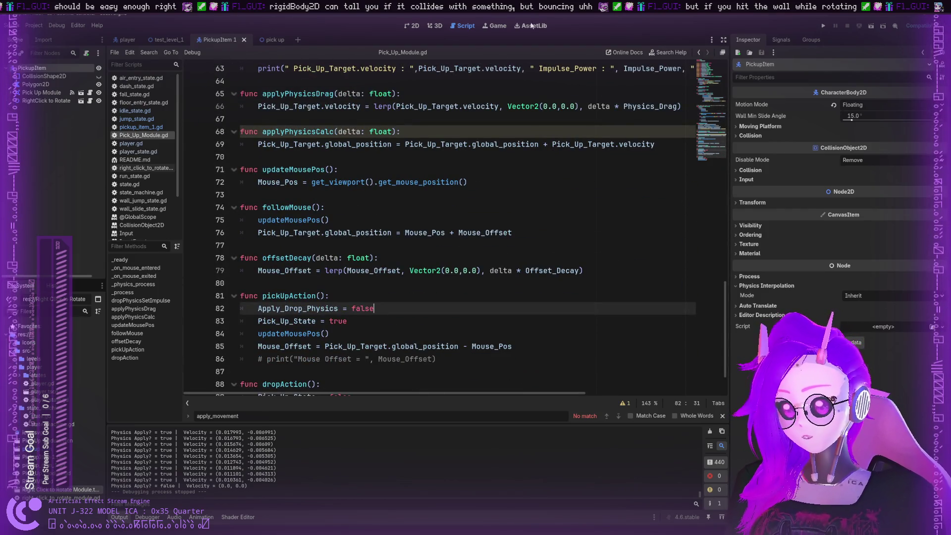
{"action": "left_click", "coordinate": [822, 26]}
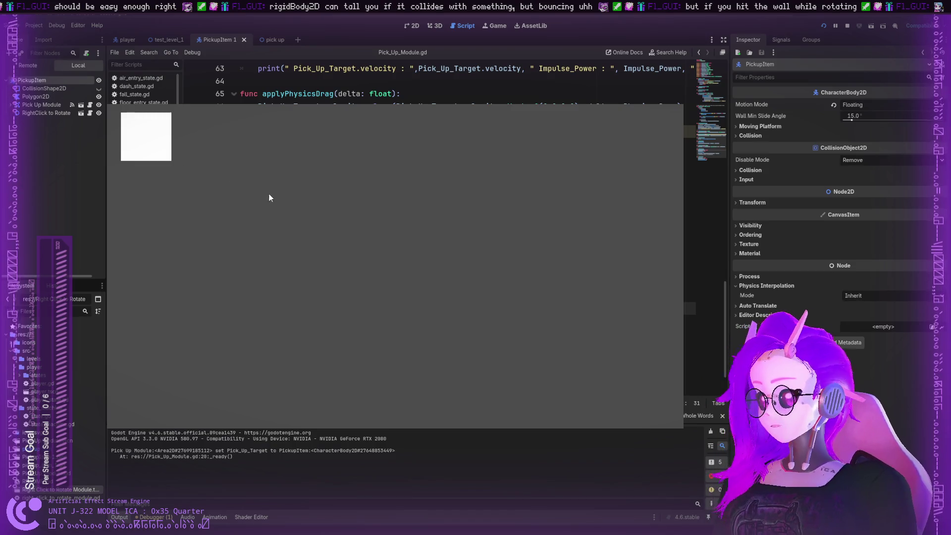
Fling and catch the white square around the running test window four times
{"action": "left_click_drag", "start_coordinate": [141, 142], "coordinate": [373, 229]}
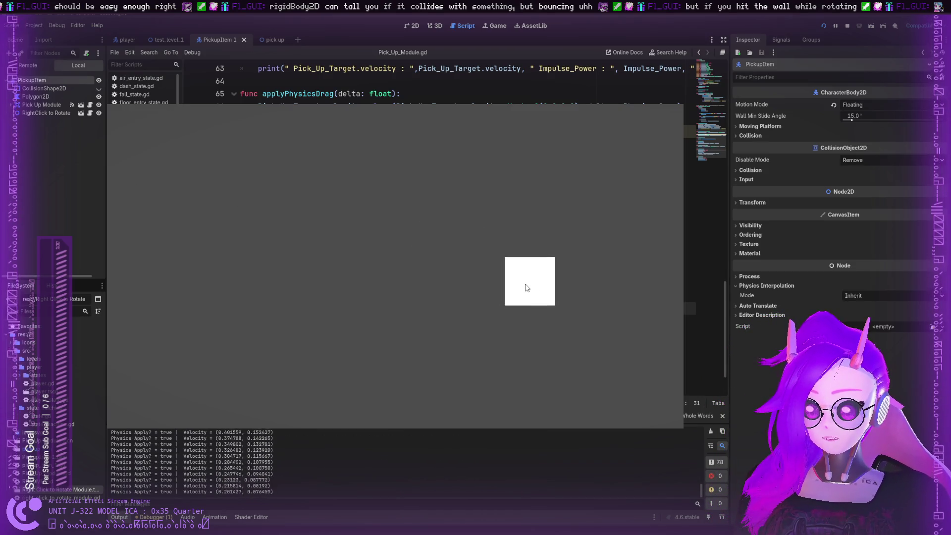
{"action": "mouse_move", "coordinate": [524, 284]}
{"action": "left_mouse_down"}
{"action": "mouse_move", "coordinate": [301, 228]}
{"action": "mouse_move", "coordinate": [243, 254]}
{"action": "mouse_move", "coordinate": [325, 256]}
{"action": "left_mouse_up"}
{"action": "mouse_move", "coordinate": [361, 284]}
{"action": "left_mouse_down"}
{"action": "mouse_move", "coordinate": [254, 281]}
{"action": "mouse_move", "coordinate": [363, 242]}
{"action": "left_mouse_up"}
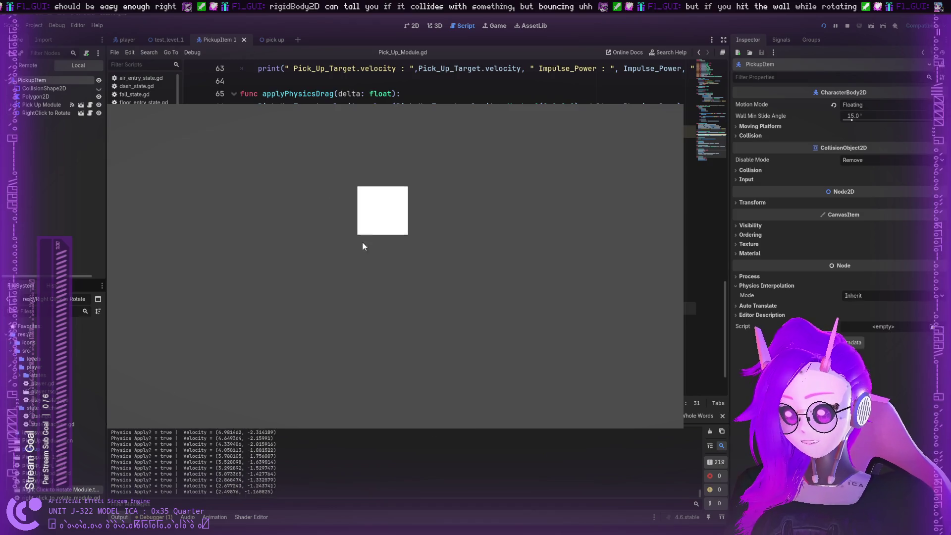
{"action": "mouse_move", "coordinate": [397, 205]}
{"action": "left_mouse_down"}
{"action": "mouse_move", "coordinate": [528, 170]}
{"action": "mouse_move", "coordinate": [285, 290]}
{"action": "left_mouse_up"}
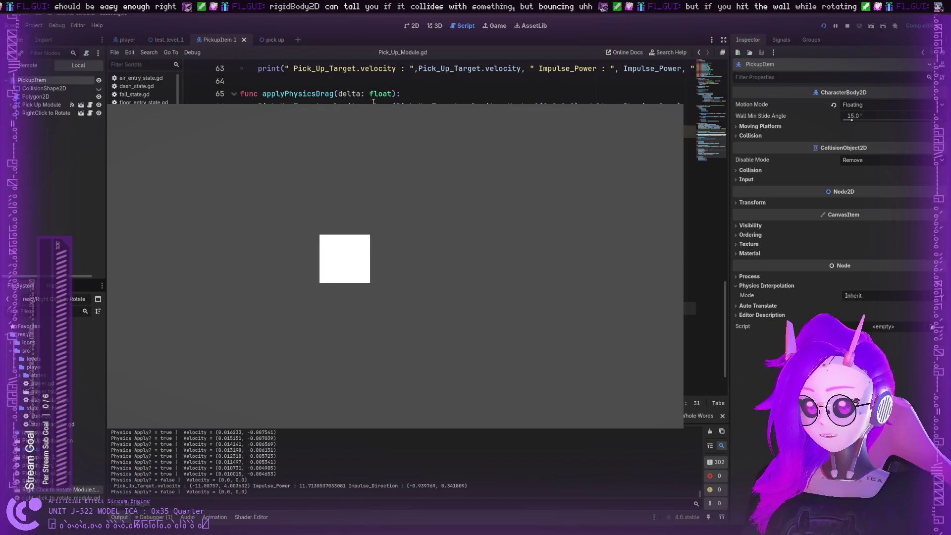
Scroll through Pick_Up_Module.gd and place the caret in the _physics_process function
{"action": "scroll", "coordinate": [396, 82], "scroll_direction": "down", "scroll_amount": 1}
{"action": "left_click", "coordinate": [347, 347]}
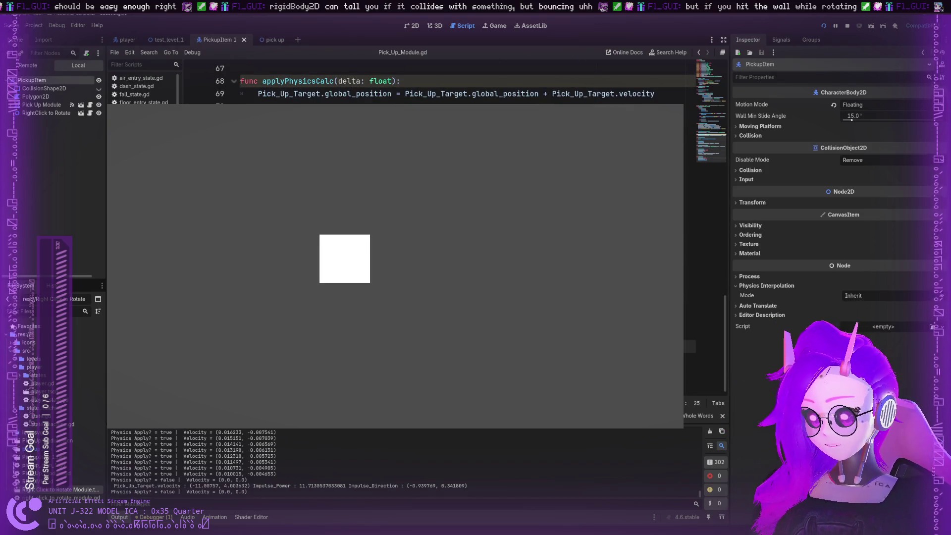
{"action": "left_click", "coordinate": [369, 360]}
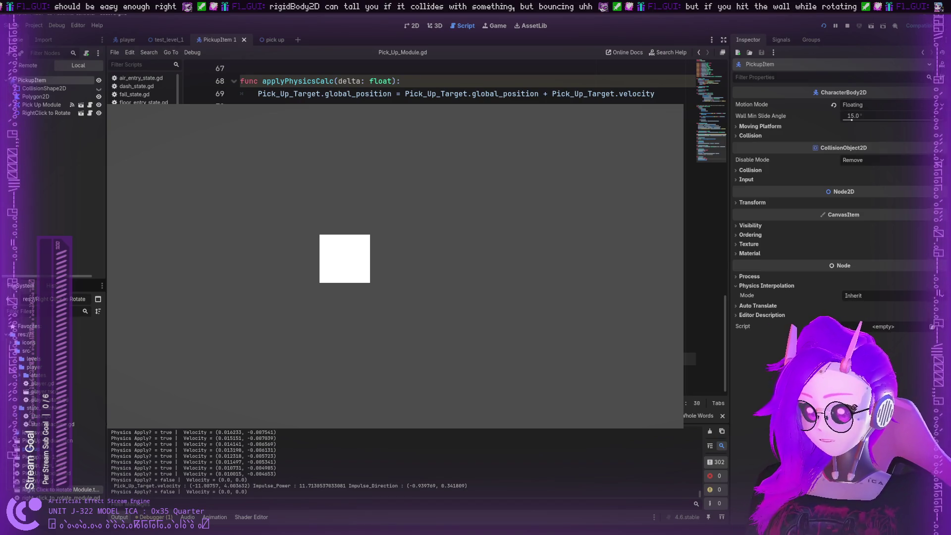
{"action": "scroll", "coordinate": [396, 82], "scroll_direction": "up", "scroll_amount": 10}
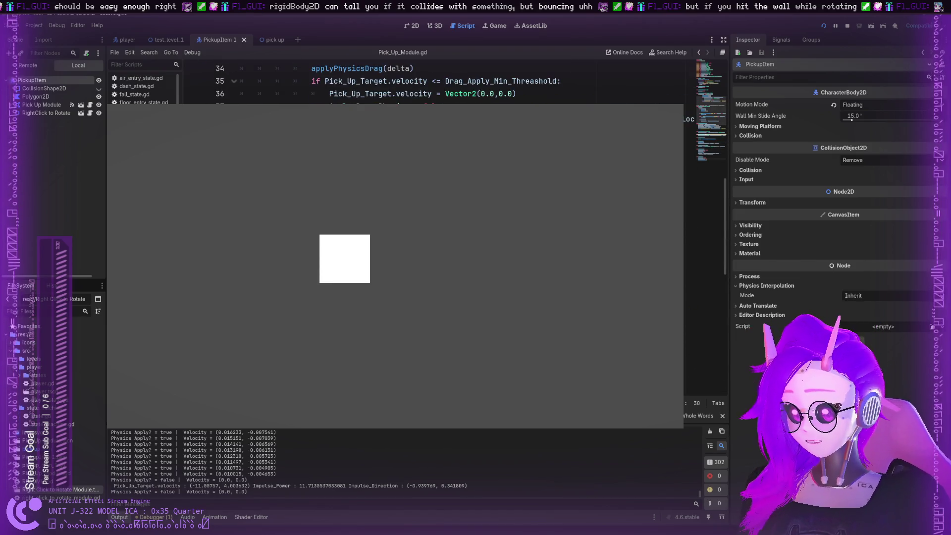
{"action": "scroll", "coordinate": [396, 82], "scroll_direction": "up", "scroll_amount": 3}
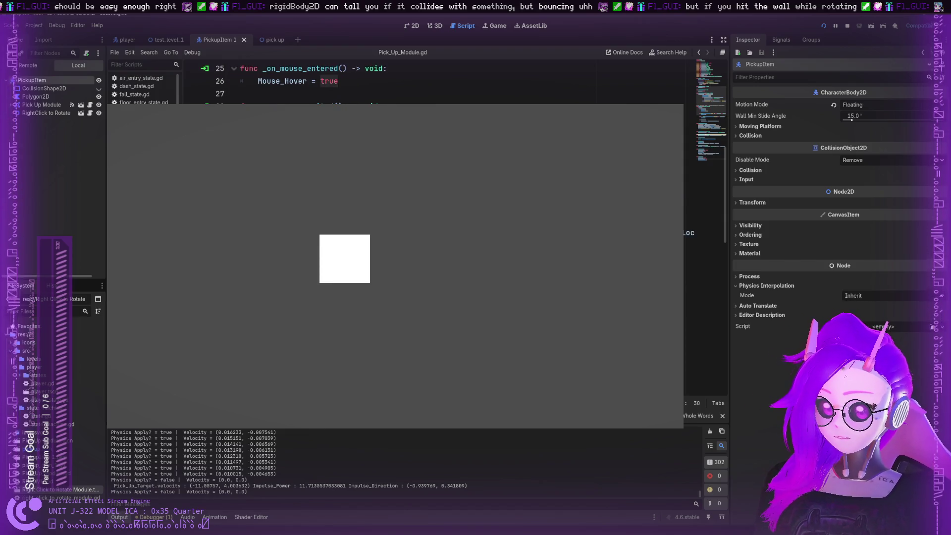
{"action": "key", "text": "Up"}
{"action": "key", "text": "Up"}
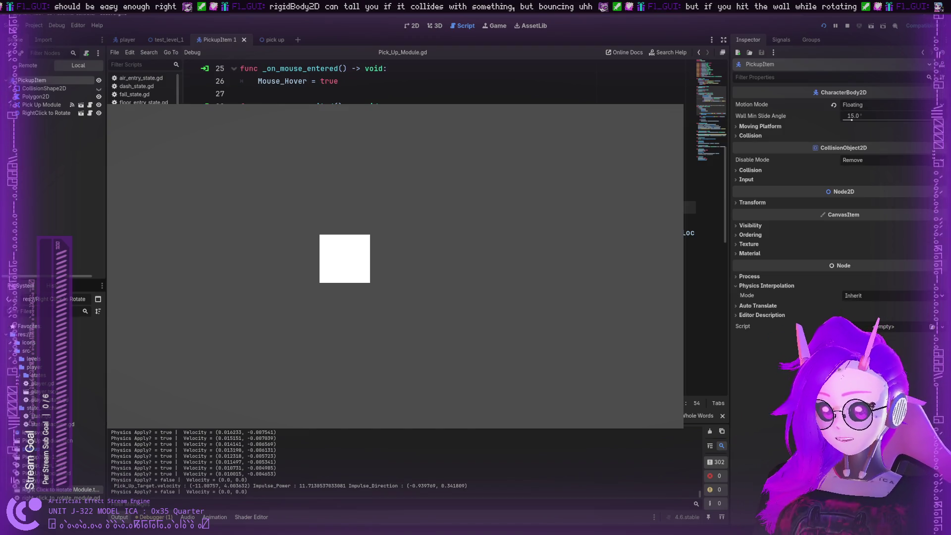
{"action": "key", "text": "Left"}
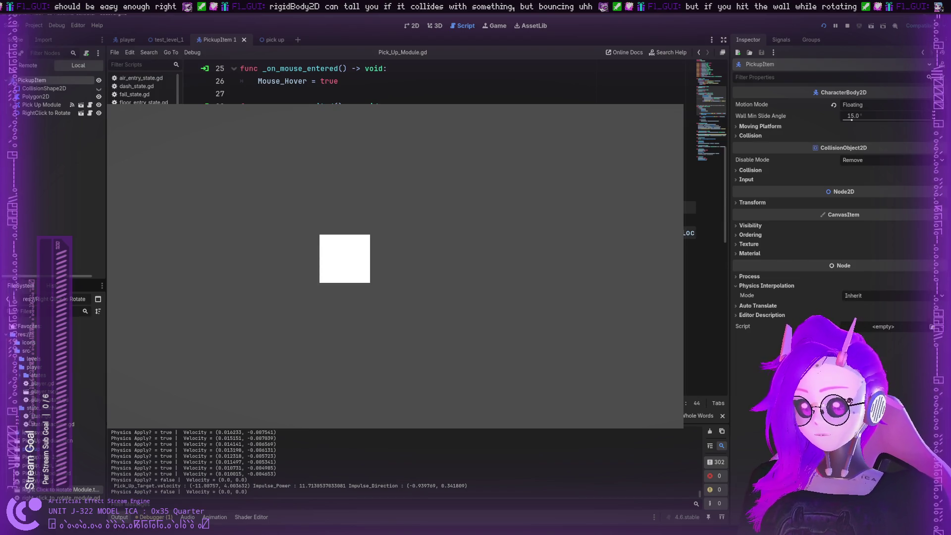
{"action": "key", "text": "End"}
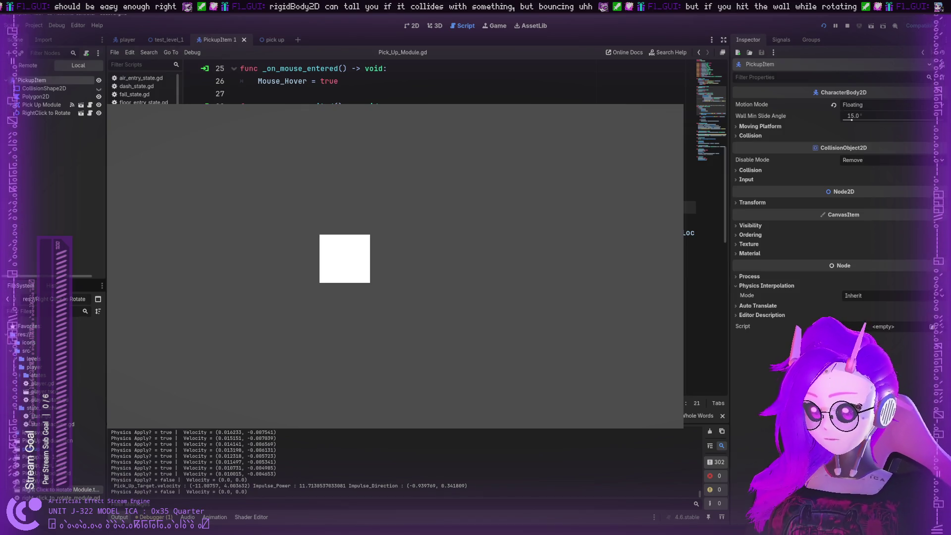
{"action": "key", "text": "Down"}
{"action": "scroll", "coordinate": [396, 84], "scroll_direction": "down", "scroll_amount": 2}
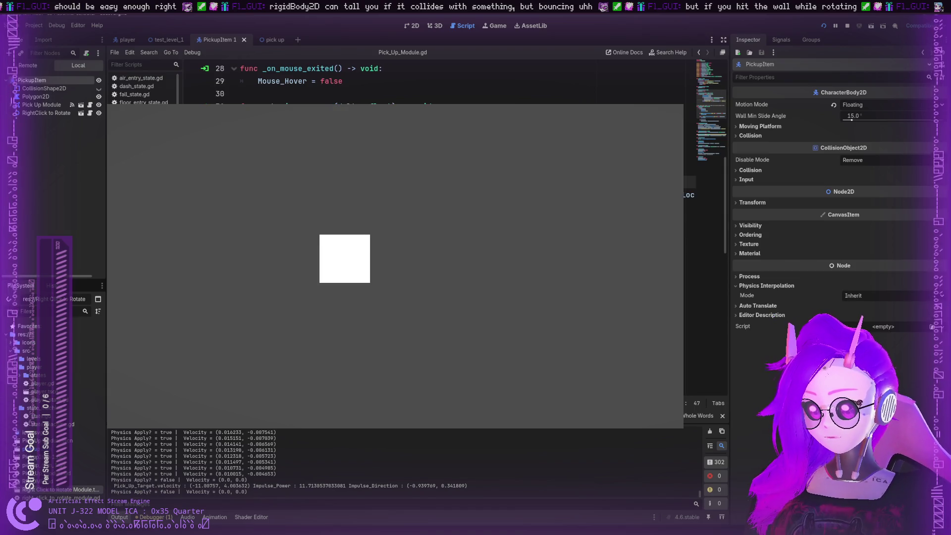
{"action": "left_click", "coordinate": [240, 195]}
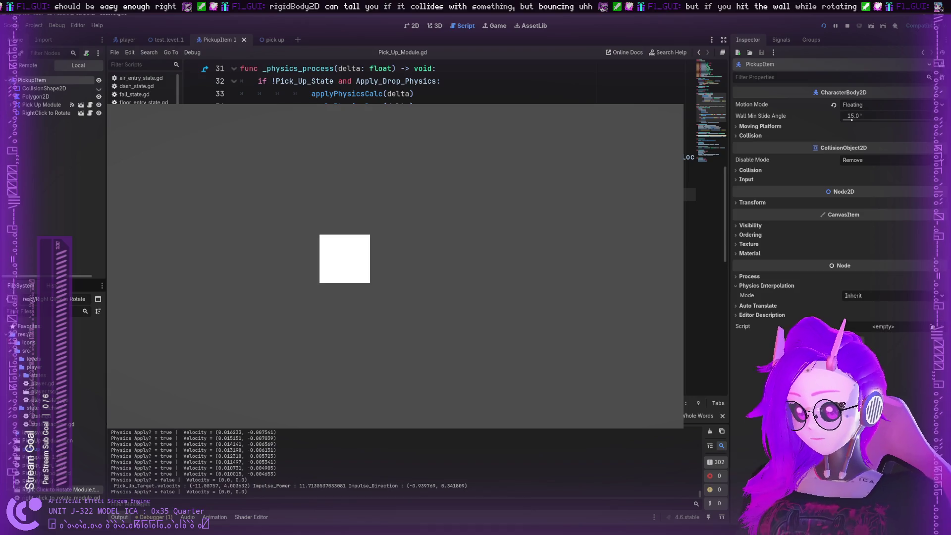
Type the physics code change in Pick_Up_Module.gd, accept the autocomplete suggestion, and save the script
{"action": "type", "text": "a"}
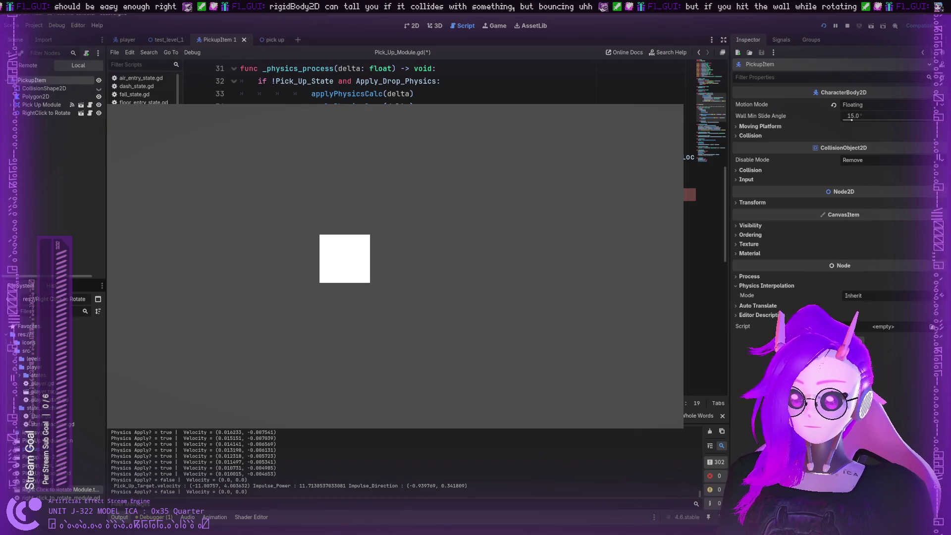
{"action": "type", "text": "e"}
{"action": "key", "text": "Return"}
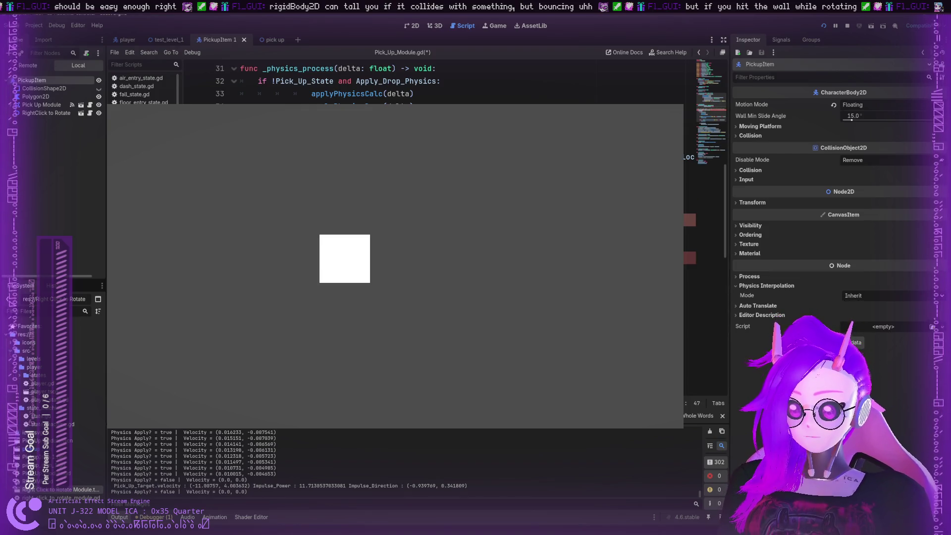
{"action": "key", "text": "Up"}
{"action": "key", "text": "Up"}
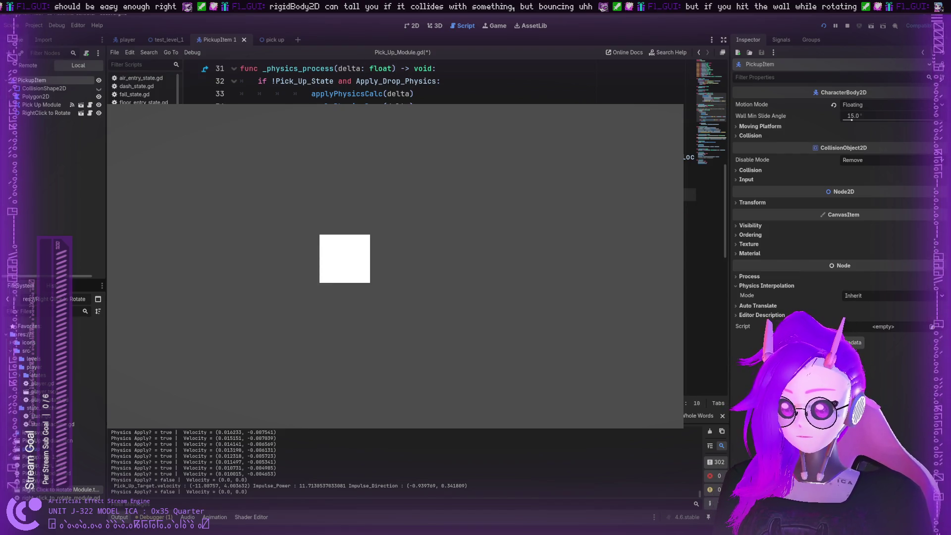
{"action": "key", "text": "Up"}
{"action": "key", "text": "Up"}
{"action": "key", "text": "Up"}
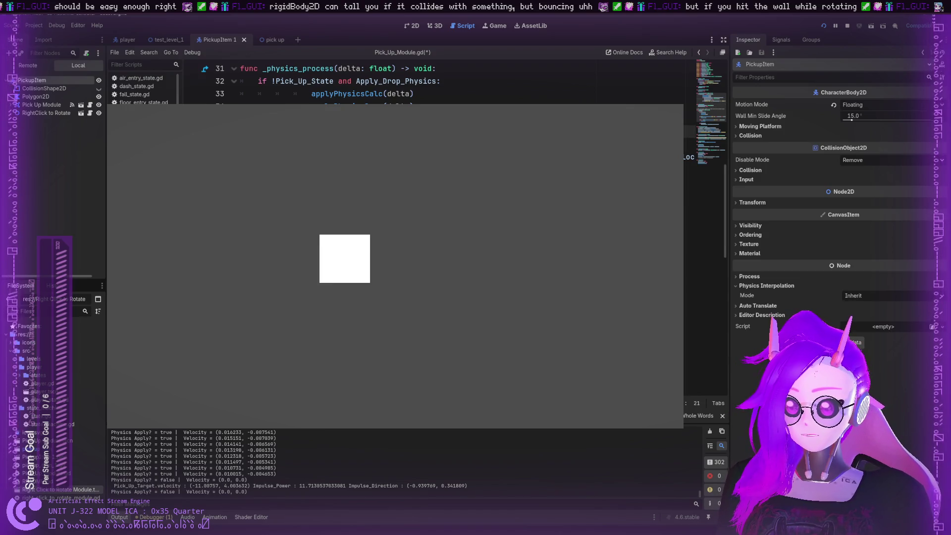
{"action": "key", "text": "Down"}
{"action": "key", "text": "Down"}
{"action": "key", "text": "Down"}
{"action": "key", "text": "Down"}
{"action": "key", "text": "Down"}
{"action": "key", "text": "Down"}
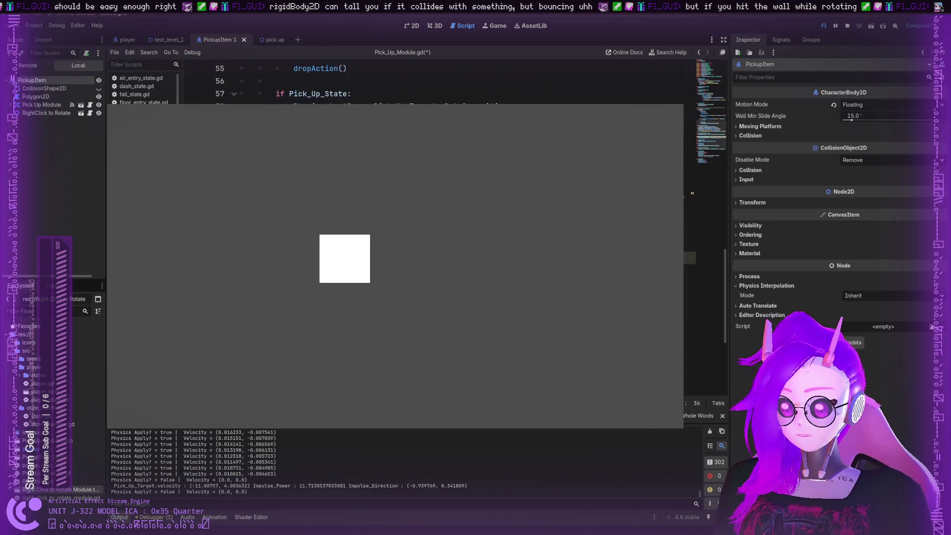
{"action": "scroll", "coordinate": [396, 247], "scroll_direction": "down", "scroll_amount": 4}
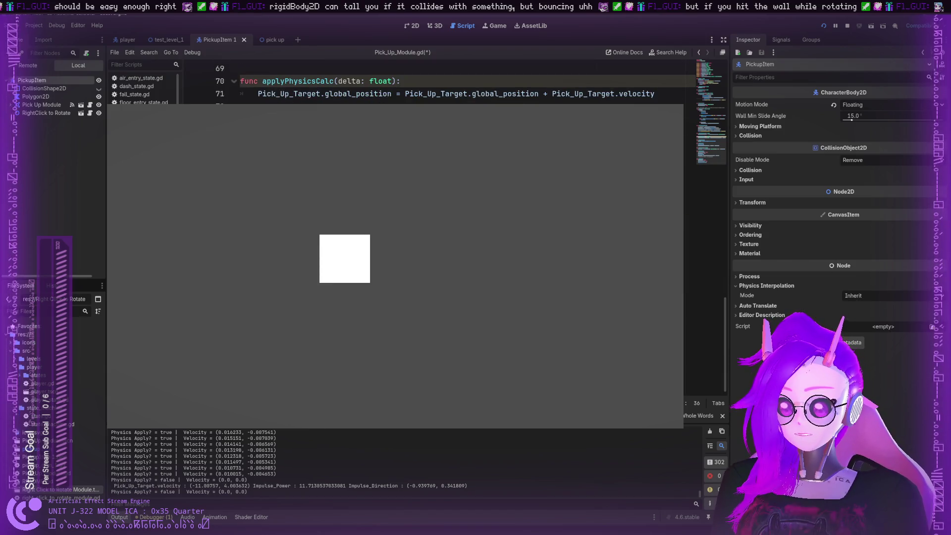
{"action": "key", "text": "Left"}
{"action": "key", "text": "Left"}
{"action": "key", "text": "Left"}
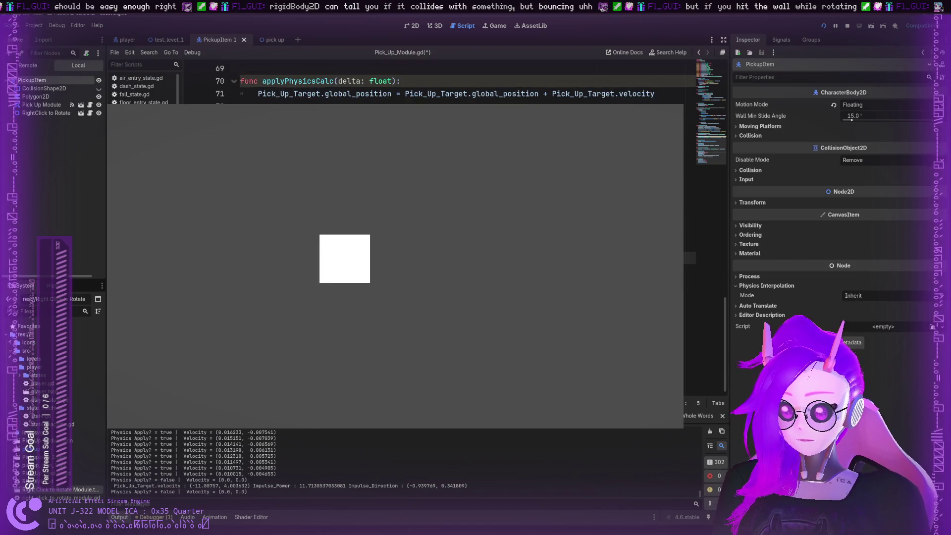
{"action": "key", "text": "ctrl+s"}
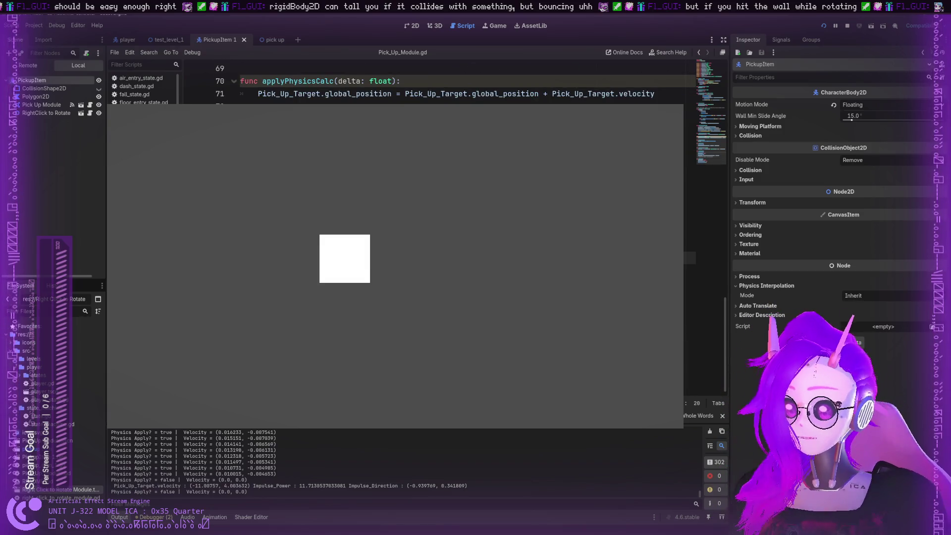
Restart the test game and throw the white square around the window five times
{"action": "left_click", "coordinate": [823, 27]}
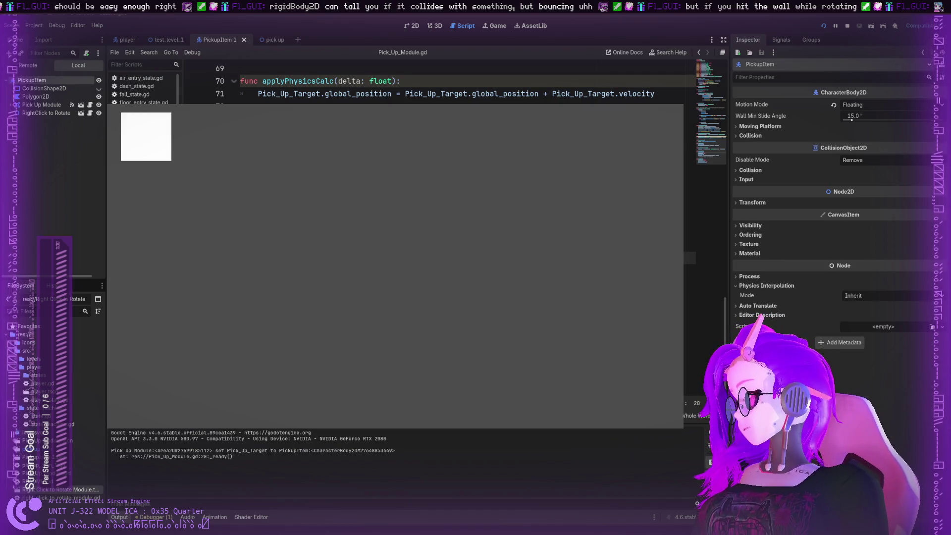
{"action": "mouse_move", "coordinate": [186, 171]}
{"action": "left_mouse_down"}
{"action": "mouse_move", "coordinate": [518, 335]}
{"action": "mouse_move", "coordinate": [310, 325]}
{"action": "mouse_move", "coordinate": [354, 265]}
{"action": "mouse_move", "coordinate": [508, 212]}
{"action": "mouse_move", "coordinate": [303, 291]}
{"action": "mouse_move", "coordinate": [210, 301]}
{"action": "mouse_move", "coordinate": [544, 218]}
{"action": "mouse_move", "coordinate": [324, 297]}
{"action": "mouse_move", "coordinate": [214, 289]}
{"action": "mouse_move", "coordinate": [454, 257]}
{"action": "mouse_move", "coordinate": [246, 276]}
{"action": "mouse_move", "coordinate": [530, 186]}
{"action": "mouse_move", "coordinate": [354, 297]}
{"action": "mouse_move", "coordinate": [216, 322]}
{"action": "mouse_move", "coordinate": [605, 138]}
{"action": "mouse_move", "coordinate": [313, 287]}
{"action": "mouse_move", "coordinate": [361, 263]}
{"action": "mouse_move", "coordinate": [231, 310]}
{"action": "mouse_move", "coordinate": [477, 195]}
{"action": "left_mouse_up"}
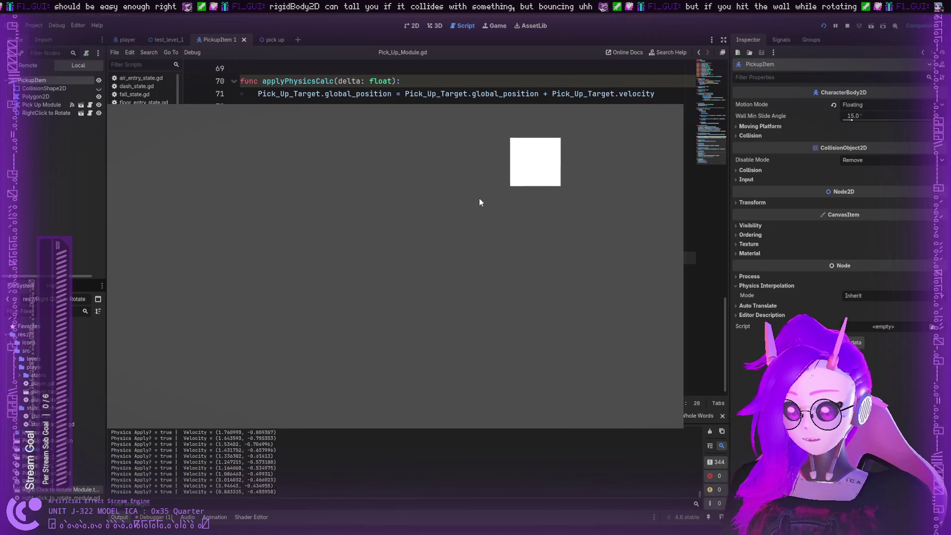
{"action": "left_click_drag", "start_coordinate": [533, 157], "coordinate": [318, 258]}
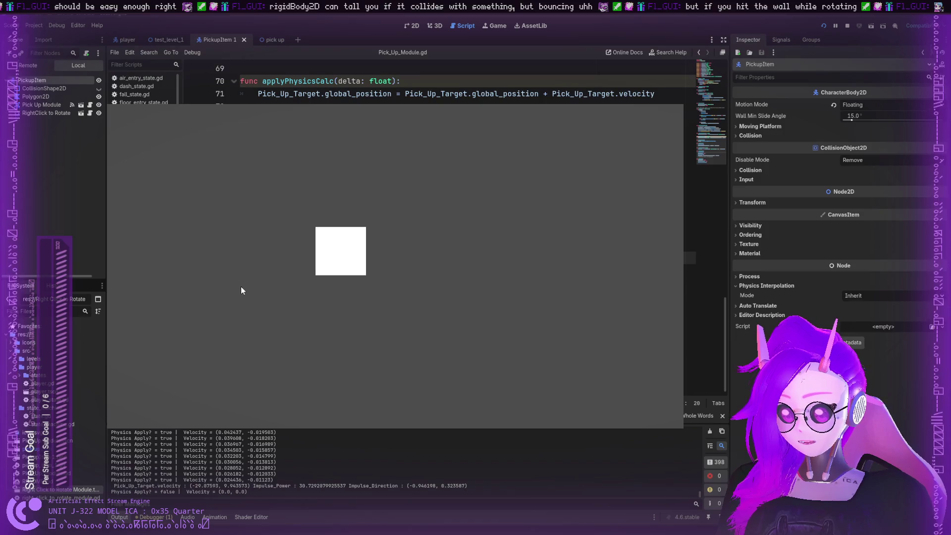
{"action": "mouse_move", "coordinate": [355, 268]}
{"action": "left_mouse_down"}
{"action": "mouse_move", "coordinate": [214, 323]}
{"action": "mouse_move", "coordinate": [484, 225]}
{"action": "left_mouse_up"}
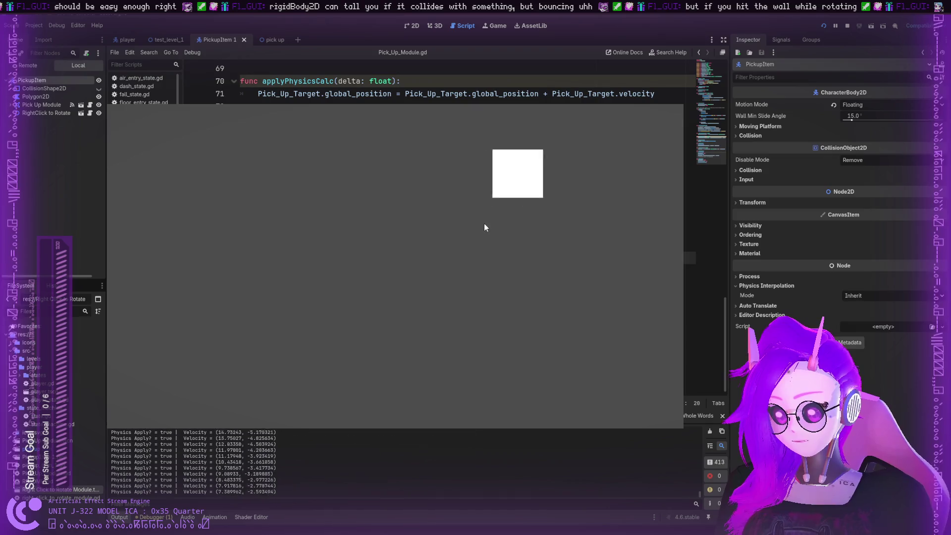
{"action": "left_click_drag", "start_coordinate": [526, 195], "coordinate": [266, 369]}
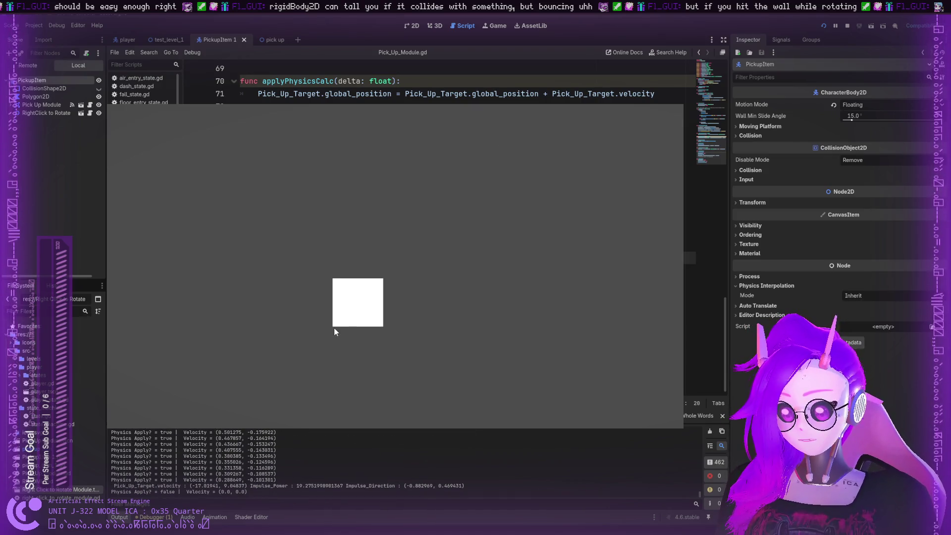
{"action": "mouse_move", "coordinate": [358, 317]}
{"action": "left_mouse_down"}
{"action": "mouse_move", "coordinate": [197, 212]}
{"action": "mouse_move", "coordinate": [537, 270]}
{"action": "left_mouse_up"}
{"action": "key", "text": "Up"}
{"action": "key", "text": "Up"}
{"action": "key", "text": "Up"}
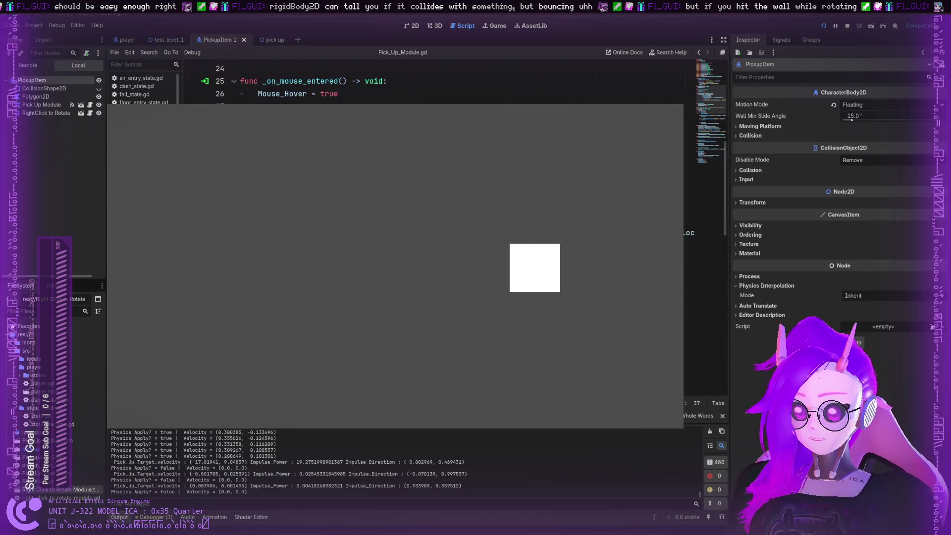
Change the line 16 drag threshold to Vector2(0.001, 0.001), save, and rerun the project
{"action": "key", "text": "F8"}
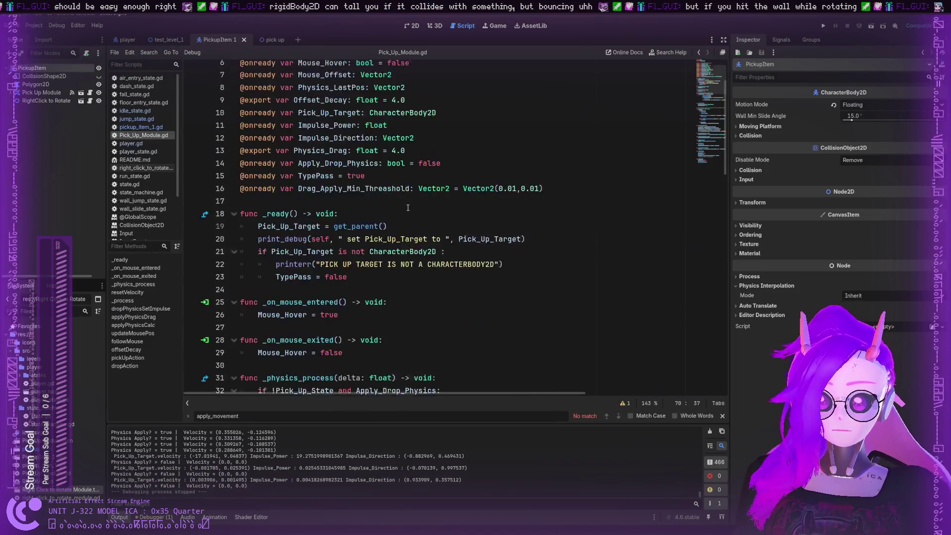
{"action": "left_click", "coordinate": [513, 257]}
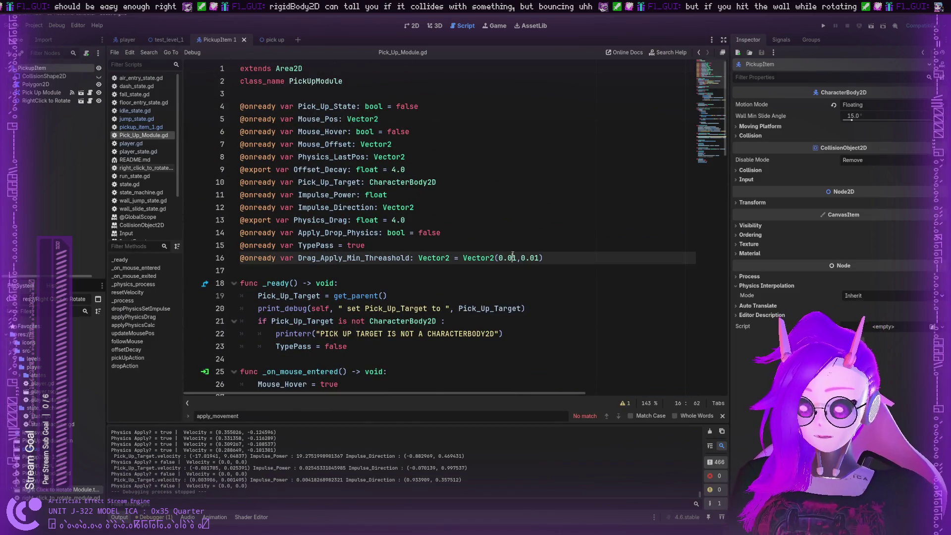
{"action": "type", "text": "00"}
{"action": "key", "text": "ctrl+s"}
{"action": "left_click", "coordinate": [822, 25]}
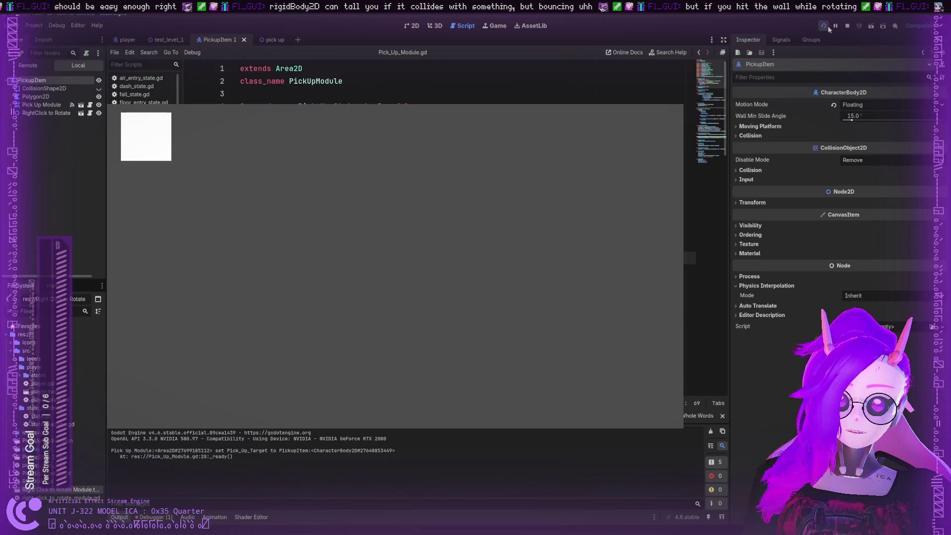
Relaunch the game, drag the white square across the window, then stop it
{"action": "left_click", "coordinate": [828, 25]}
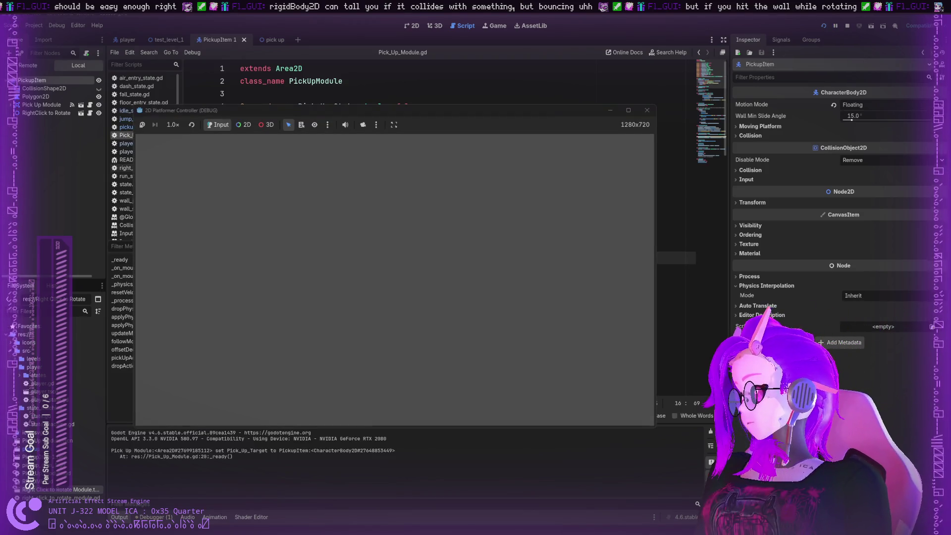
{"action": "mouse_move", "coordinate": [147, 136]}
{"action": "left_mouse_down"}
{"action": "mouse_move", "coordinate": [368, 244]}
{"action": "mouse_move", "coordinate": [500, 252]}
{"action": "mouse_move", "coordinate": [386, 276]}
{"action": "mouse_move", "coordinate": [224, 289]}
{"action": "mouse_move", "coordinate": [550, 183]}
{"action": "mouse_move", "coordinate": [226, 328]}
{"action": "mouse_move", "coordinate": [376, 281]}
{"action": "mouse_move", "coordinate": [240, 301]}
{"action": "mouse_move", "coordinate": [521, 229]}
{"action": "left_mouse_up"}
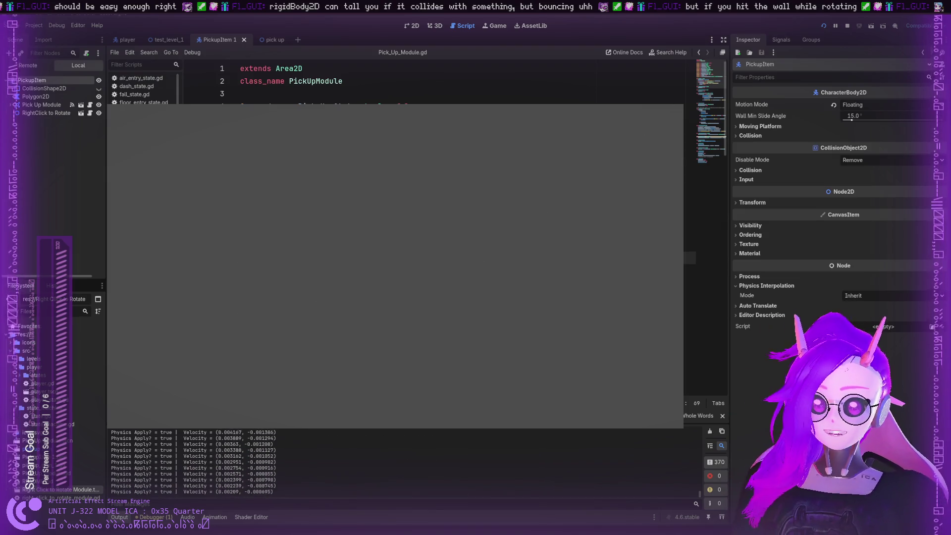
{"action": "key", "text": "F8"}
Open the pick up scene in the 2D editor
{"action": "left_click", "coordinate": [162, 38]}
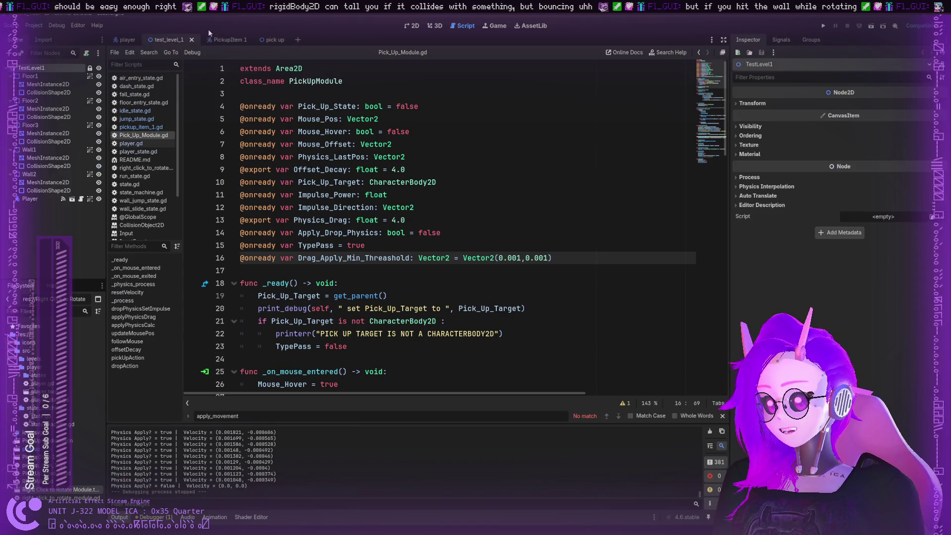
{"action": "left_click", "coordinate": [225, 39]}
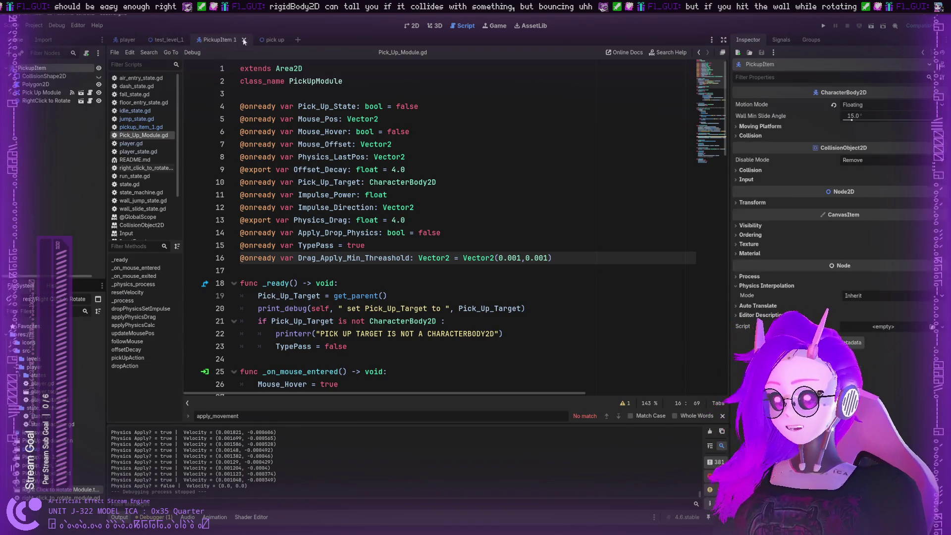
{"action": "left_click", "coordinate": [410, 27]}
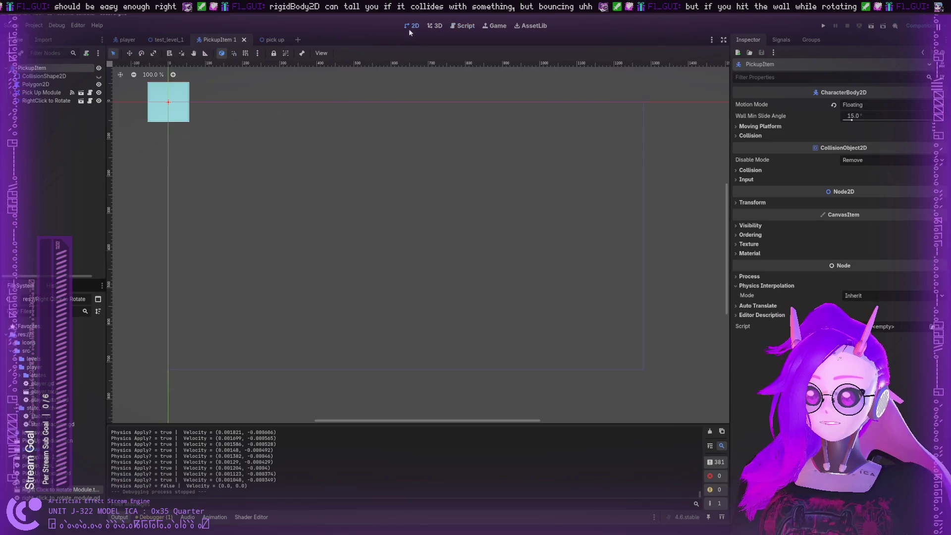
{"action": "left_click", "coordinate": [265, 39]}
{"action": "scroll", "coordinate": [313, 230], "scroll_direction": "down", "scroll_amount": 5}
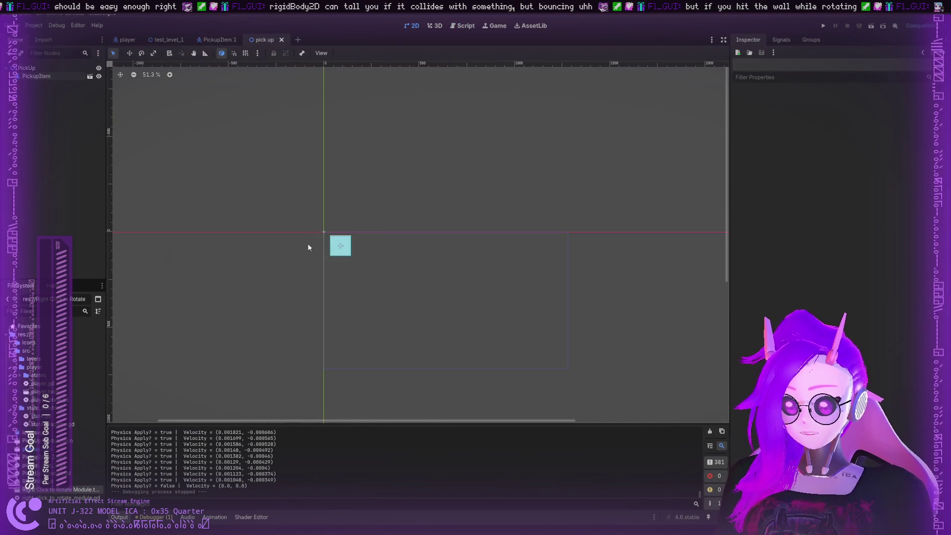
Add a Node2D named ViewBounds and a StaticBody2D as children of PickUp
{"action": "scroll", "coordinate": [306, 215], "scroll_direction": "up", "scroll_amount": 2}
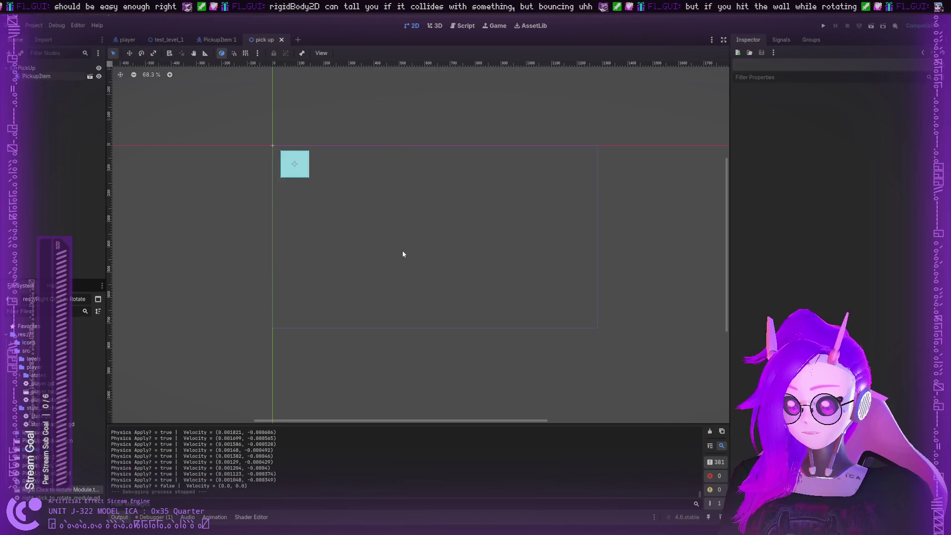
{"action": "key", "text": "ctrl+a"}
{"action": "key", "text": "Return"}
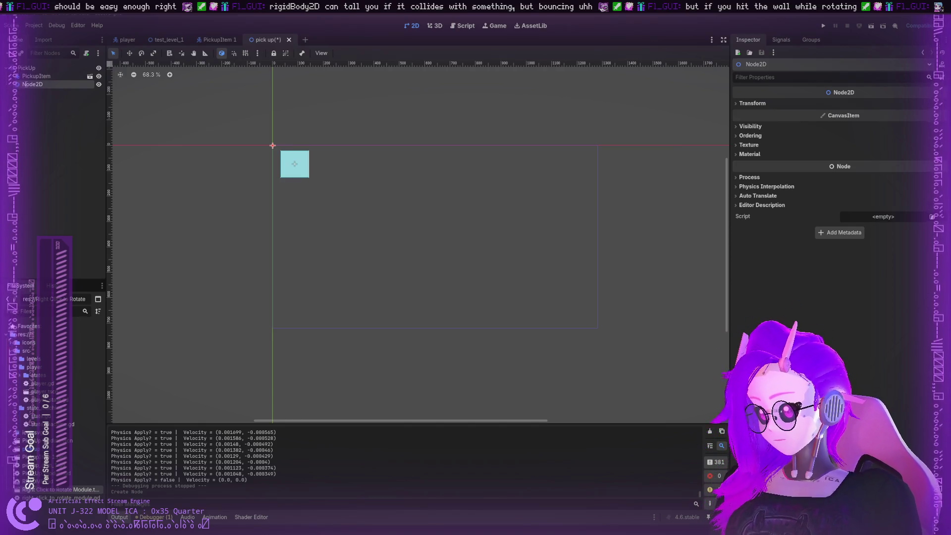
{"action": "type", "text": "ViewBounds"}
{"action": "key", "text": "Return"}
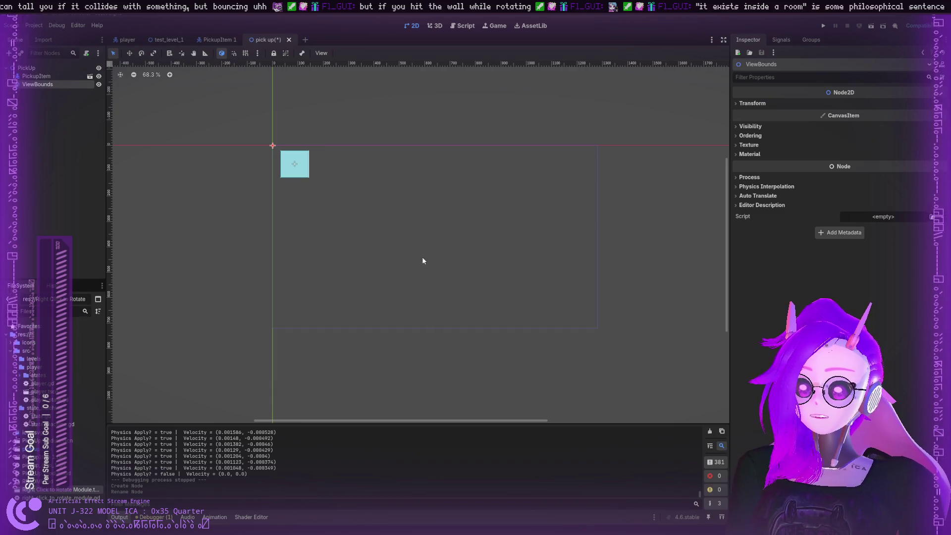
{"action": "key", "text": "ctrl+a"}
{"action": "key", "text": "Return"}
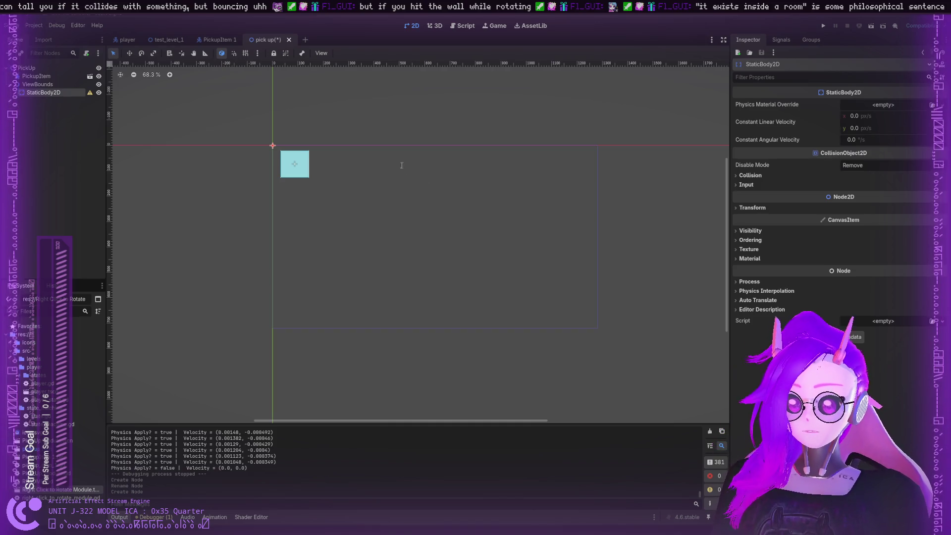
Add a CollisionShape2D under StaticBody2D with a RectangleShape2D, stretched taller and wider
{"action": "key", "text": "ctrl+a"}
{"action": "key", "text": "Return"}
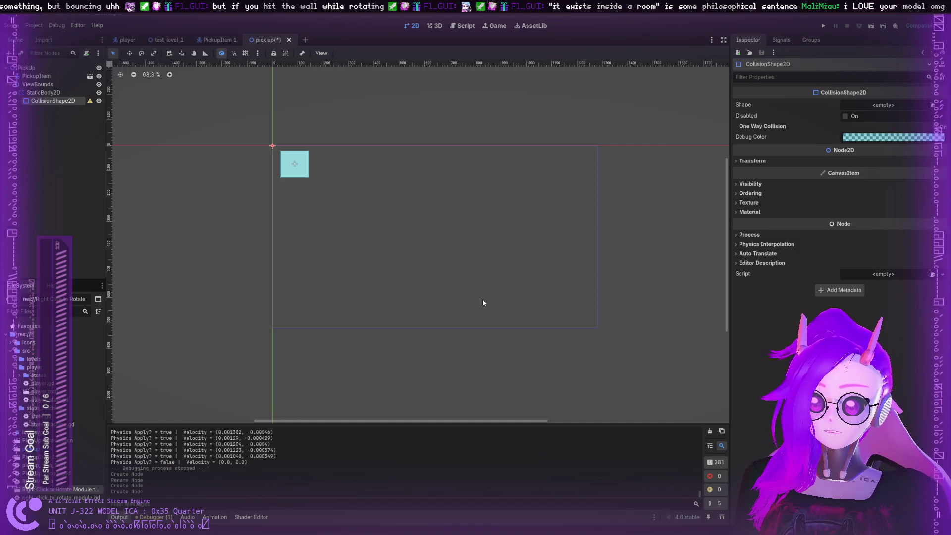
{"action": "left_click", "coordinate": [886, 102]}
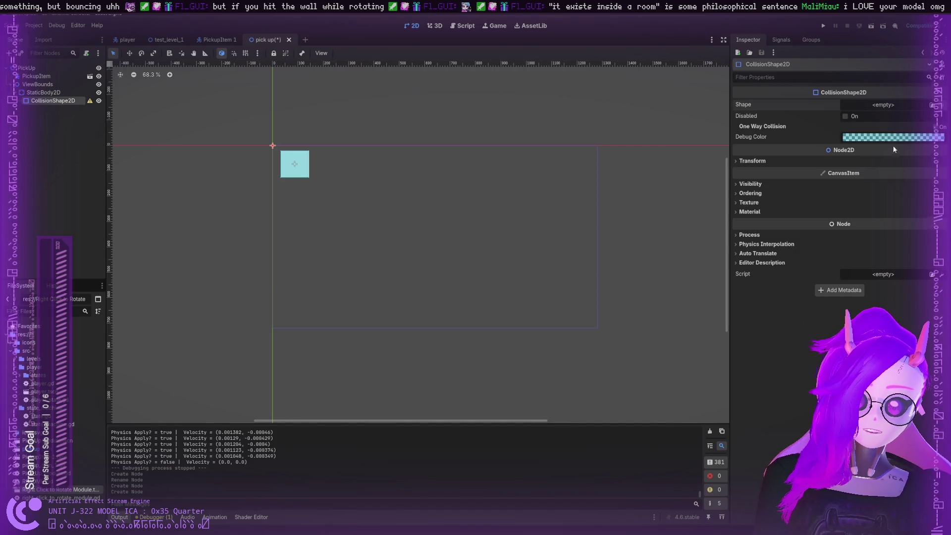
{"action": "left_click", "coordinate": [893, 161]}
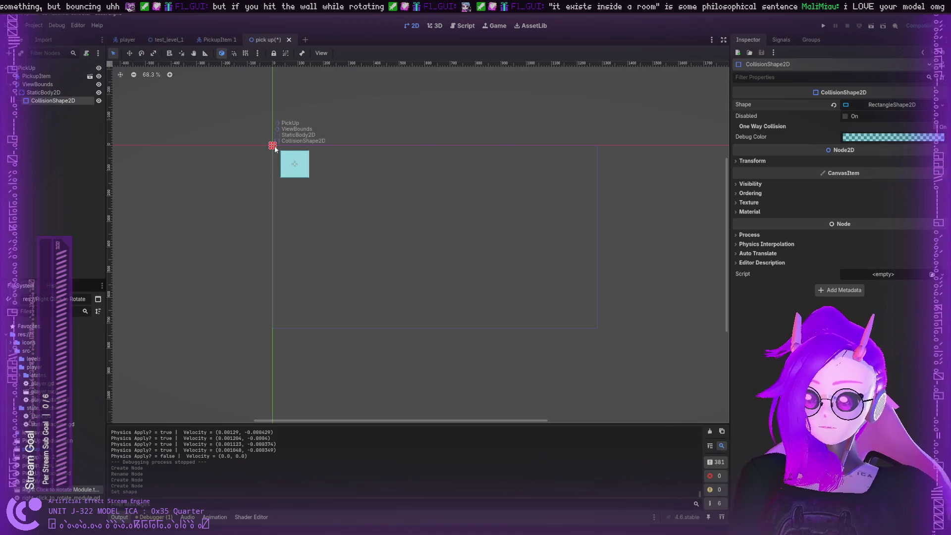
{"action": "left_click_drag", "start_coordinate": [268, 148], "coordinate": [272, 328]}
{"action": "left_click_drag", "start_coordinate": [272, 237], "coordinate": [223, 236]}
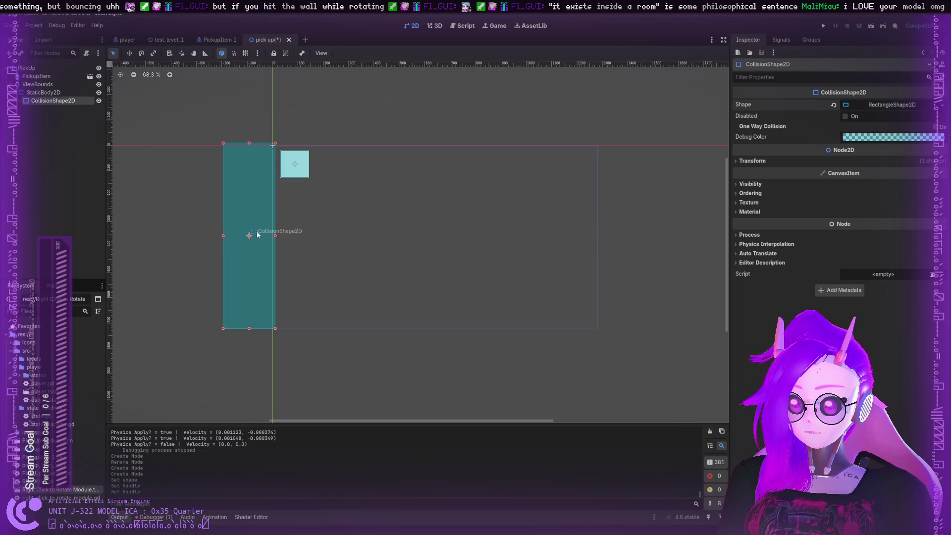
{"action": "left_click_drag", "start_coordinate": [248, 329], "coordinate": [248, 333]}
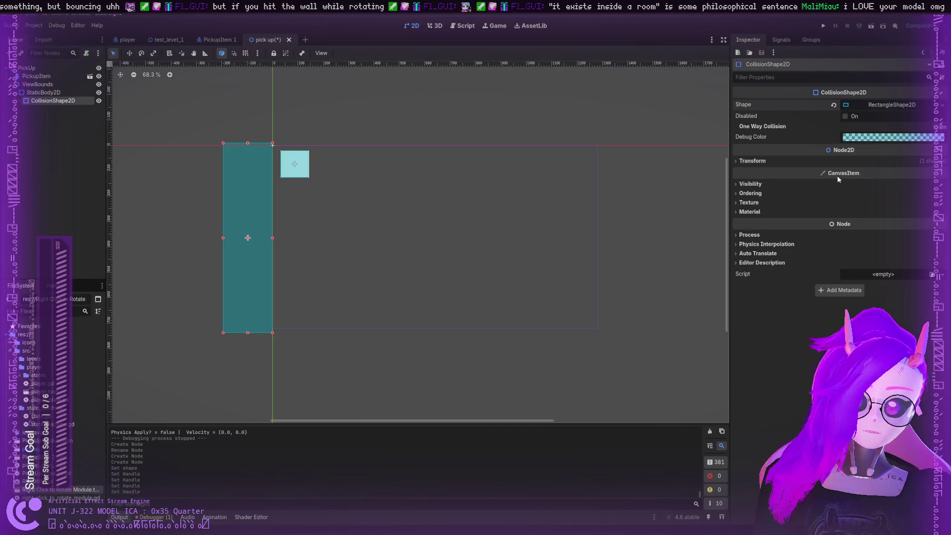
Toggle Disabled, then make the shape a WorldBoundaryShape2D turned vertical
{"action": "left_click", "coordinate": [856, 116]}
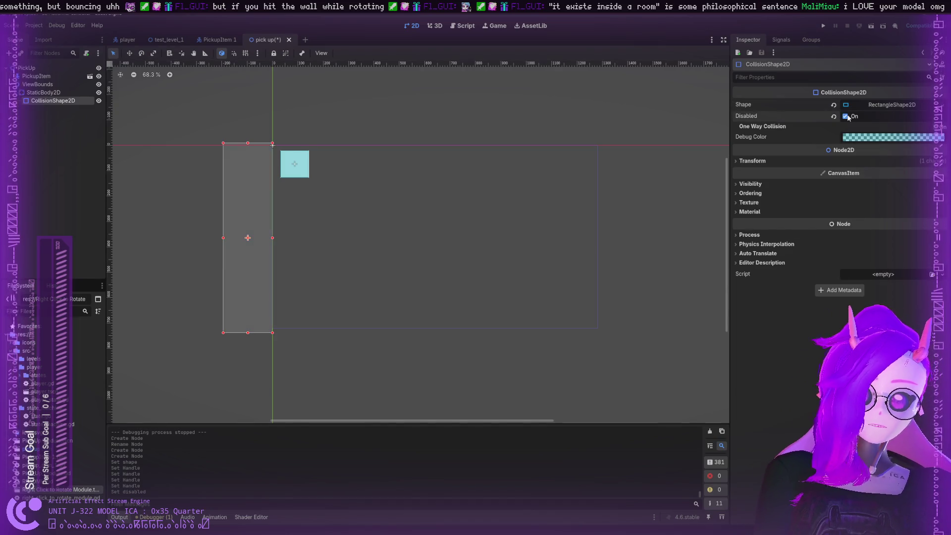
{"action": "left_click", "coordinate": [856, 115]}
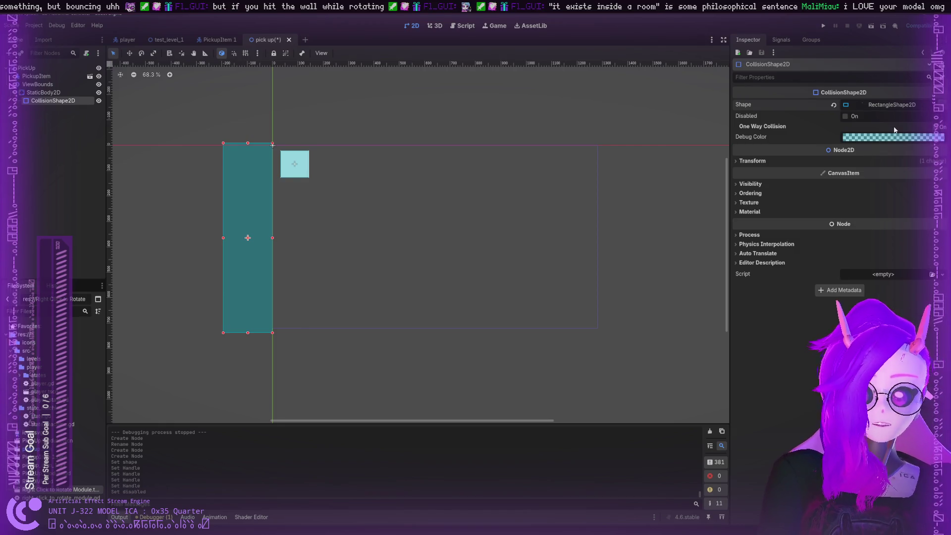
{"action": "left_click_drag", "start_coordinate": [246, 230], "coordinate": [287, 239]}
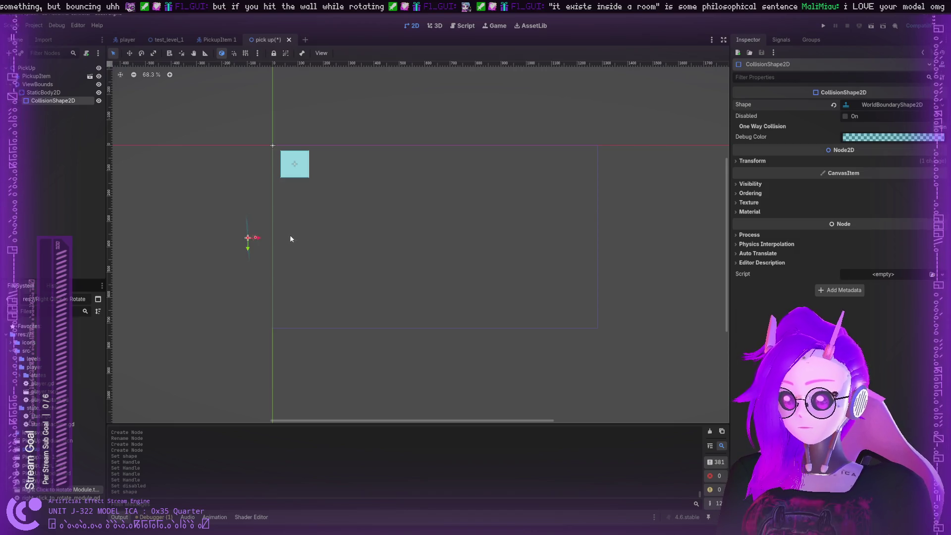
Reset the world-boundary collision shape's position to 0, 0
{"action": "left_click_drag", "start_coordinate": [291, 242], "coordinate": [291, 241]}
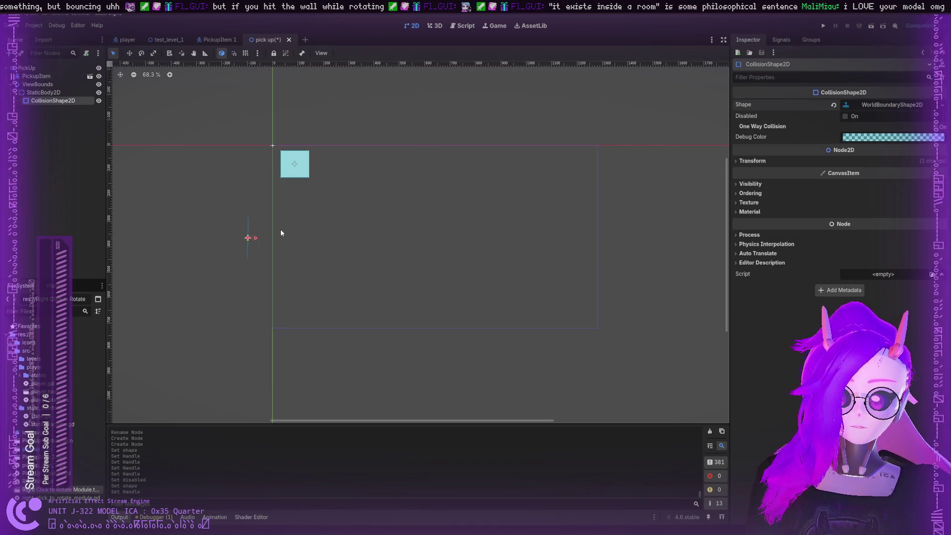
{"action": "left_click", "coordinate": [886, 161]}
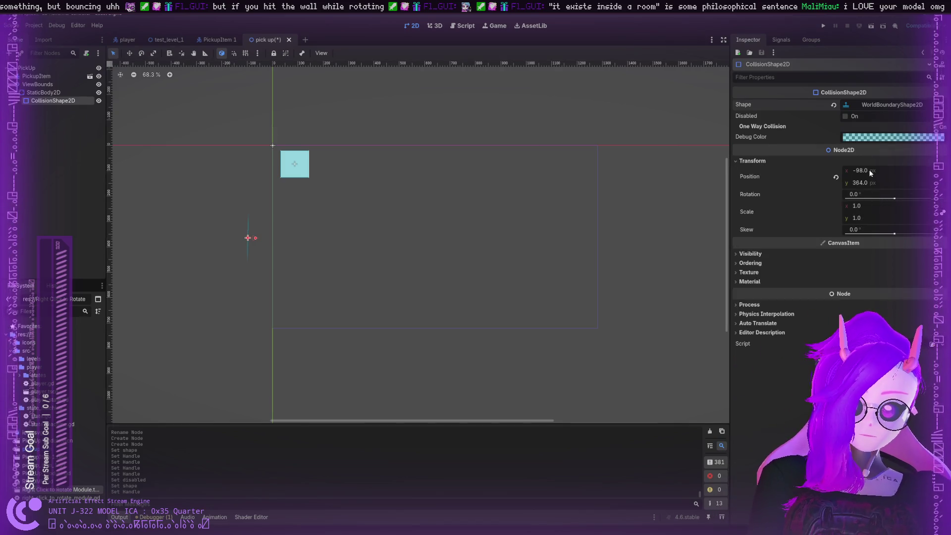
{"action": "mouse_move", "coordinate": [248, 238]}
{"action": "left_mouse_down"}
{"action": "mouse_move", "coordinate": [272, 239]}
{"action": "mouse_move", "coordinate": [251, 234]}
{"action": "mouse_move", "coordinate": [260, 232]}
{"action": "mouse_move", "coordinate": [249, 242]}
{"action": "left_mouse_up"}
{"action": "left_click", "coordinate": [253, 236]}
{"action": "left_click", "coordinate": [261, 237]}
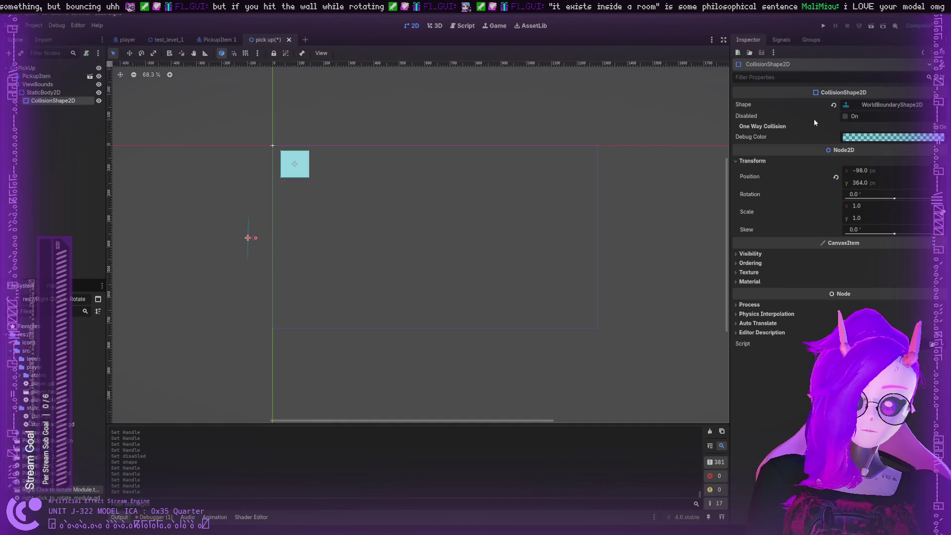
{"action": "left_click", "coordinate": [883, 170]}
{"action": "type", "text": "0"}
{"action": "key", "text": "Tab"}
{"action": "type", "text": "0"}
{"action": "key", "text": "Return"}
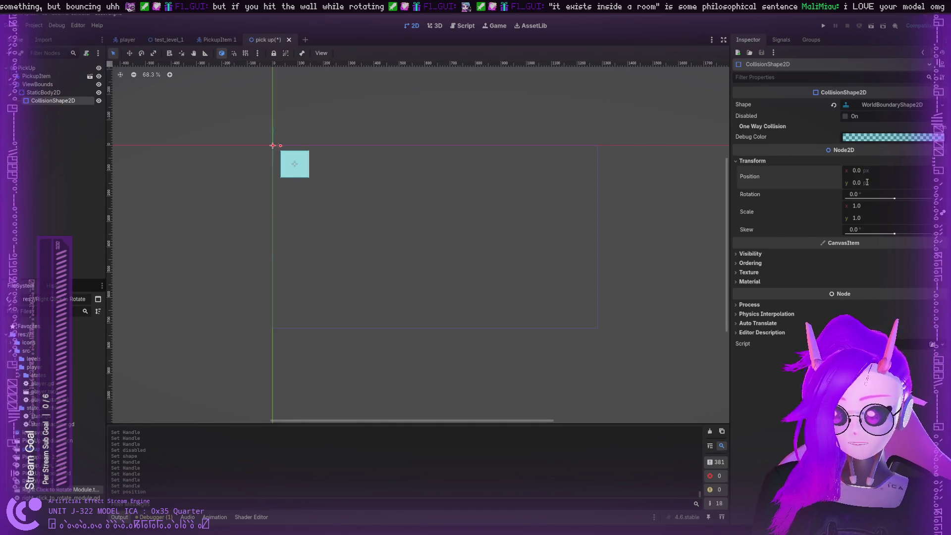
Rotate the boundary to exactly 90°, shift it down, and paste a copy
{"action": "left_click", "coordinate": [834, 105]}
{"action": "key", "text": "ctrl+z"}
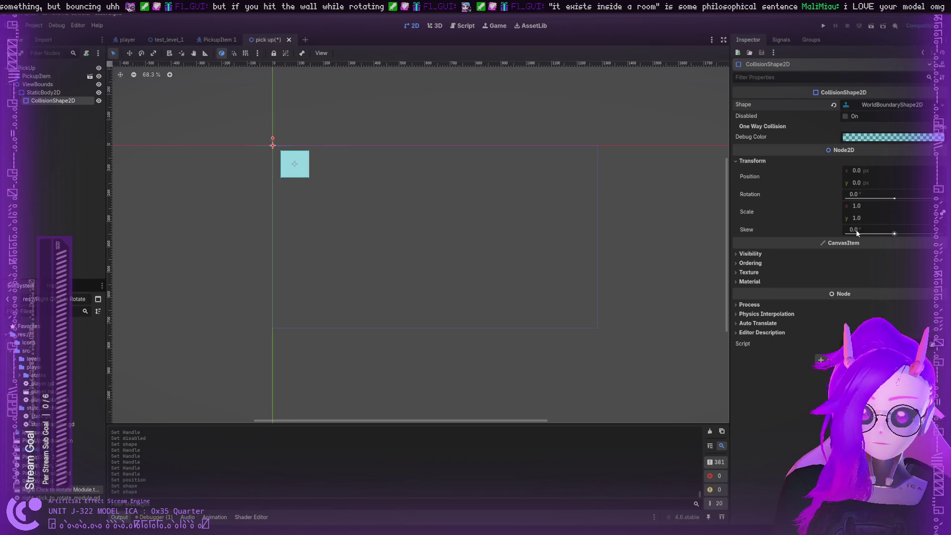
{"action": "left_click_drag", "start_coordinate": [893, 200], "coordinate": [907, 199]}
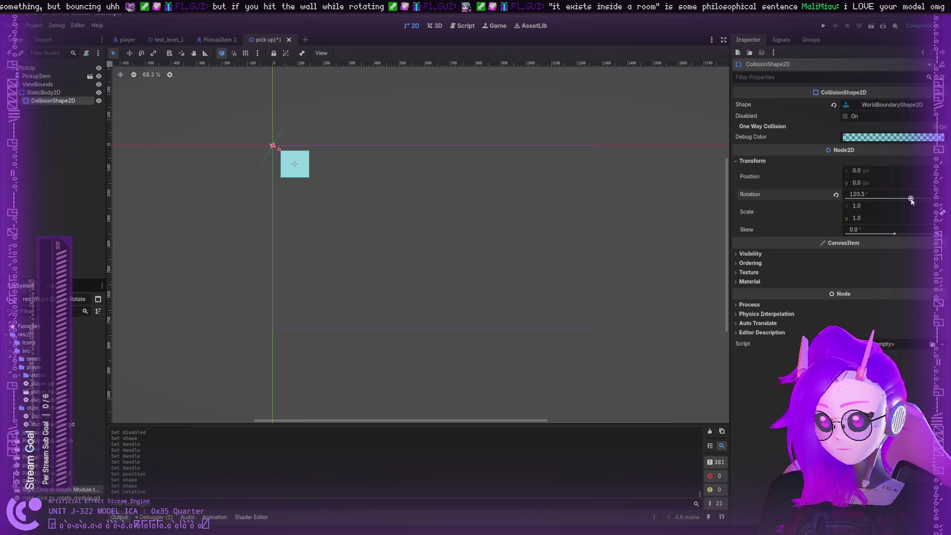
{"action": "left_click", "coordinate": [875, 194]}
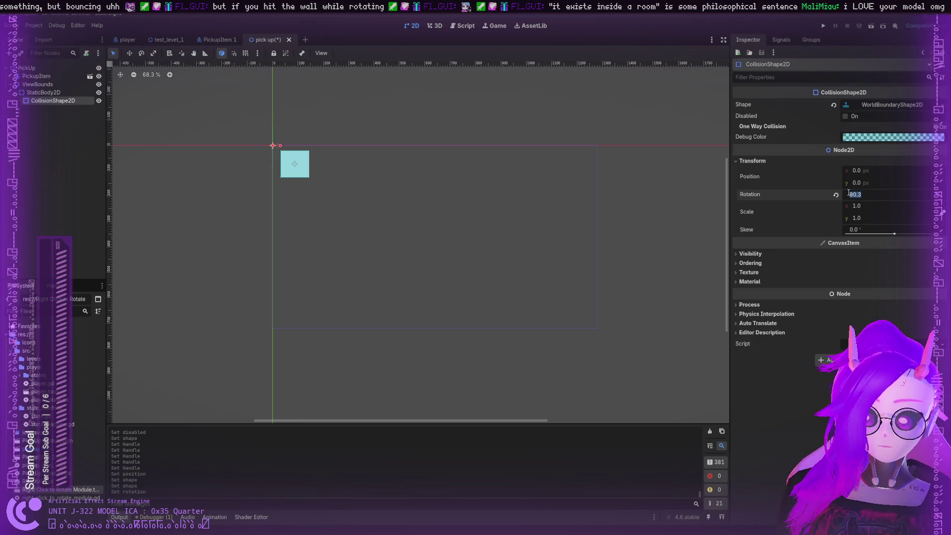
{"action": "key", "text": "Return"}
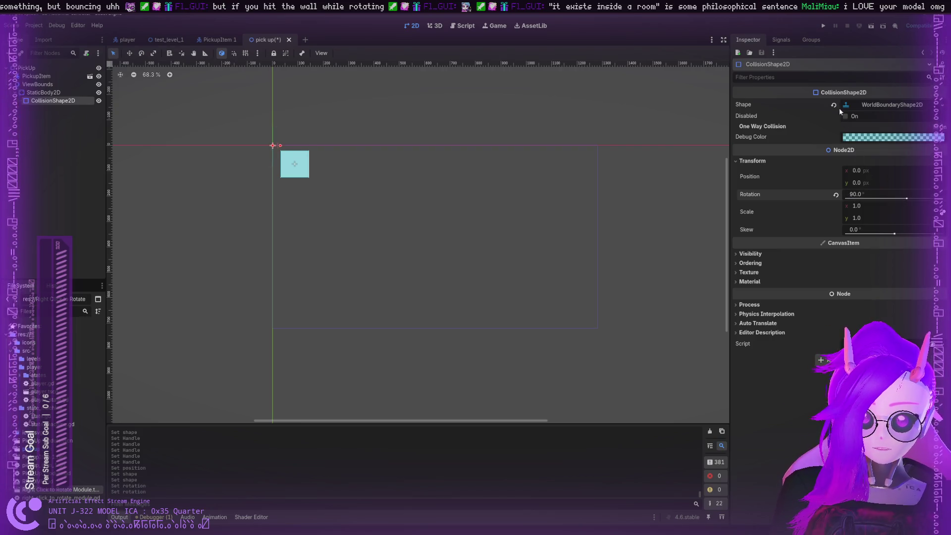
{"action": "left_click_drag", "start_coordinate": [846, 172], "coordinate": [847, 173]}
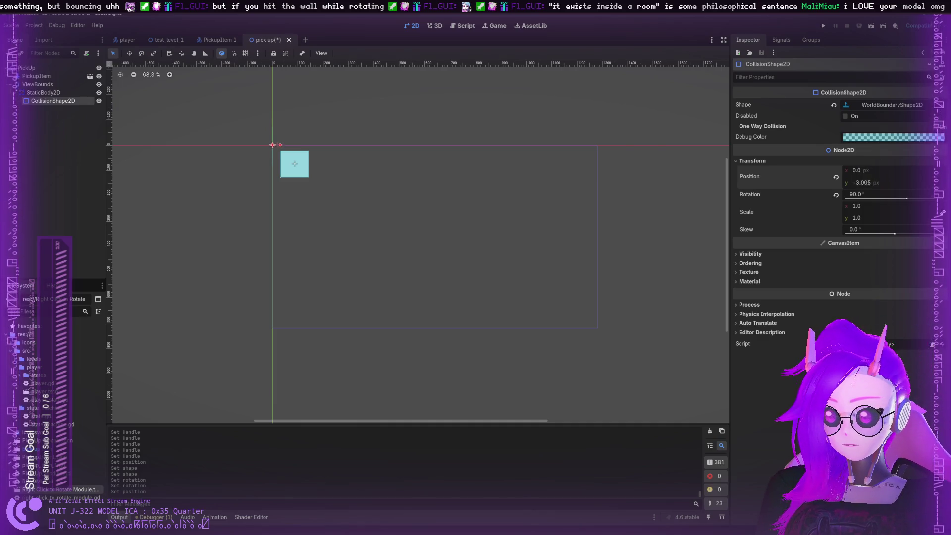
{"action": "left_click_drag", "start_coordinate": [273, 151], "coordinate": [272, 156]}
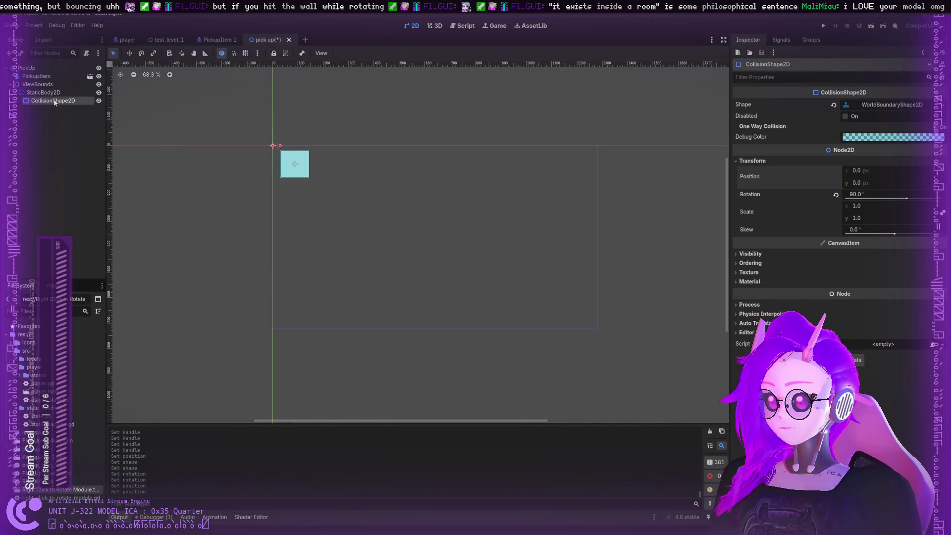
{"action": "key", "text": "ctrl+v"}
Nest the pasted copy under StaticBody2D, then paste and nest copies of both shapes, making four
{"action": "left_click_drag", "start_coordinate": [80, 109], "coordinate": [62, 98]}
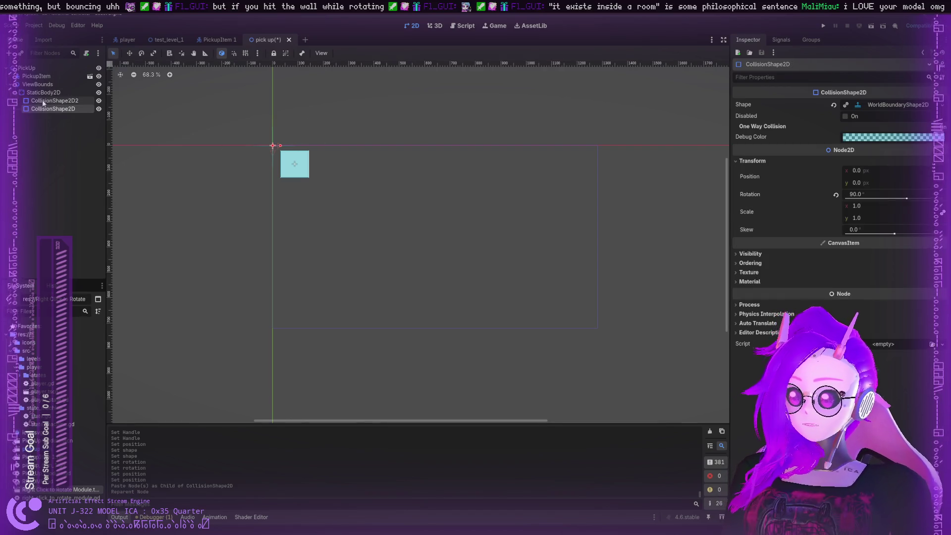
{"action": "left_click", "coordinate": [759, 162]}
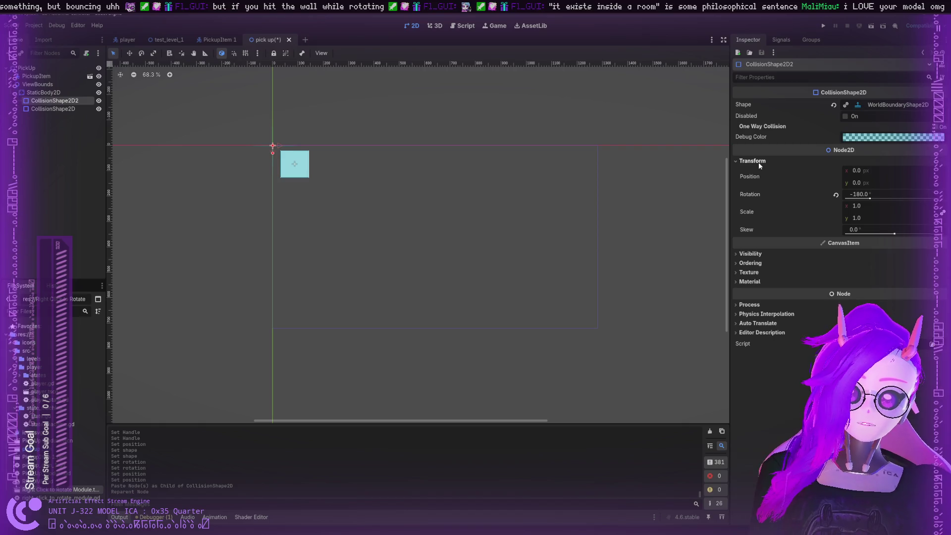
{"action": "left_click", "coordinate": [64, 108], "text": "shift"}
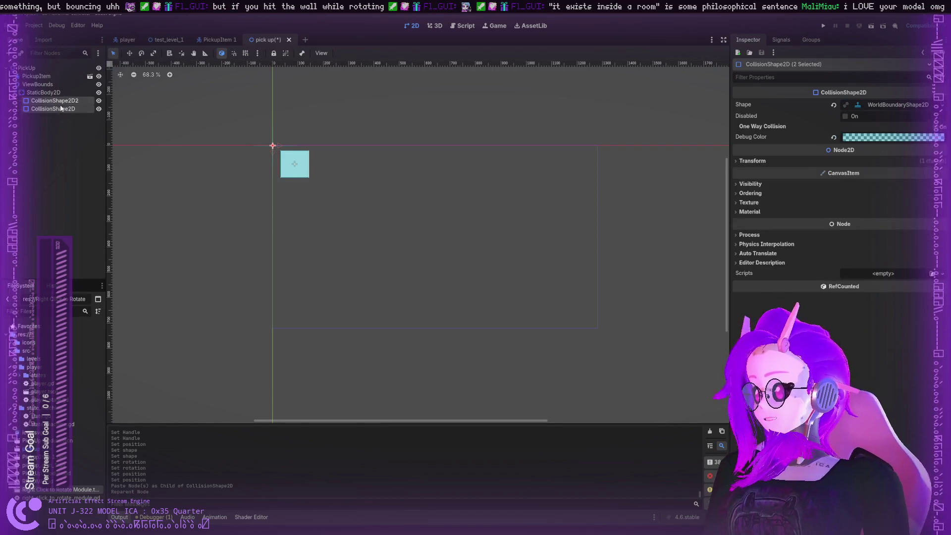
{"action": "key", "text": "ctrl+v"}
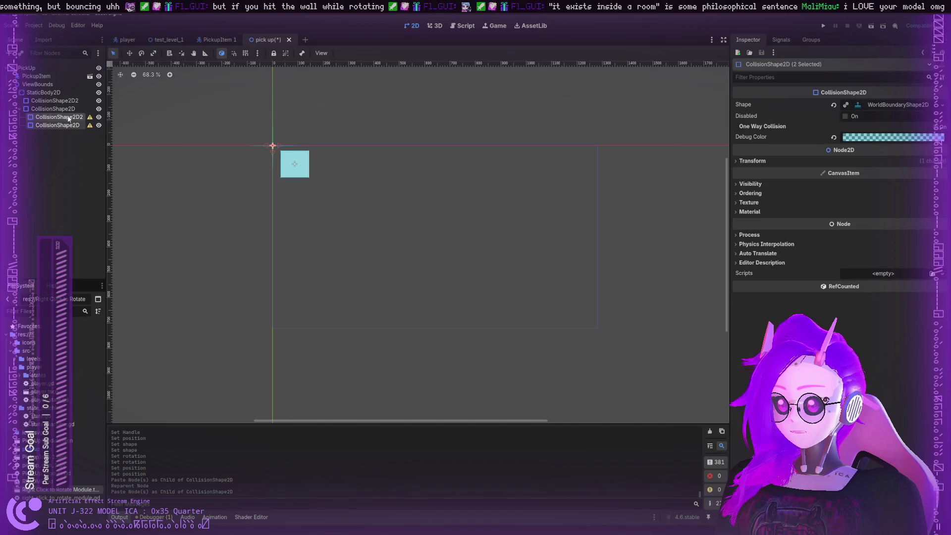
{"action": "left_click_drag", "start_coordinate": [68, 112], "coordinate": [65, 103]}
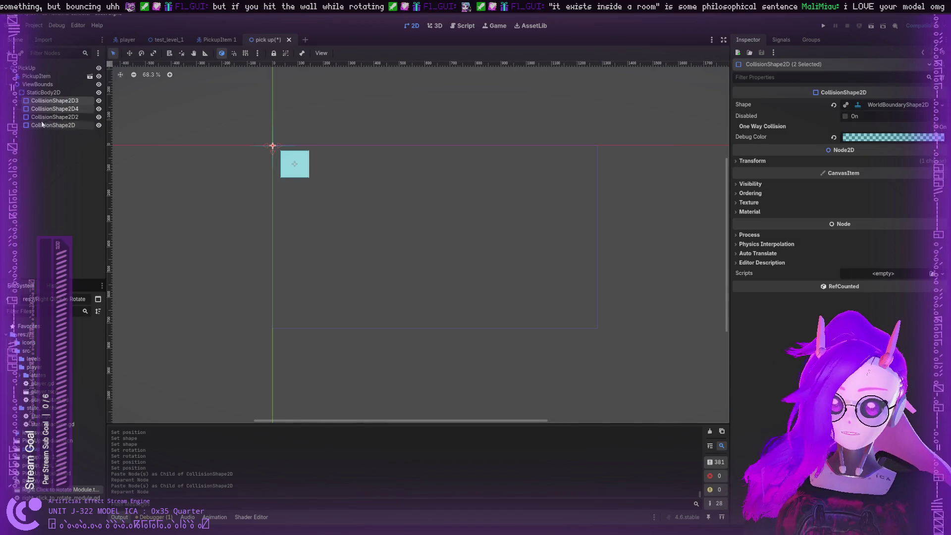
{"action": "left_click", "coordinate": [49, 108]}
{"action": "left_click", "coordinate": [741, 161]}
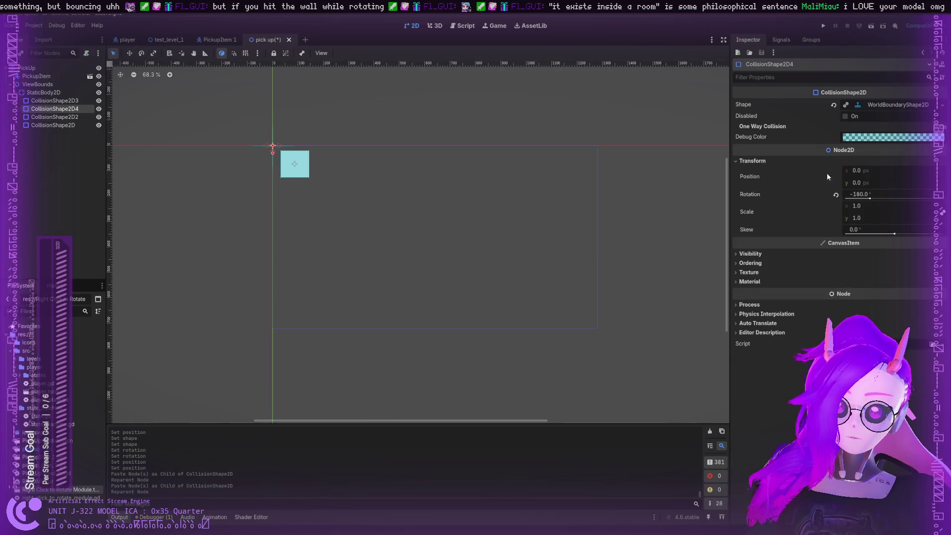
Set CollisionShape2D4 to rotation 0 at position 1280, 720
{"action": "left_click", "coordinate": [879, 197]}
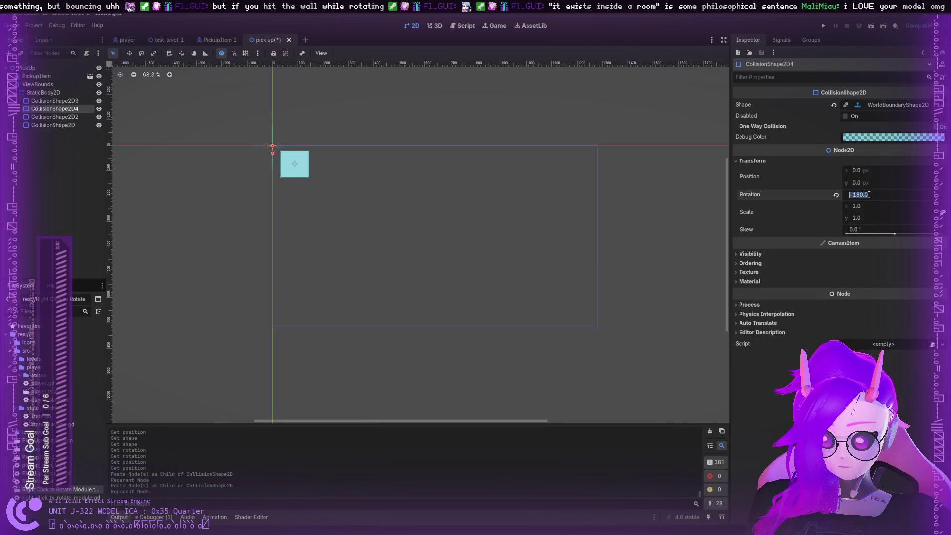
{"action": "type", "text": "270"}
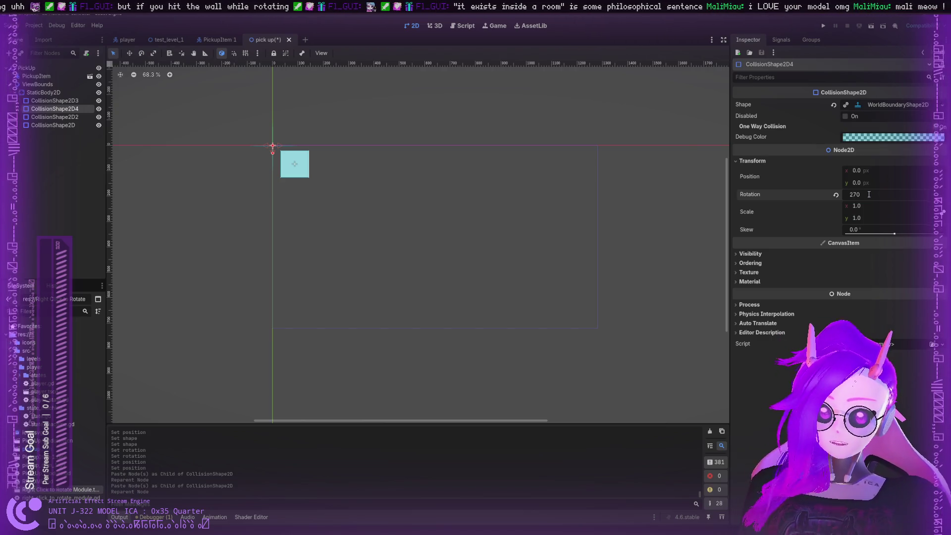
{"action": "key", "text": "Return"}
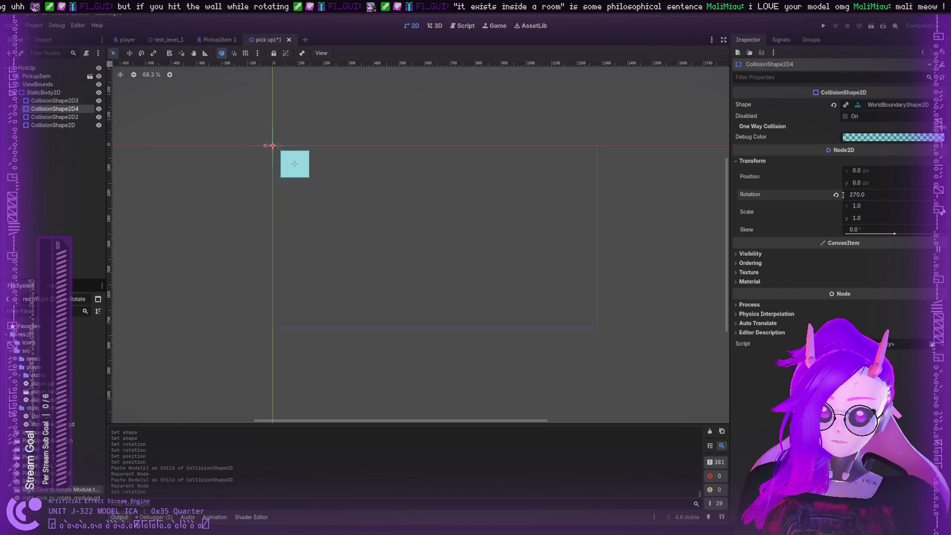
{"action": "left_click", "coordinate": [827, 195]}
{"action": "left_click_drag", "start_coordinate": [846, 170], "coordinate": [876, 180]}
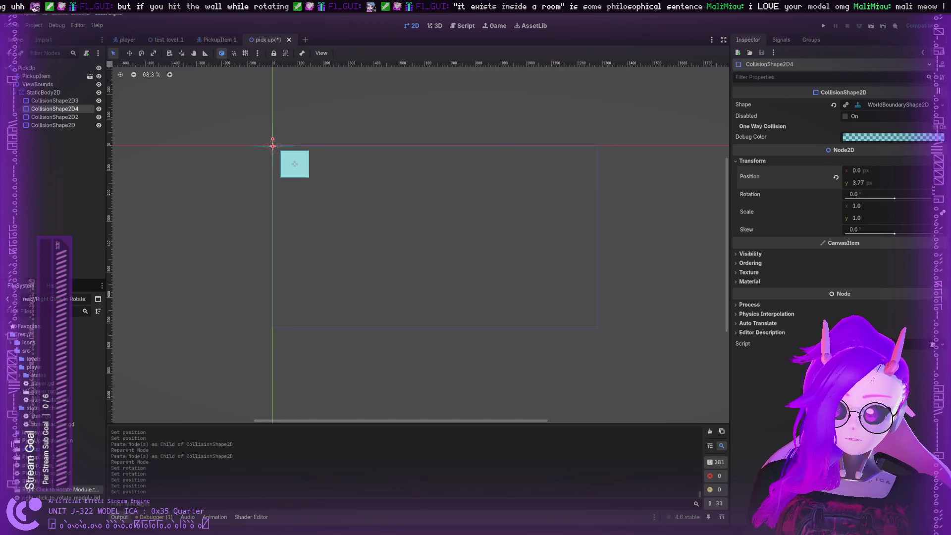
{"action": "left_click", "coordinate": [861, 183]}
{"action": "type", "text": "120"}
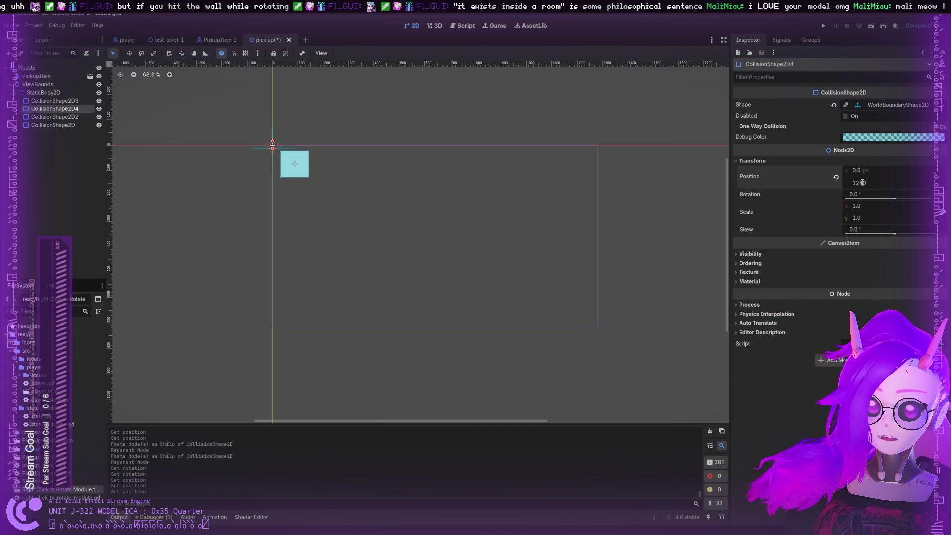
{"action": "key", "text": "Return"}
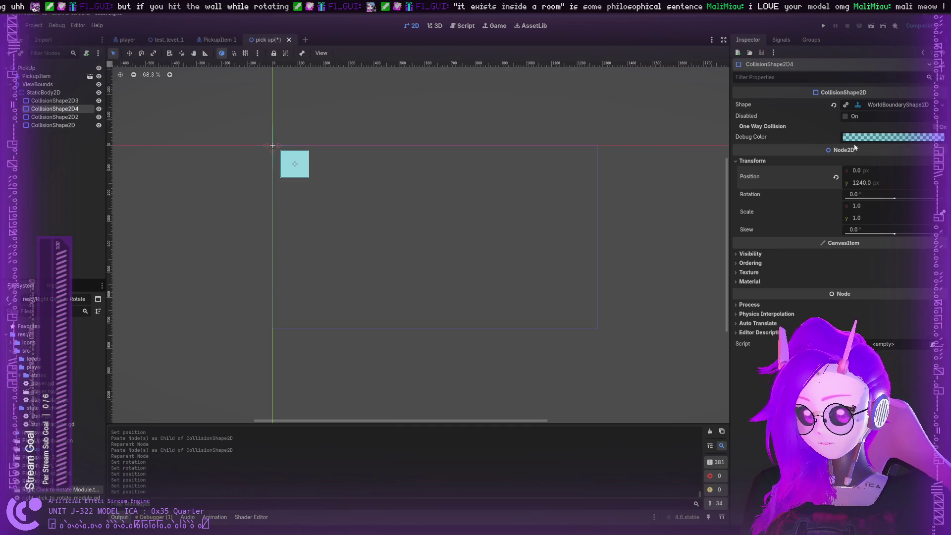
{"action": "left_click_drag", "start_coordinate": [849, 187], "coordinate": [846, 187]}
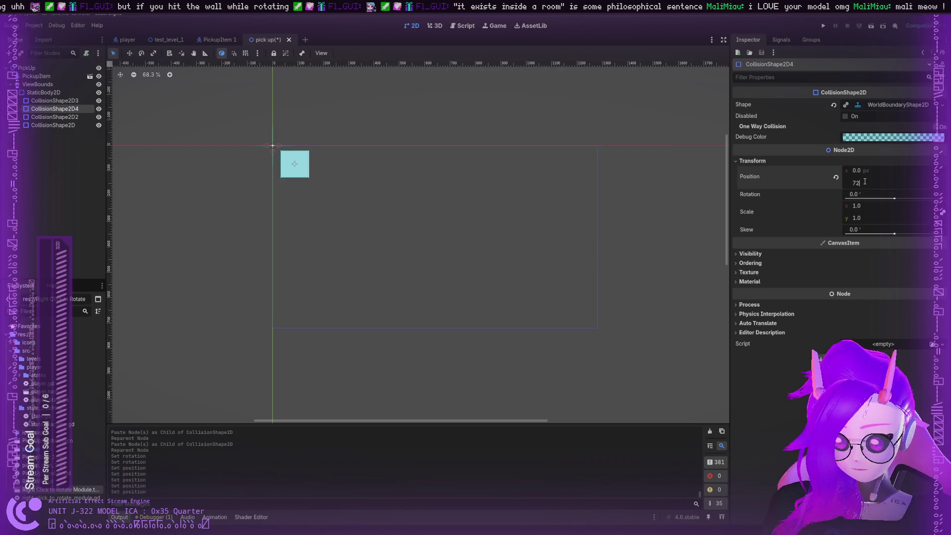
{"action": "type", "text": "0"}
{"action": "key", "text": "Return"}
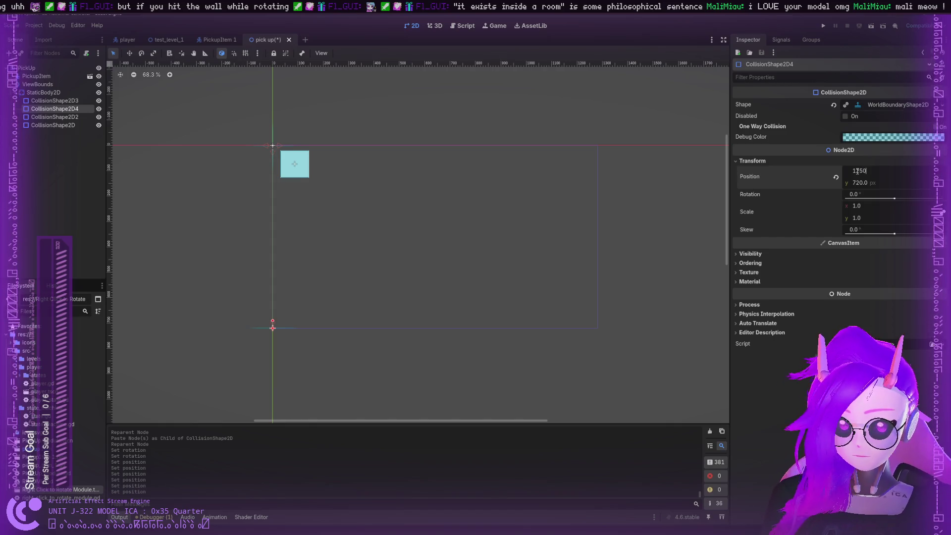
{"action": "key", "text": "Return"}
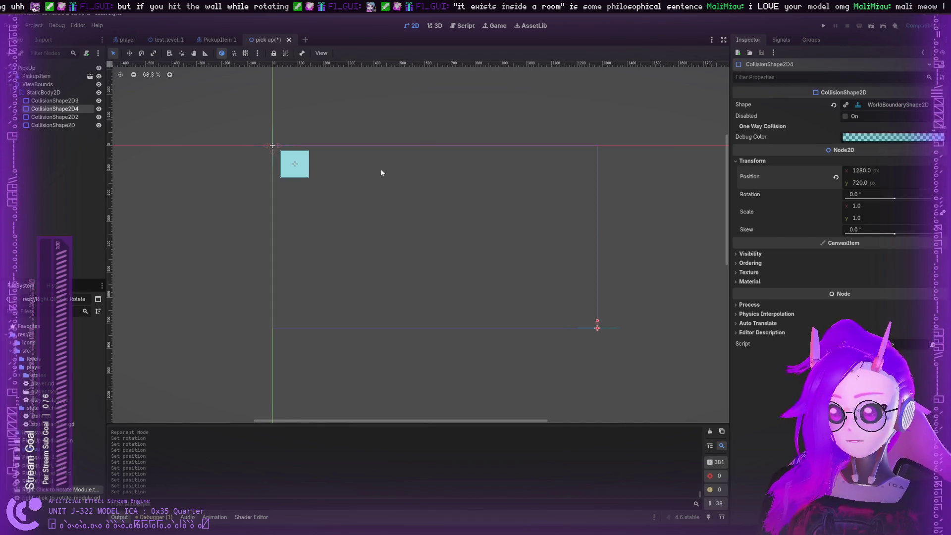
Place CollisionShape2D3 at position 1280, 720
{"action": "left_click", "coordinate": [68, 101]}
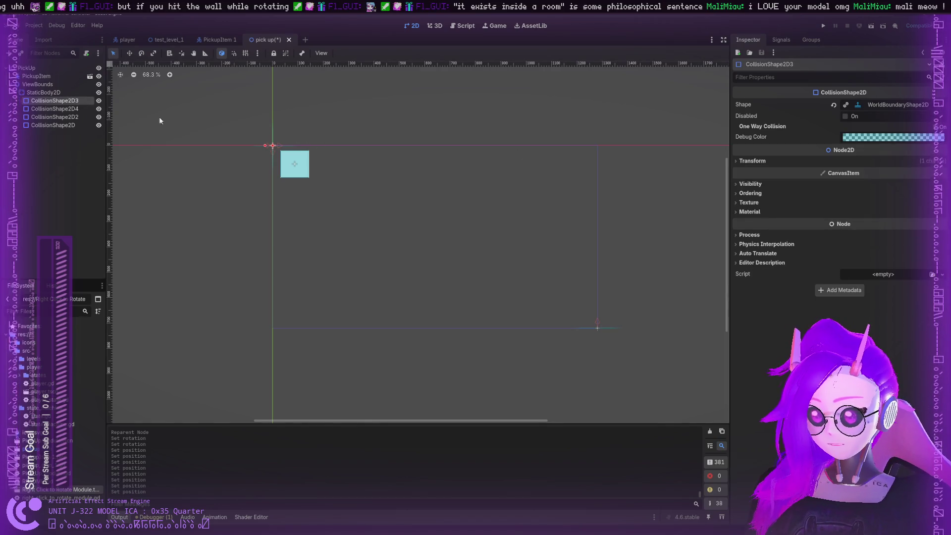
{"action": "left_click", "coordinate": [752, 160]}
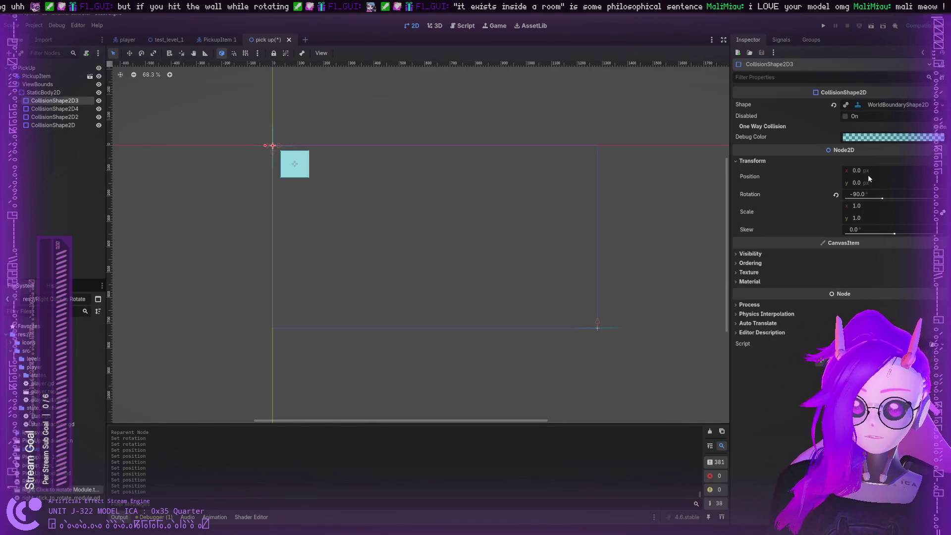
{"action": "left_click", "coordinate": [860, 171]}
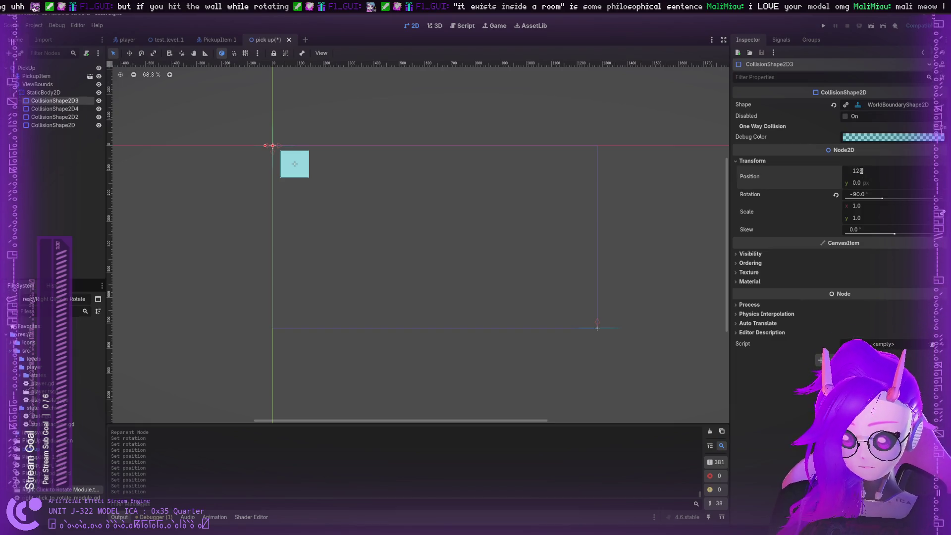
{"action": "type", "text": "0"}
{"action": "key", "text": "Return"}
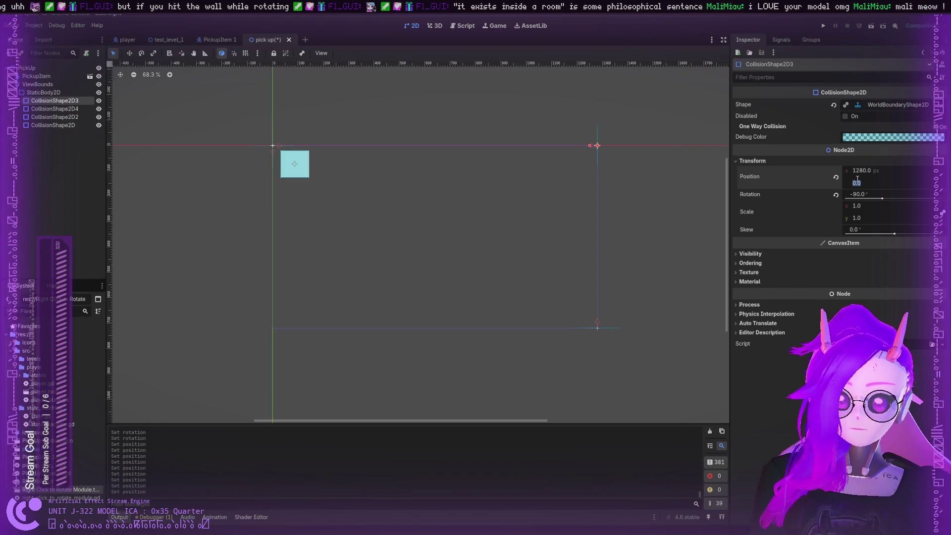
{"action": "type", "text": "720"}
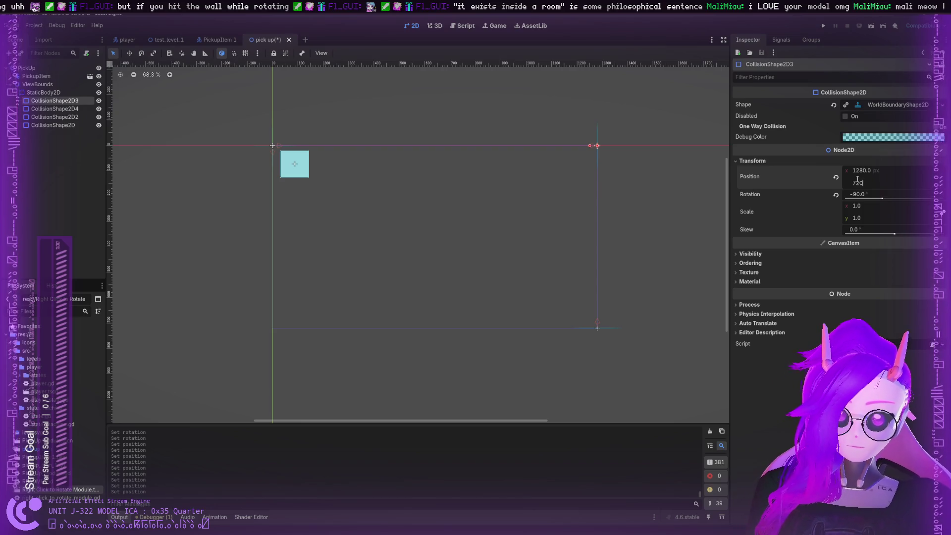
{"action": "key", "text": "Return"}
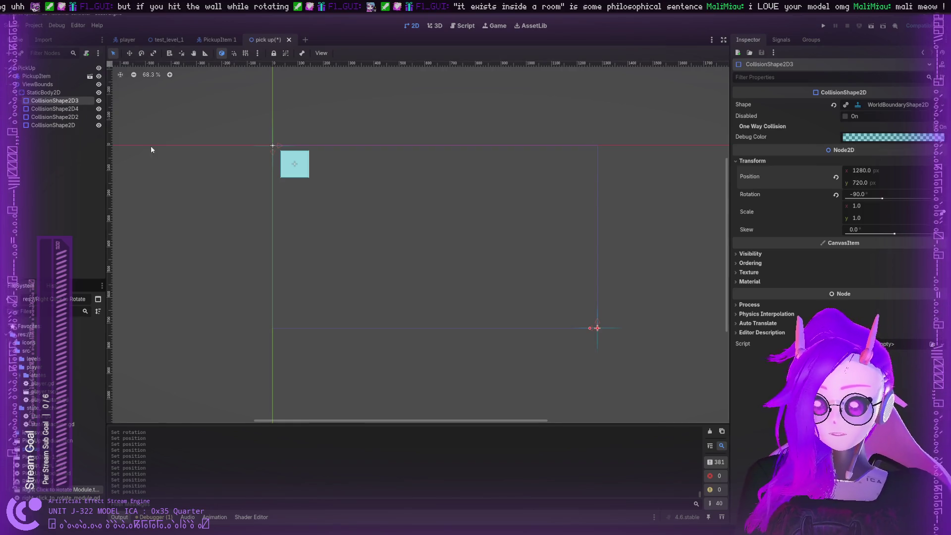
Rename CollisionShape2D3 to 'East Boundary'
{"action": "left_click", "coordinate": [47, 93]}
{"action": "left_click", "coordinate": [57, 101]}
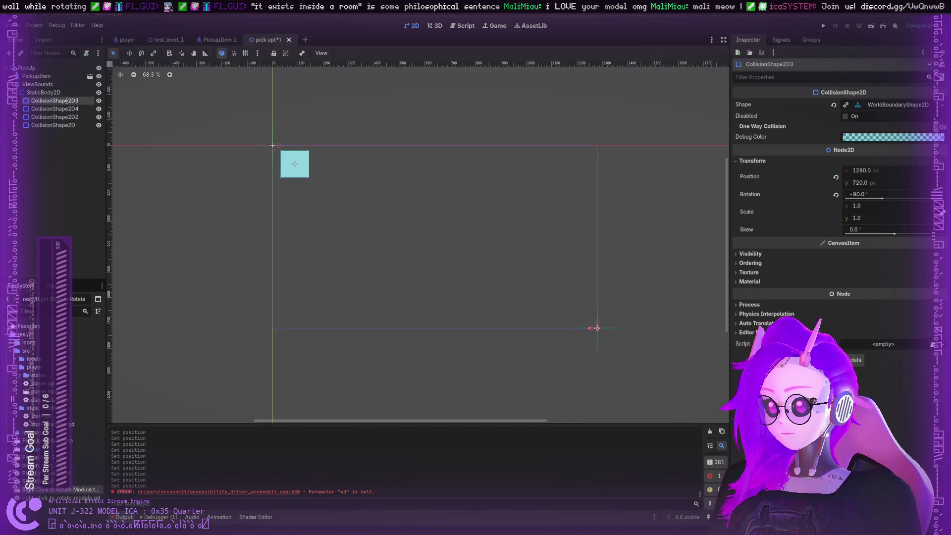
{"action": "type", "text": "East Boundary"}
{"action": "key", "text": "Return"}
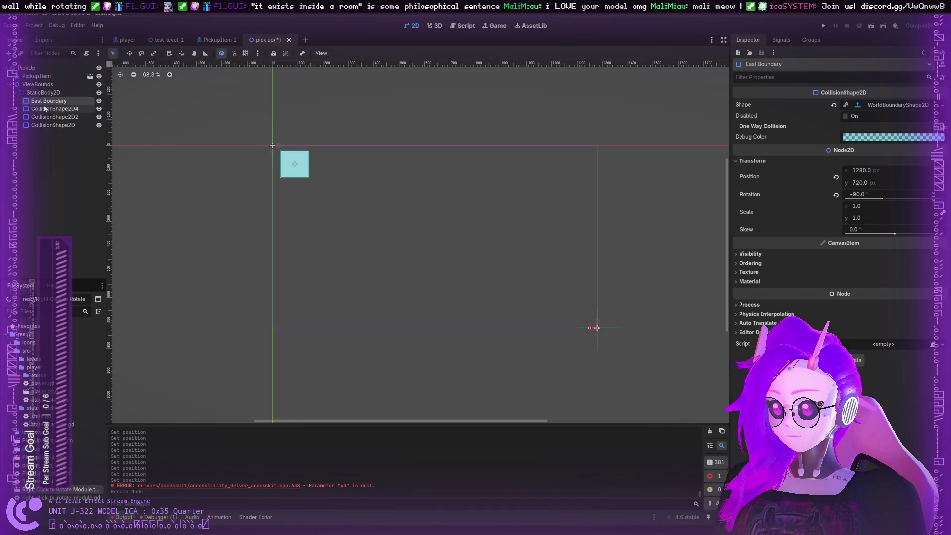
Rename the remaining collision shapes to South Boundary, North Boundary and West Boundary
{"action": "left_click", "coordinate": [44, 108]}
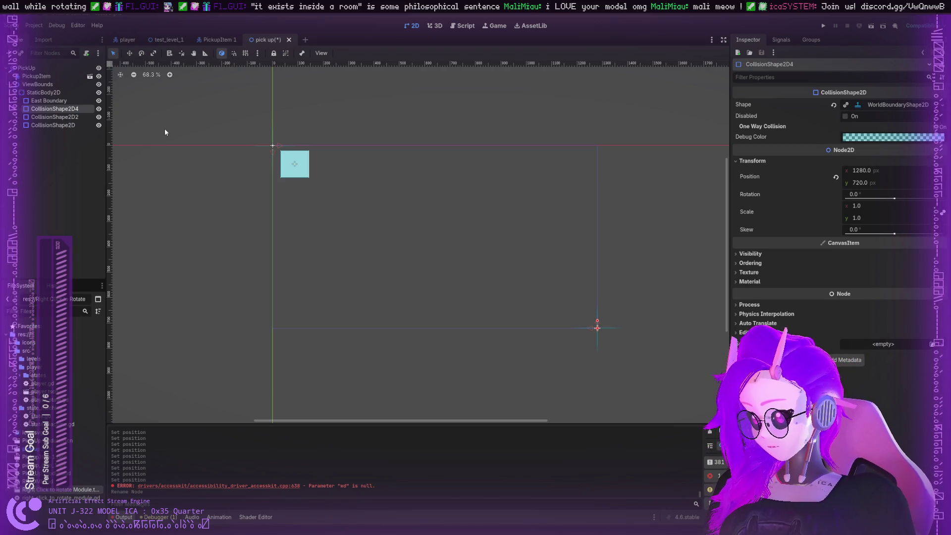
{"action": "type", "text": "South Boundary"}
{"action": "key", "text": "Return"}
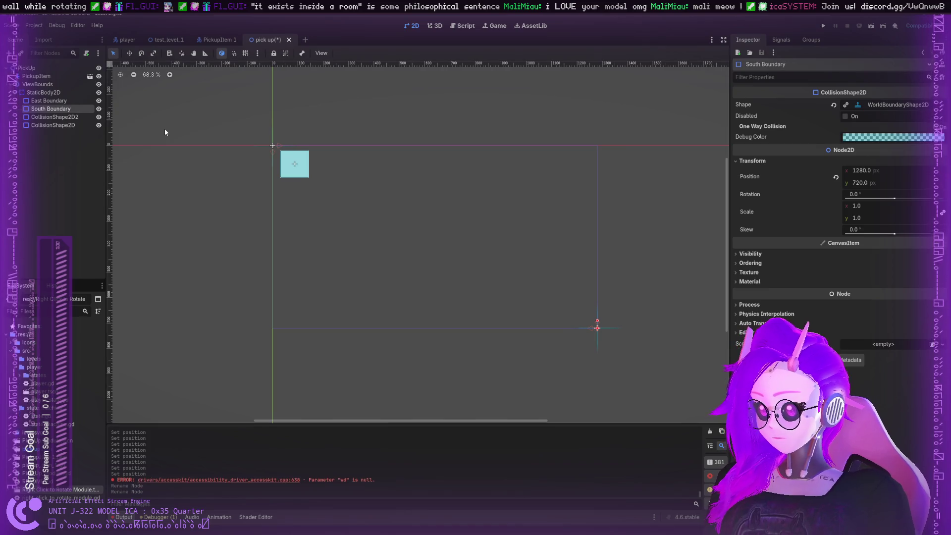
{"action": "left_click", "coordinate": [69, 116]}
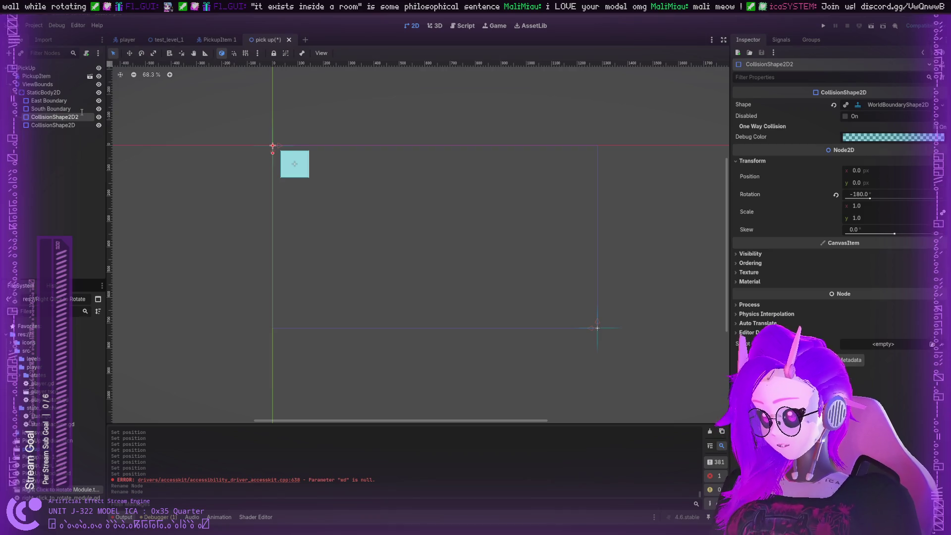
{"action": "type", "text": "North Boundary"}
{"action": "key", "text": "Return"}
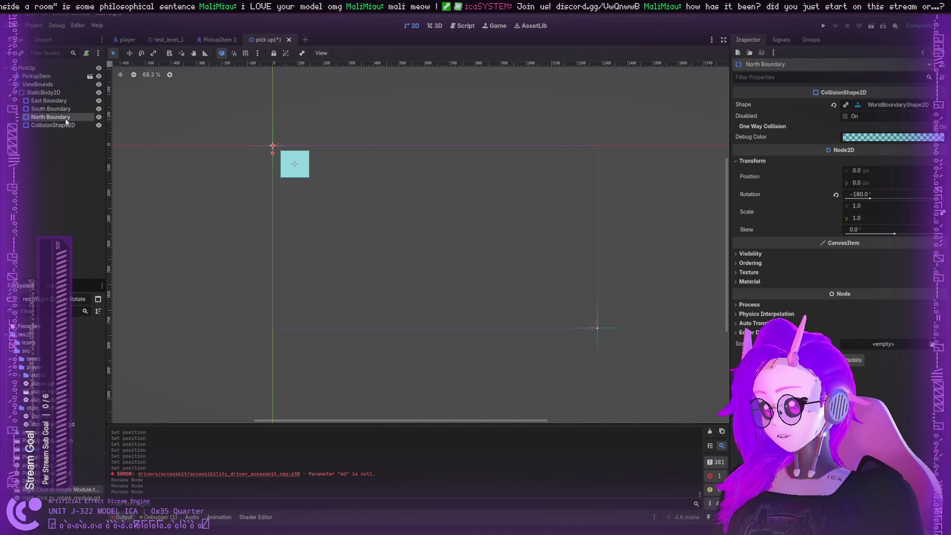
{"action": "left_click", "coordinate": [71, 124]}
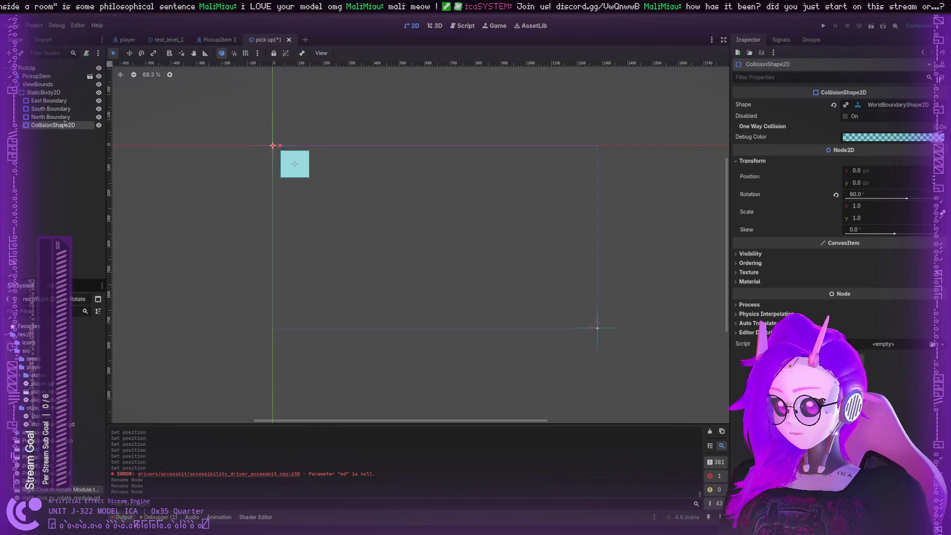
{"action": "type", "text": "West Boundary"}
{"action": "key", "text": "Return"}
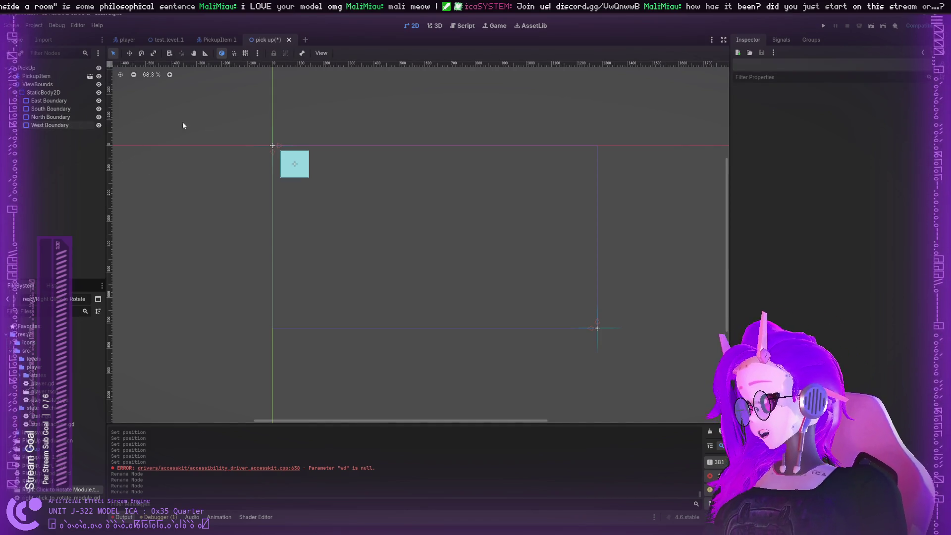
Move West Boundary into place in the wall order, then select and collapse StaticBody2D
{"action": "mouse_move", "coordinate": [50, 125]}
{"action": "left_mouse_down"}
{"action": "mouse_move", "coordinate": [50, 99]}
{"action": "mouse_move", "coordinate": [47, 126]}
{"action": "left_mouse_up"}
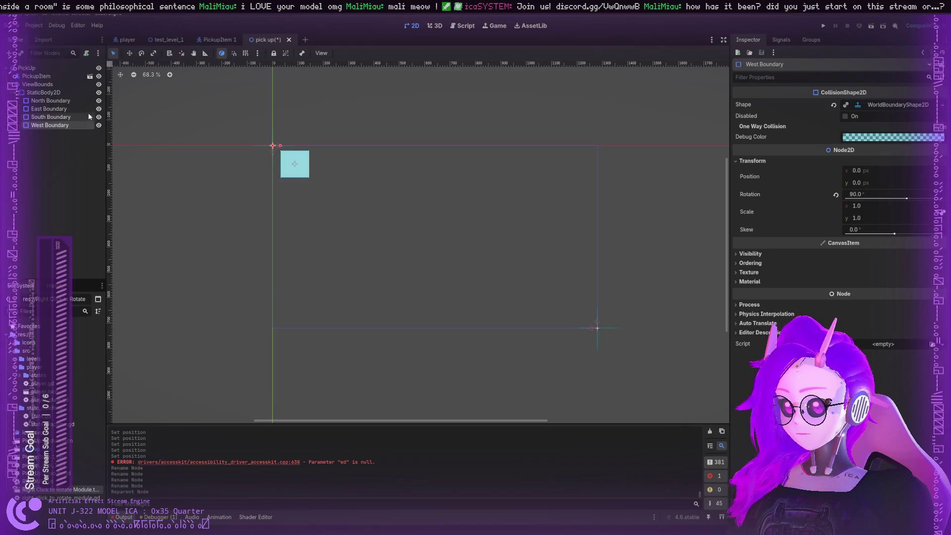
{"action": "left_click", "coordinate": [77, 150]}
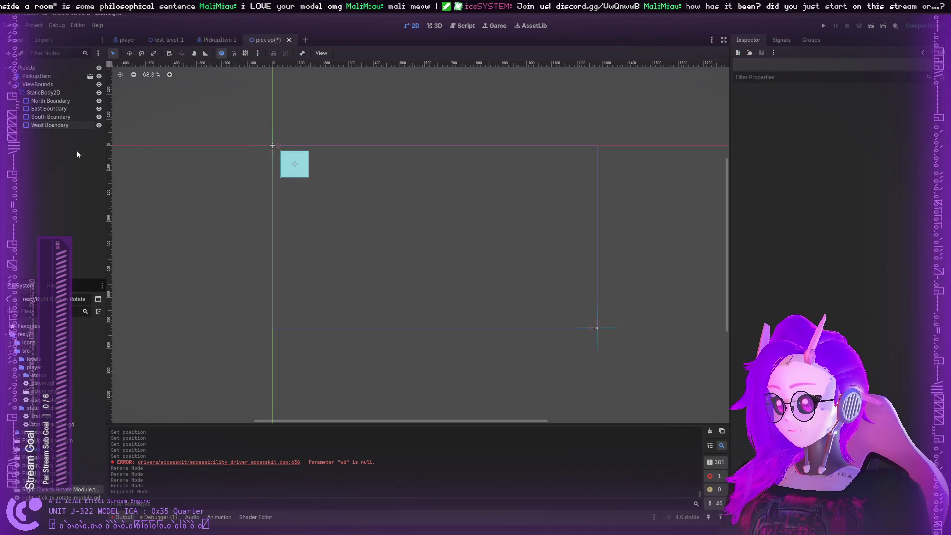
{"action": "left_click", "coordinate": [44, 93]}
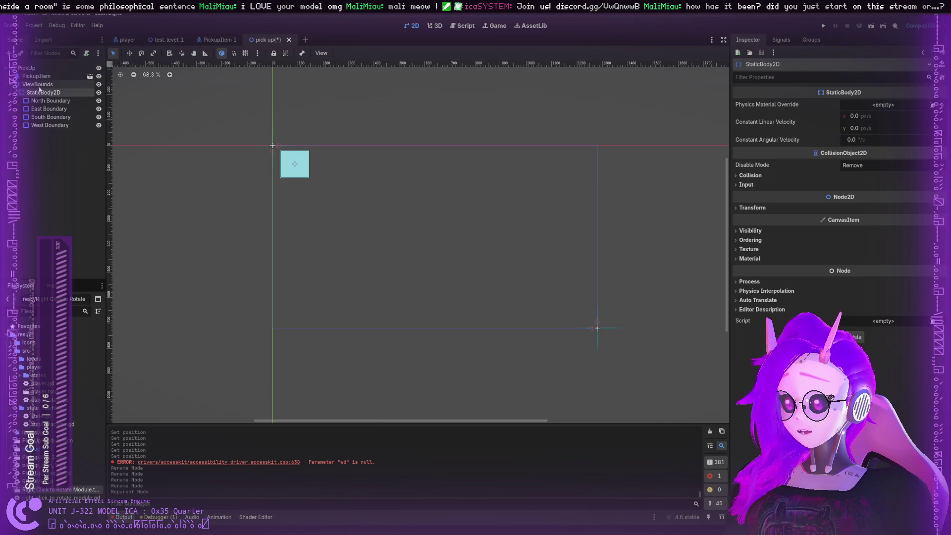
{"action": "left_click", "coordinate": [16, 93]}
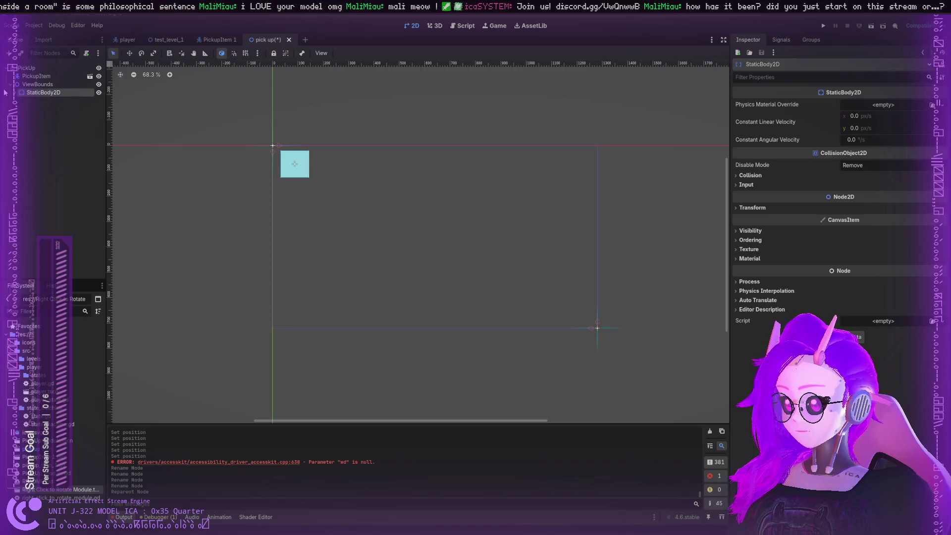
Rename the wall-holding StaticBody2D to BoundsDefinition
{"action": "key", "text": "F2"}
{"action": "type", "text": "BoundsDefinition"}
{"action": "key", "text": "Return"}
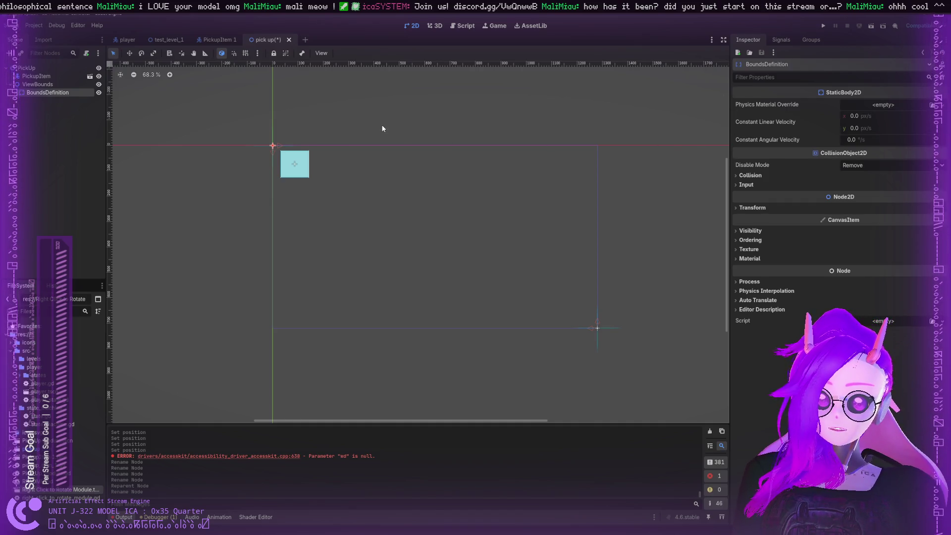
Check the ViewBounds, BoundsDefinition and PickupItem nodes in the Scene dock
{"action": "left_click", "coordinate": [37, 84]}
{"action": "left_click", "coordinate": [48, 92]}
{"action": "left_click", "coordinate": [38, 84]}
{"action": "left_click", "coordinate": [48, 92]}
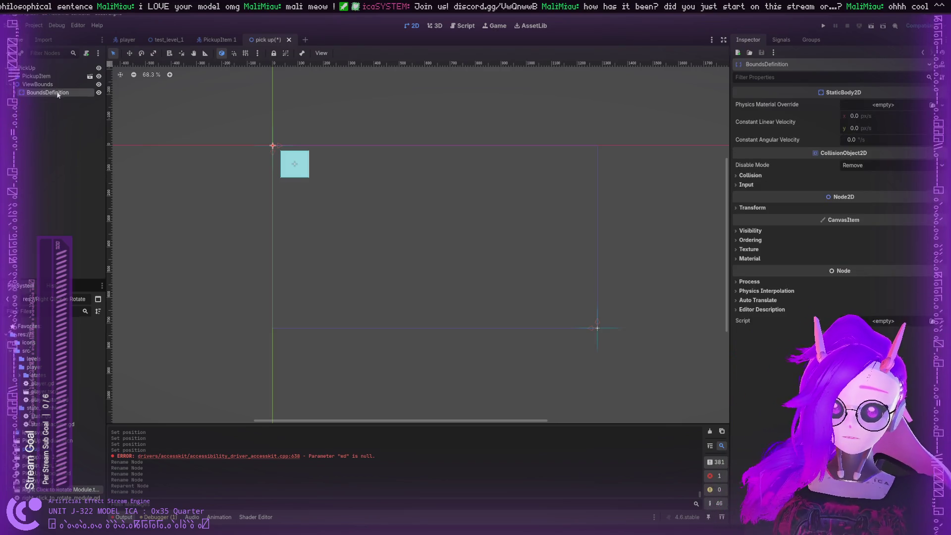
{"action": "left_click", "coordinate": [37, 77]}
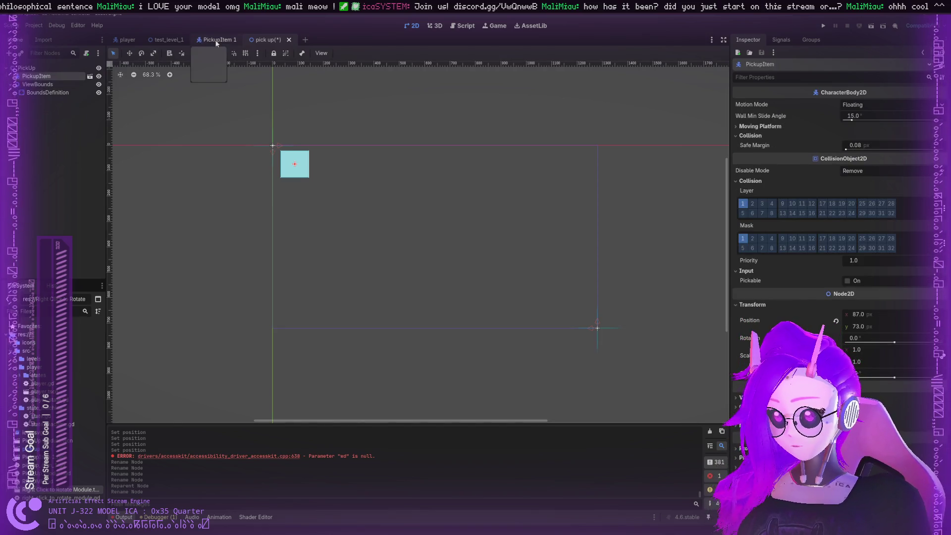
Save the pick up scene, do a brief test run, then relaunch the project
{"action": "left_click", "coordinate": [217, 39]}
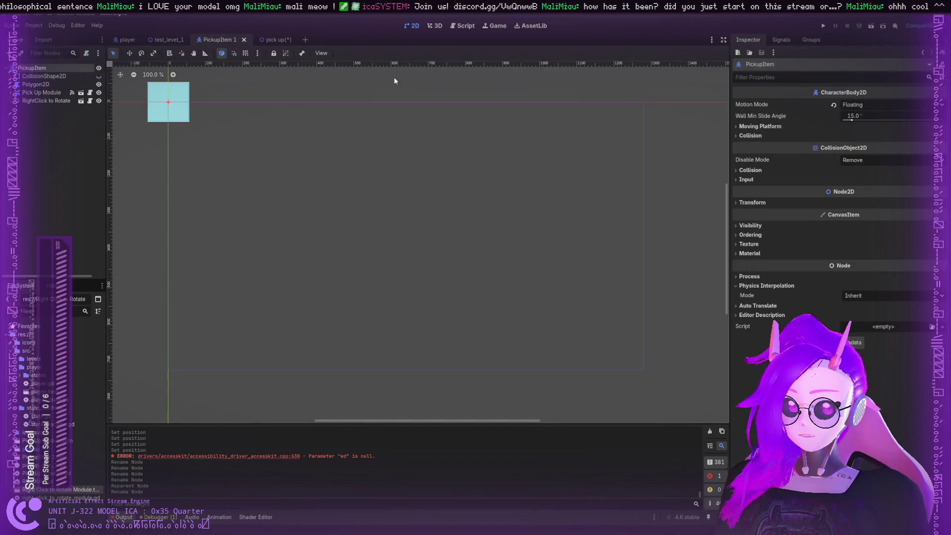
{"action": "left_click", "coordinate": [271, 41]}
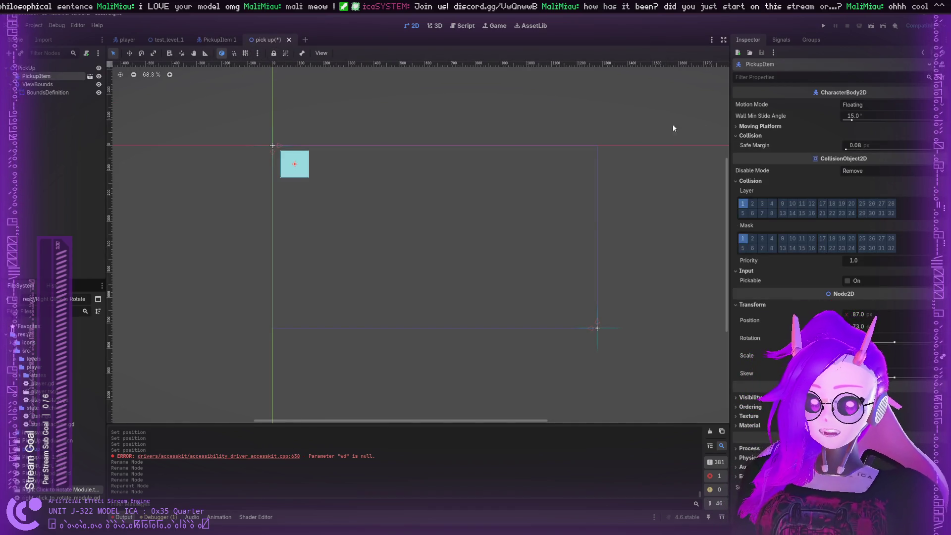
{"action": "left_click", "coordinate": [824, 26]}
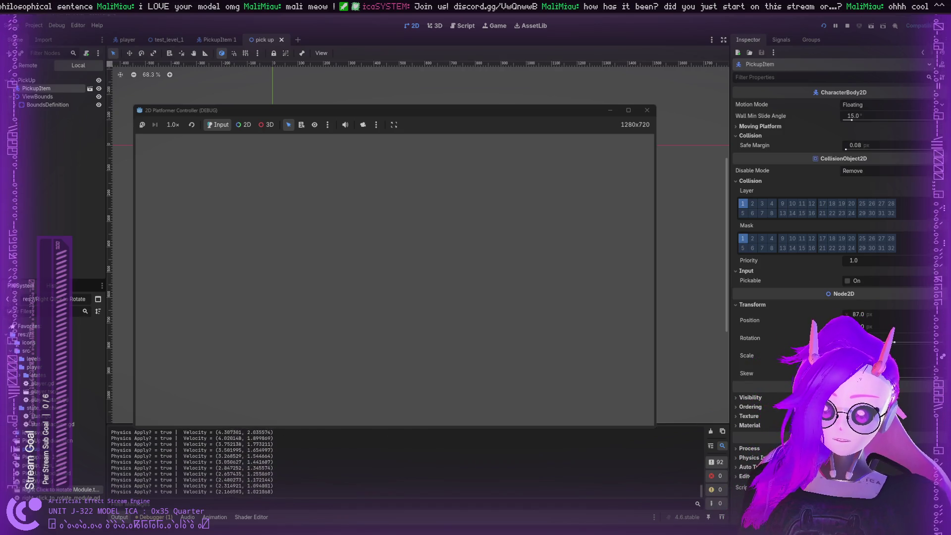
{"action": "left_click", "coordinate": [647, 110]}
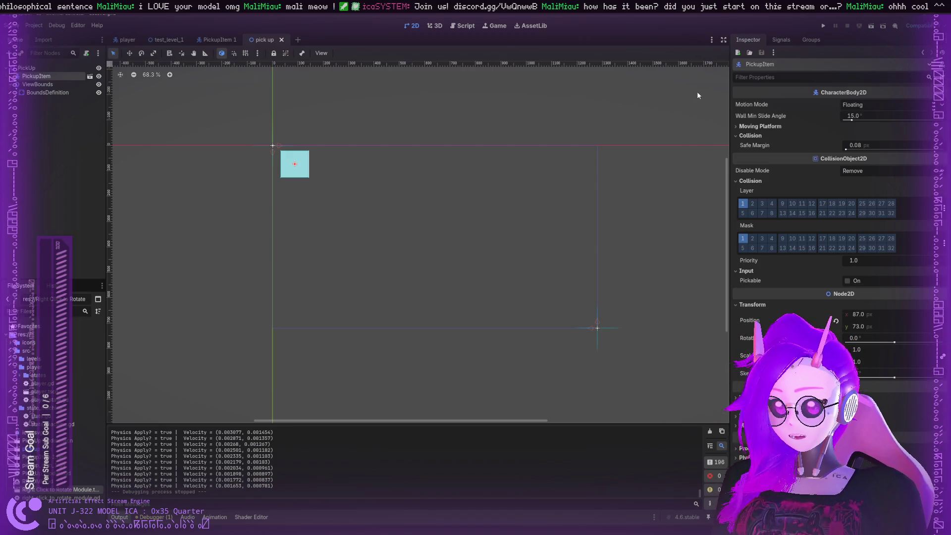
{"action": "left_click", "coordinate": [466, 26]}
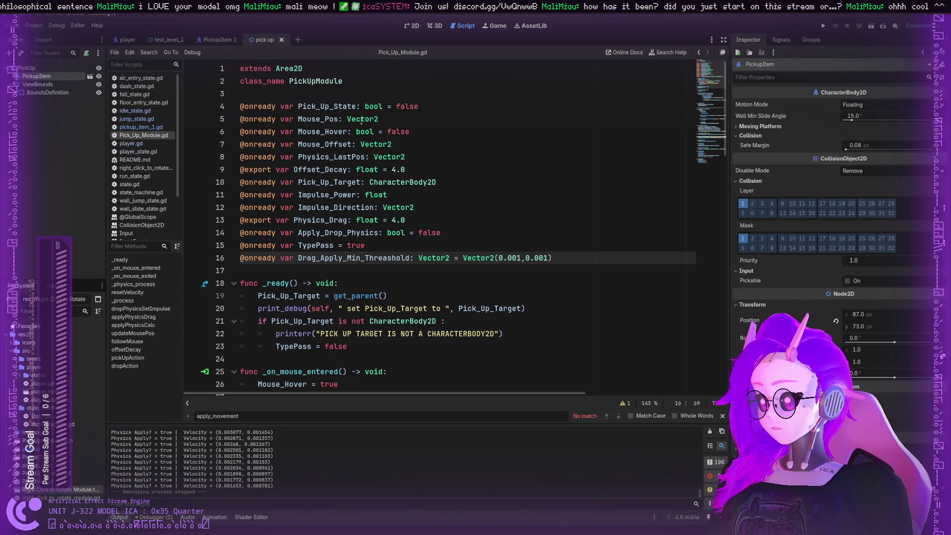
{"action": "left_click", "coordinate": [413, 28]}
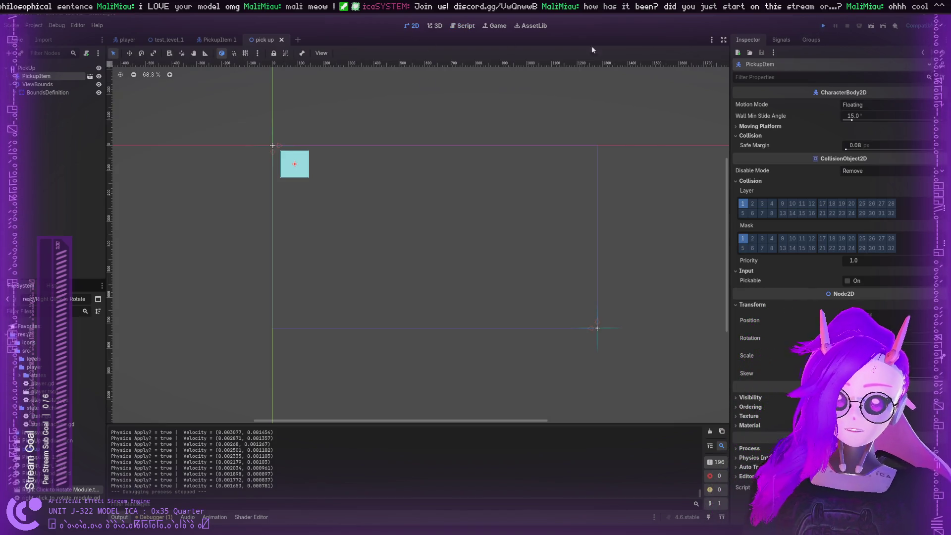
{"action": "key", "text": "F5"}
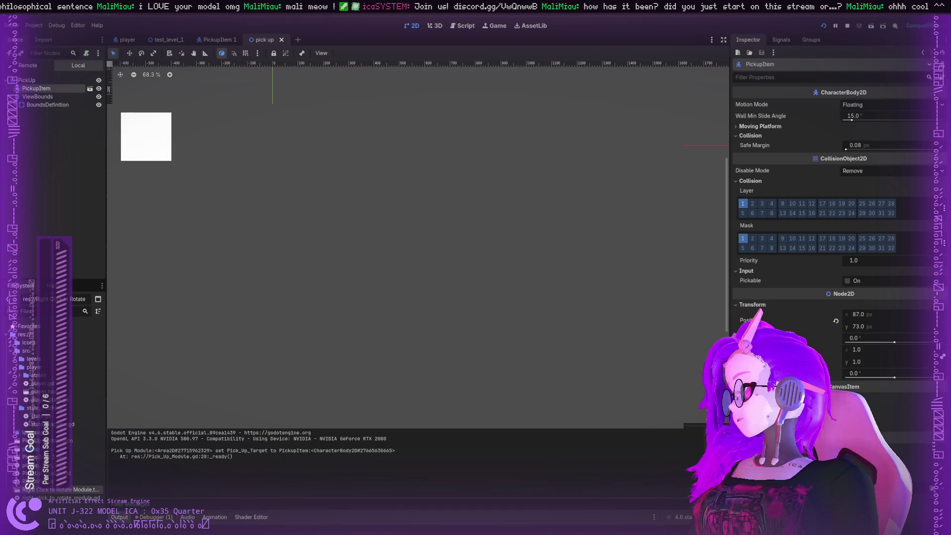
Grab, rotate and fling the white square right and left, then stop the game
{"action": "mouse_move", "coordinate": [146, 137]}
{"action": "left_mouse_down"}
{"action": "mouse_move", "coordinate": [233, 187]}
{"action": "mouse_move", "coordinate": [283, 201]}
{"action": "mouse_move", "coordinate": [255, 223]}
{"action": "mouse_move", "coordinate": [386, 228]}
{"action": "mouse_move", "coordinate": [528, 314]}
{"action": "mouse_move", "coordinate": [363, 243]}
{"action": "mouse_move", "coordinate": [323, 241]}
{"action": "mouse_move", "coordinate": [414, 233]}
{"action": "mouse_move", "coordinate": [204, 304]}
{"action": "mouse_move", "coordinate": [431, 206]}
{"action": "mouse_move", "coordinate": [278, 277]}
{"action": "left_mouse_up"}
{"action": "right_click", "coordinate": [233, 187]}
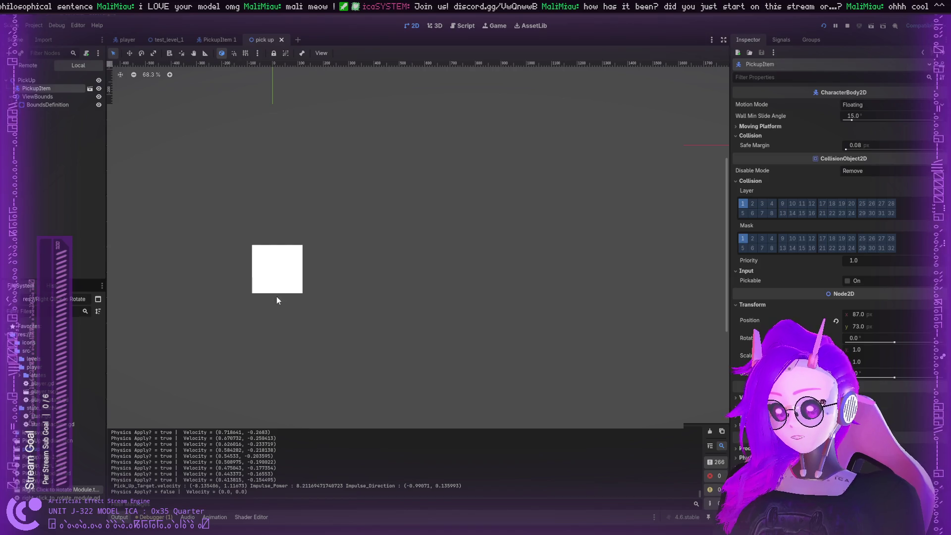
{"action": "mouse_move", "coordinate": [295, 288]}
{"action": "left_mouse_down"}
{"action": "mouse_move", "coordinate": [419, 253]}
{"action": "mouse_move", "coordinate": [406, 253]}
{"action": "left_mouse_up"}
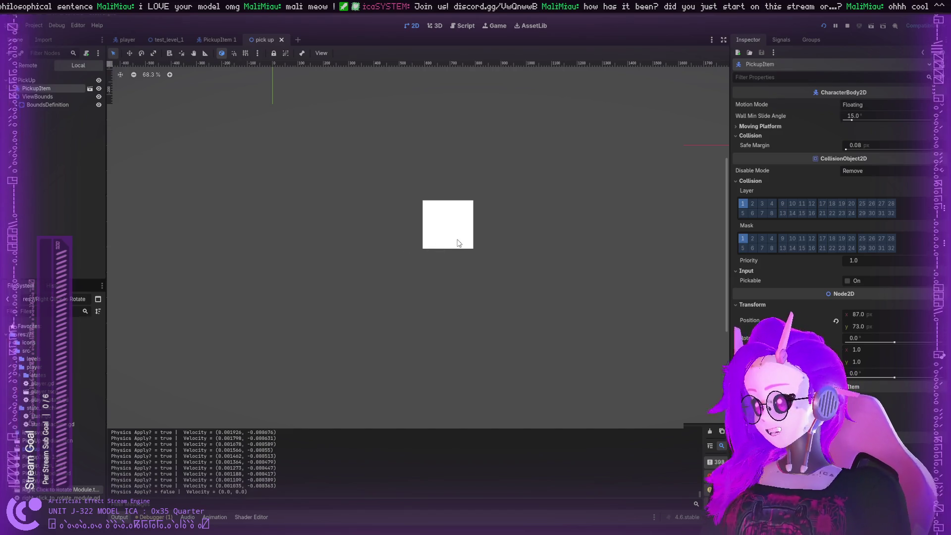
{"action": "mouse_move", "coordinate": [453, 242]}
{"action": "left_mouse_down"}
{"action": "mouse_move", "coordinate": [250, 253]}
{"action": "mouse_move", "coordinate": [469, 218]}
{"action": "mouse_move", "coordinate": [362, 264]}
{"action": "mouse_move", "coordinate": [284, 278]}
{"action": "mouse_move", "coordinate": [439, 255]}
{"action": "left_mouse_up"}
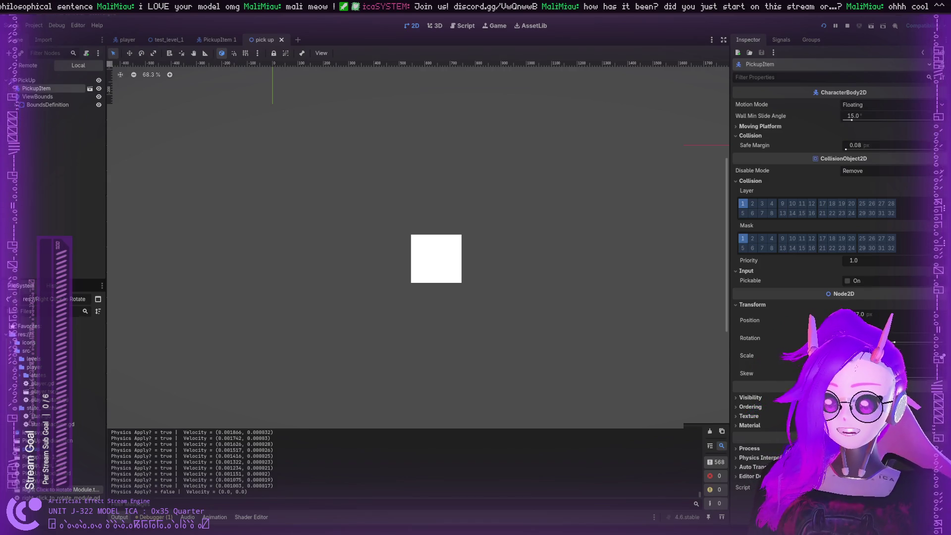
{"action": "key", "text": "F8"}
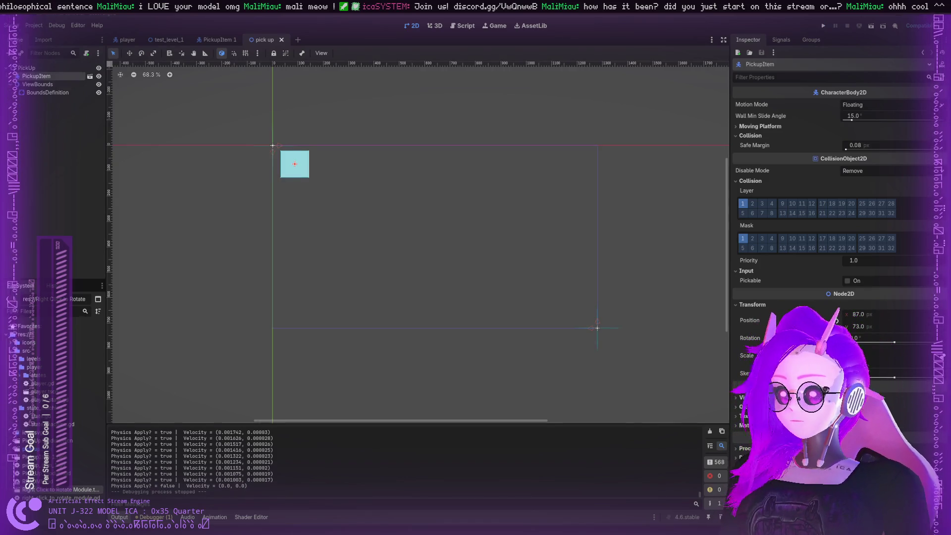
Open Pick_Up_Module.gd and browse the variable declarations and lines 22–40
{"action": "left_click", "coordinate": [463, 26]}
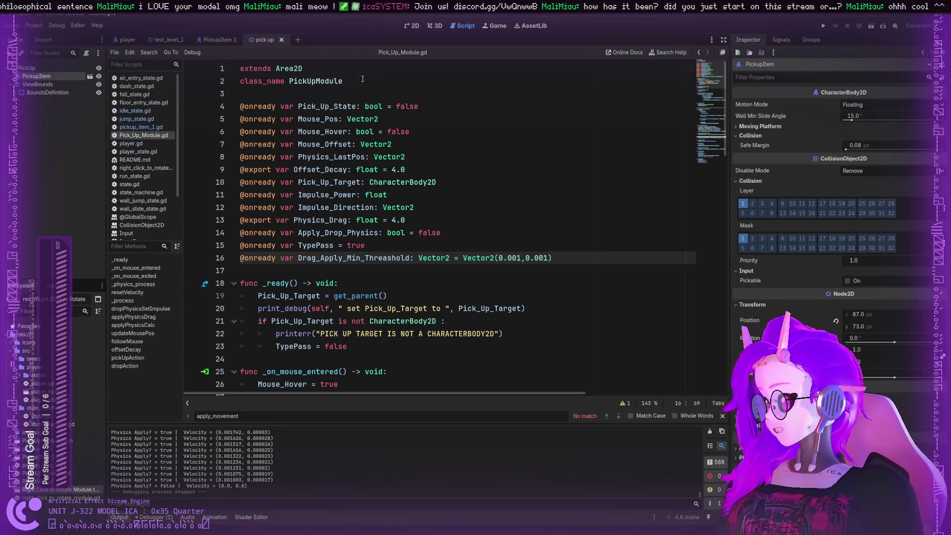
{"action": "left_click", "coordinate": [357, 157]}
{"action": "scroll", "coordinate": [365, 126], "scroll_direction": "down", "scroll_amount": 4}
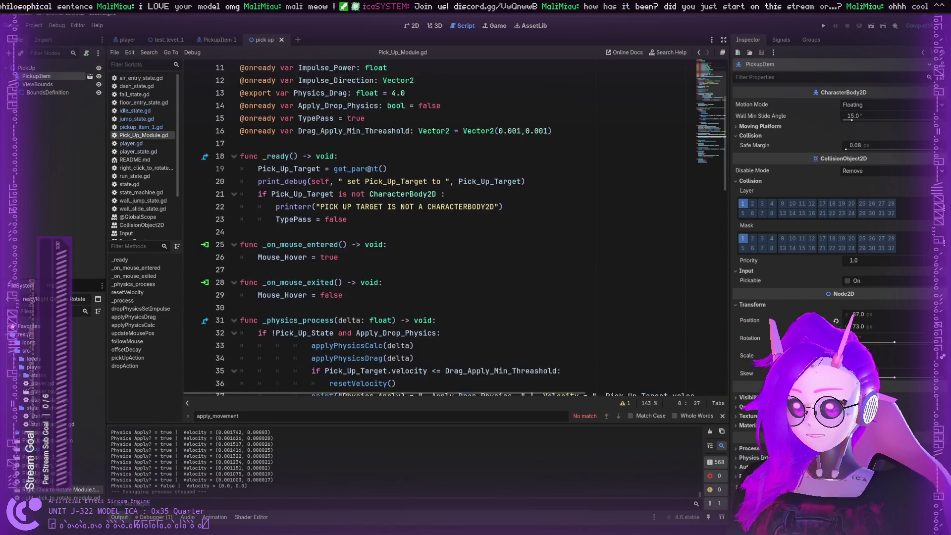
{"action": "left_click", "coordinate": [352, 195]}
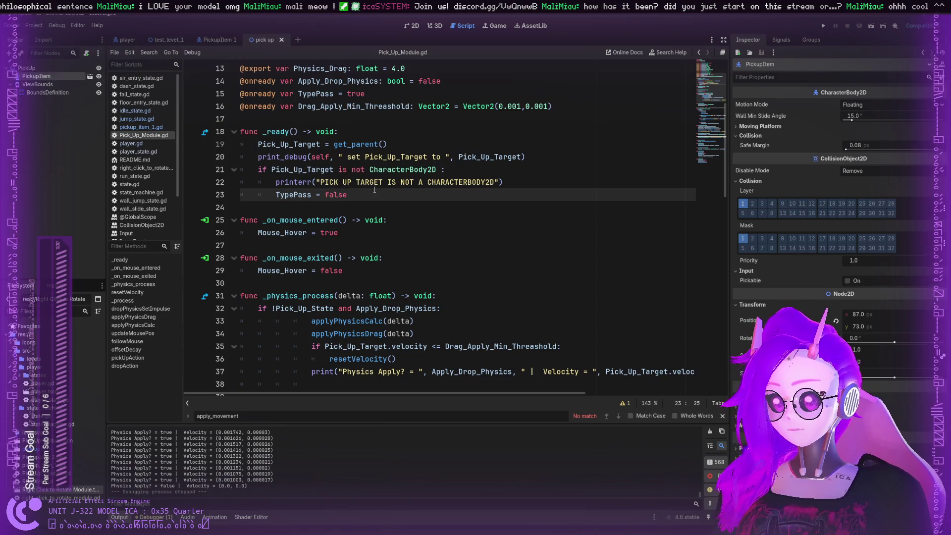
{"action": "scroll", "coordinate": [375, 190], "scroll_direction": "up", "scroll_amount": 1}
{"action": "left_click", "coordinate": [369, 220]}
{"action": "scroll", "coordinate": [369, 220], "scroll_direction": "down", "scroll_amount": 6}
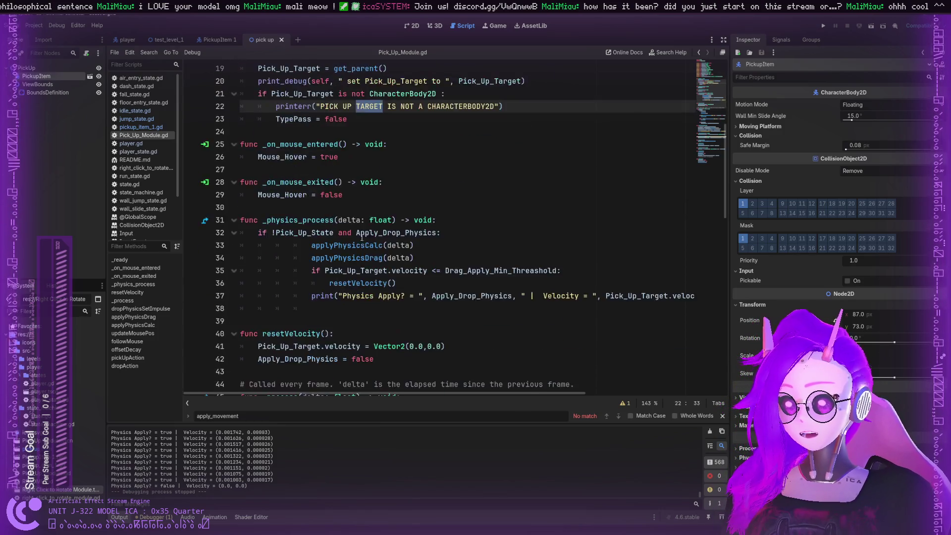
{"action": "left_click", "coordinate": [345, 225]}
{"action": "scroll", "coordinate": [345, 223], "scroll_direction": "up", "scroll_amount": 1}
Highlight Pick_Up_Target, velocity and Drag_Apply_Min_Threashold in the line 35 threshold check
{"action": "double_click", "coordinate": [354, 220]}
{"action": "double_click", "coordinate": [347, 194]}
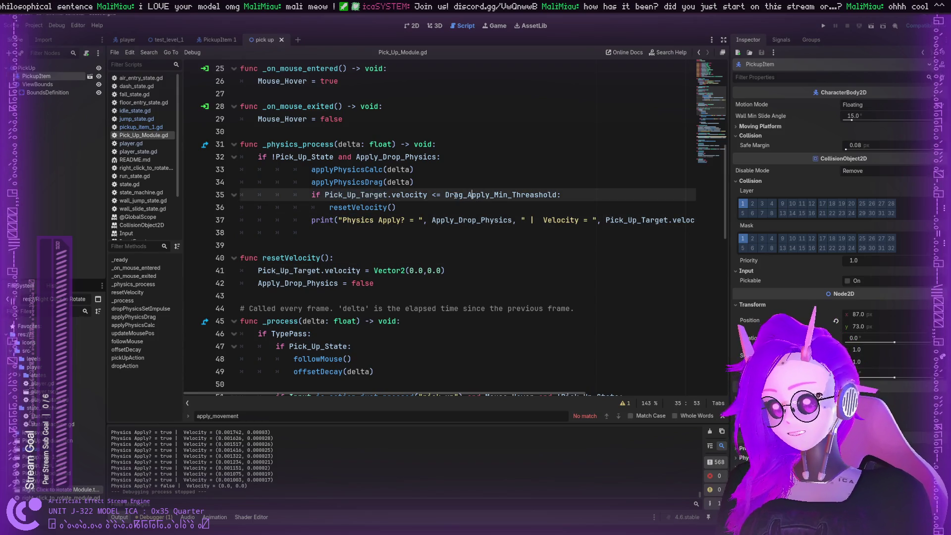
{"action": "left_click", "coordinate": [379, 156]}
{"action": "double_click", "coordinate": [347, 194]}
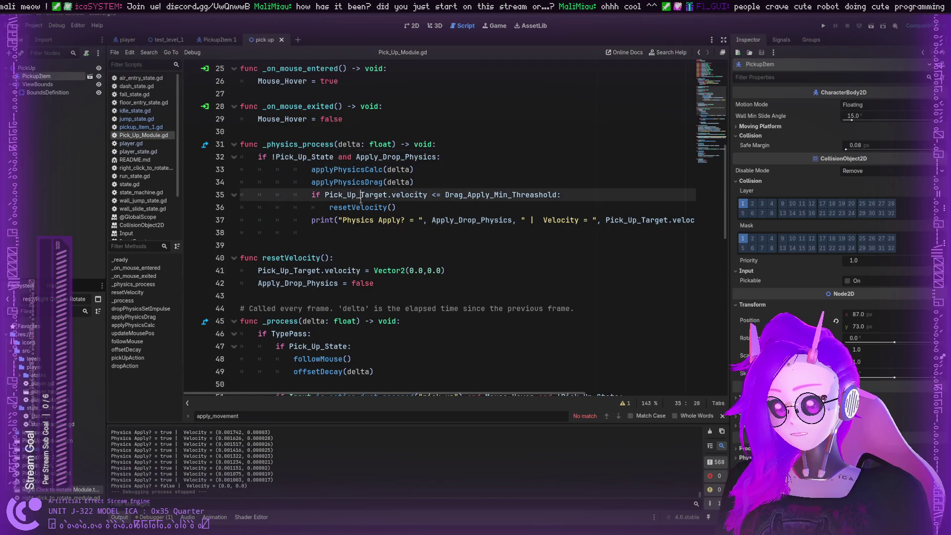
{"action": "double_click", "coordinate": [462, 194]}
{"action": "double_click", "coordinate": [415, 194]}
{"action": "double_click", "coordinate": [481, 196]}
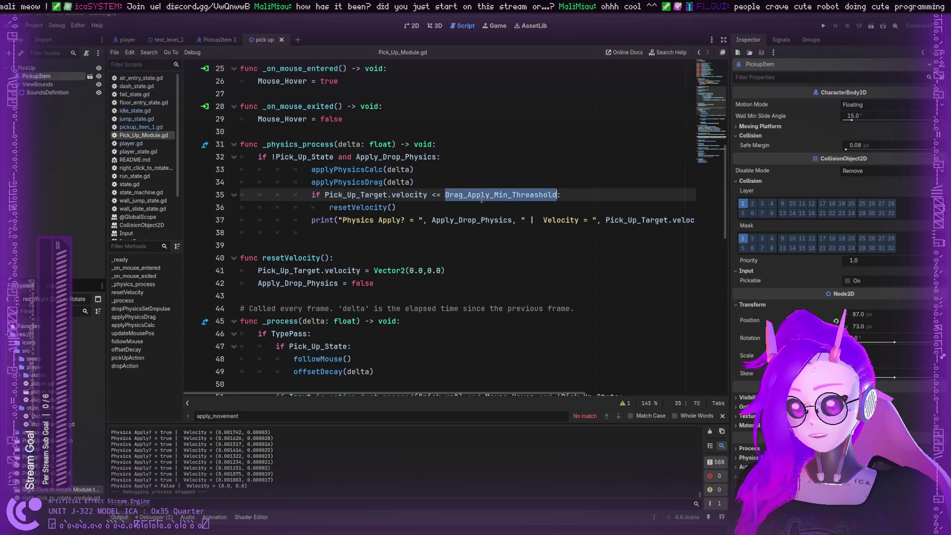
{"action": "left_click", "coordinate": [455, 187]}
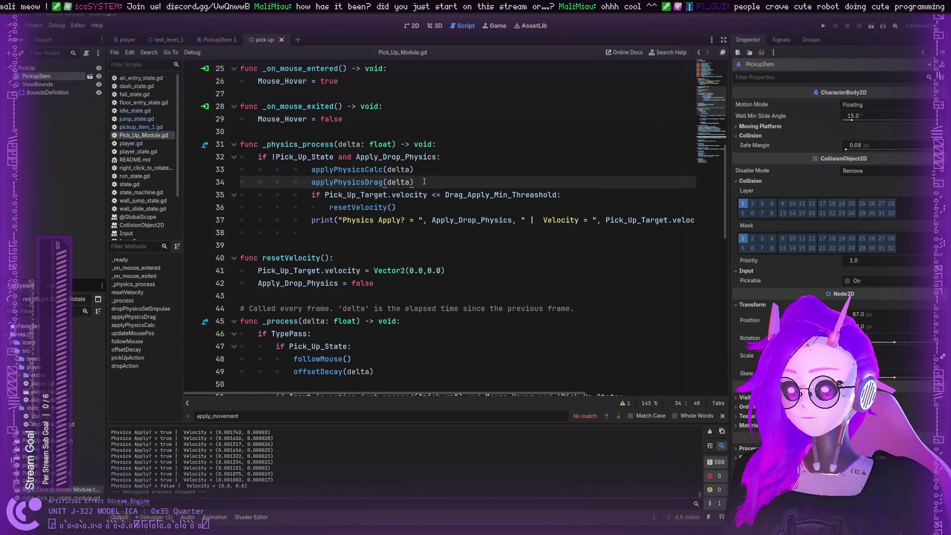